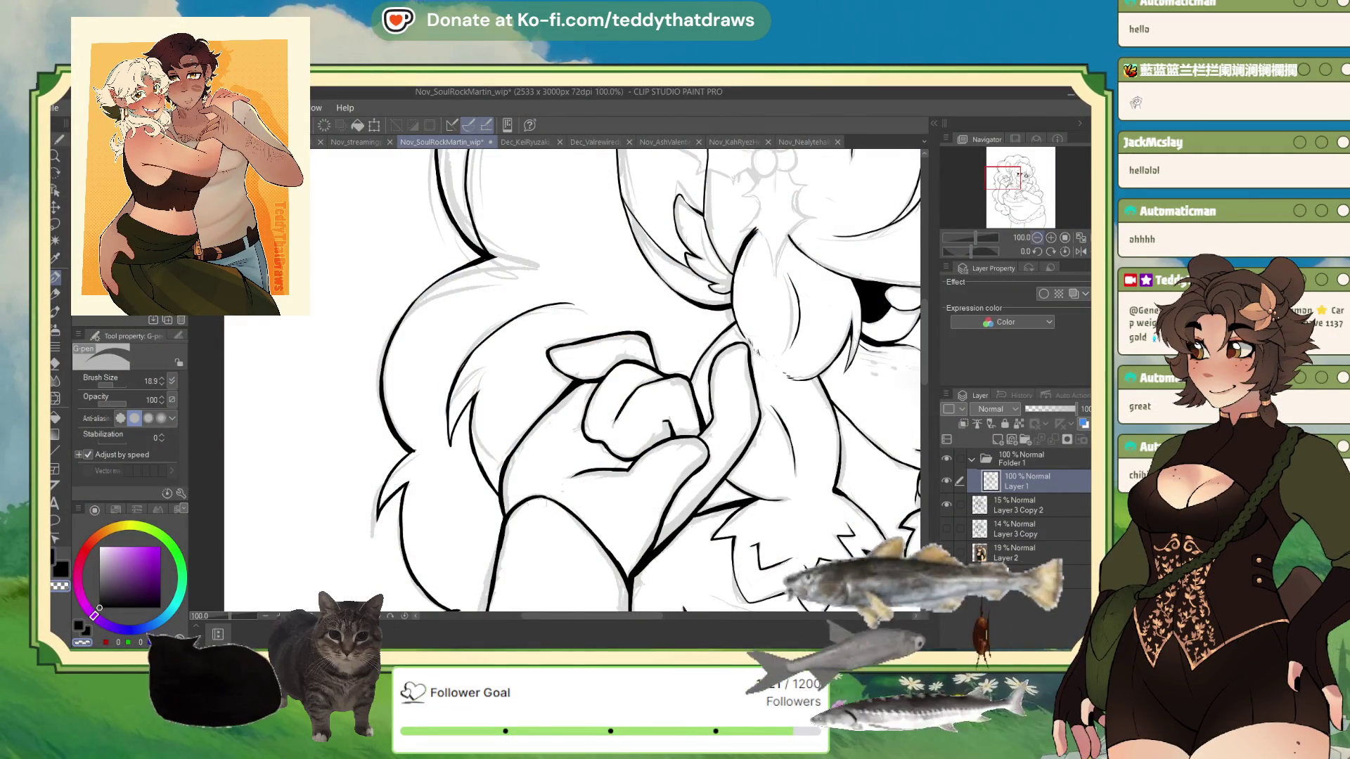
Zoom out from the hands close-up and recentre so the whole chibi character fits in view
key("ctrl+minus")
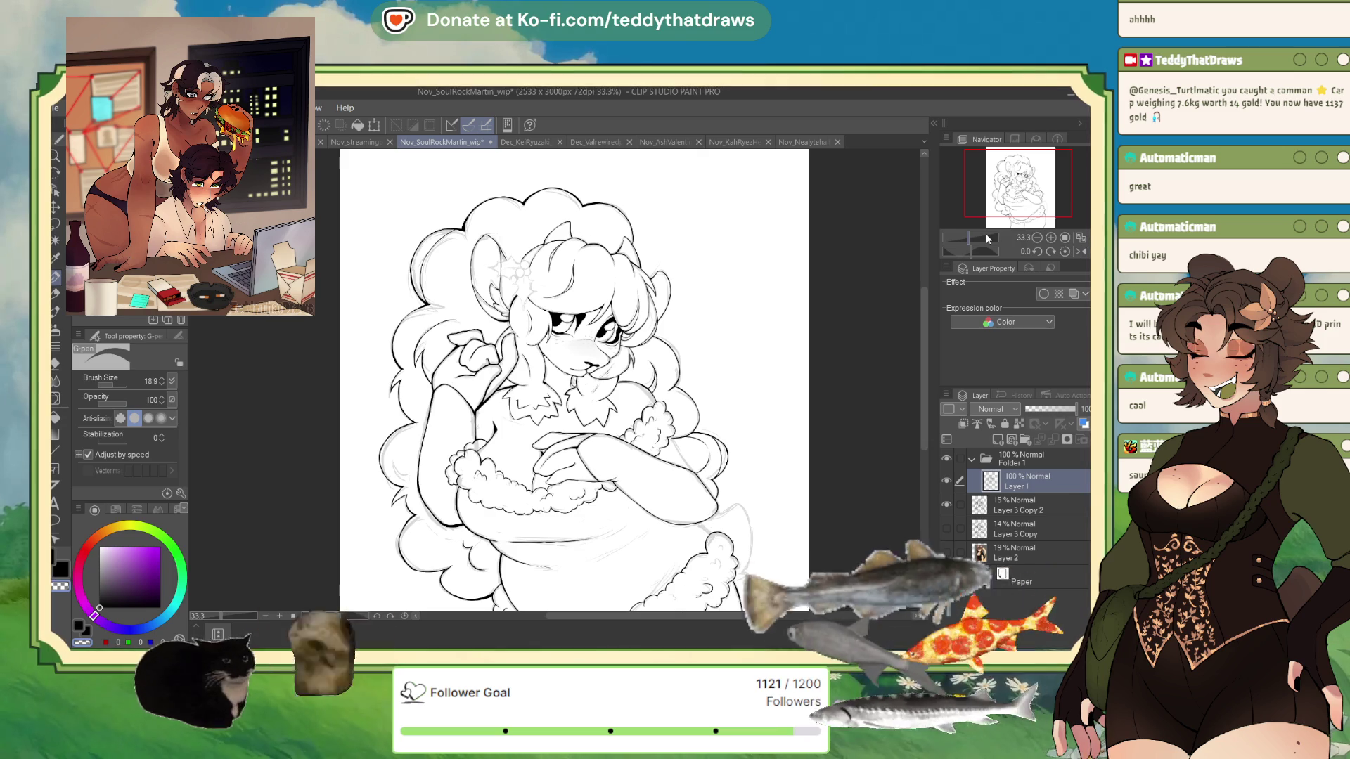
left_click_drag(1020, 187, 1023, 191)
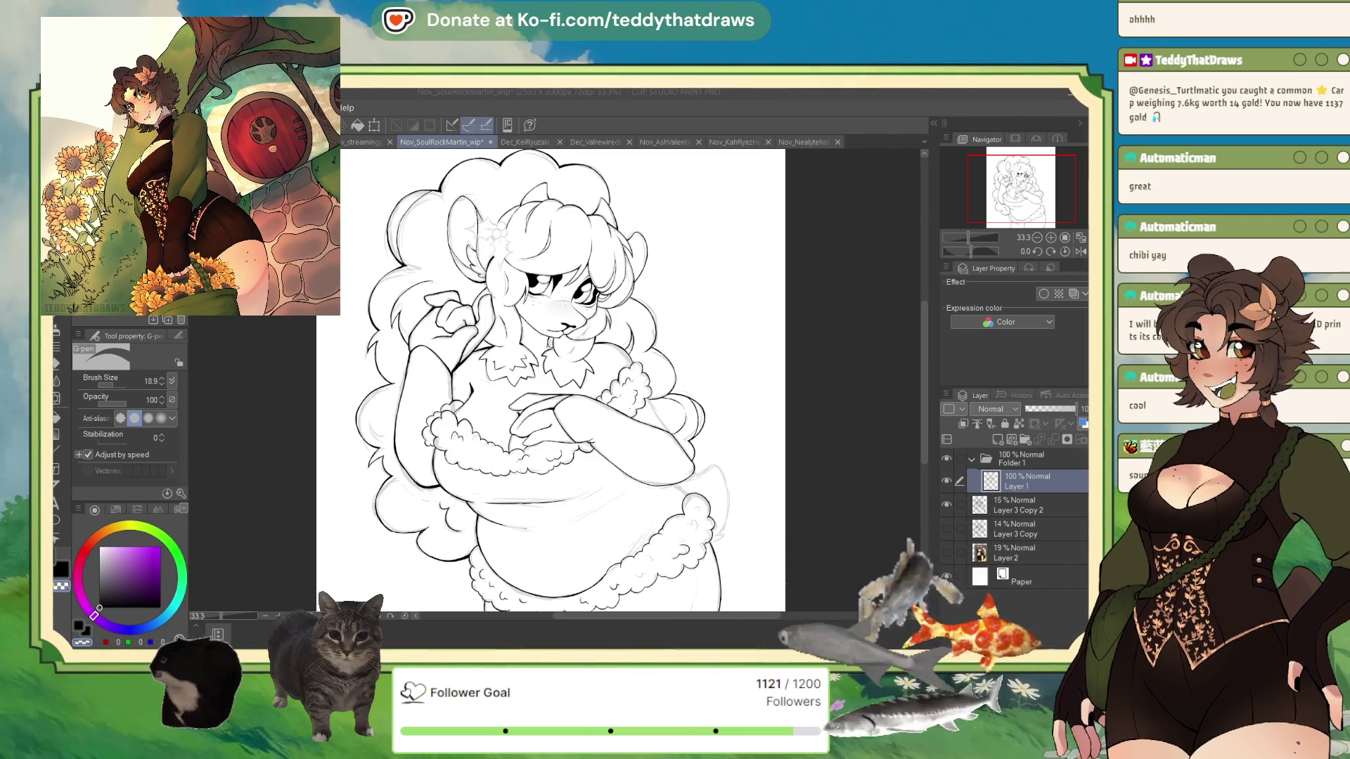
Pan the canvas and zoom to 66.7% centred on the character's face
left_click_drag(549, 380, 514, 373)
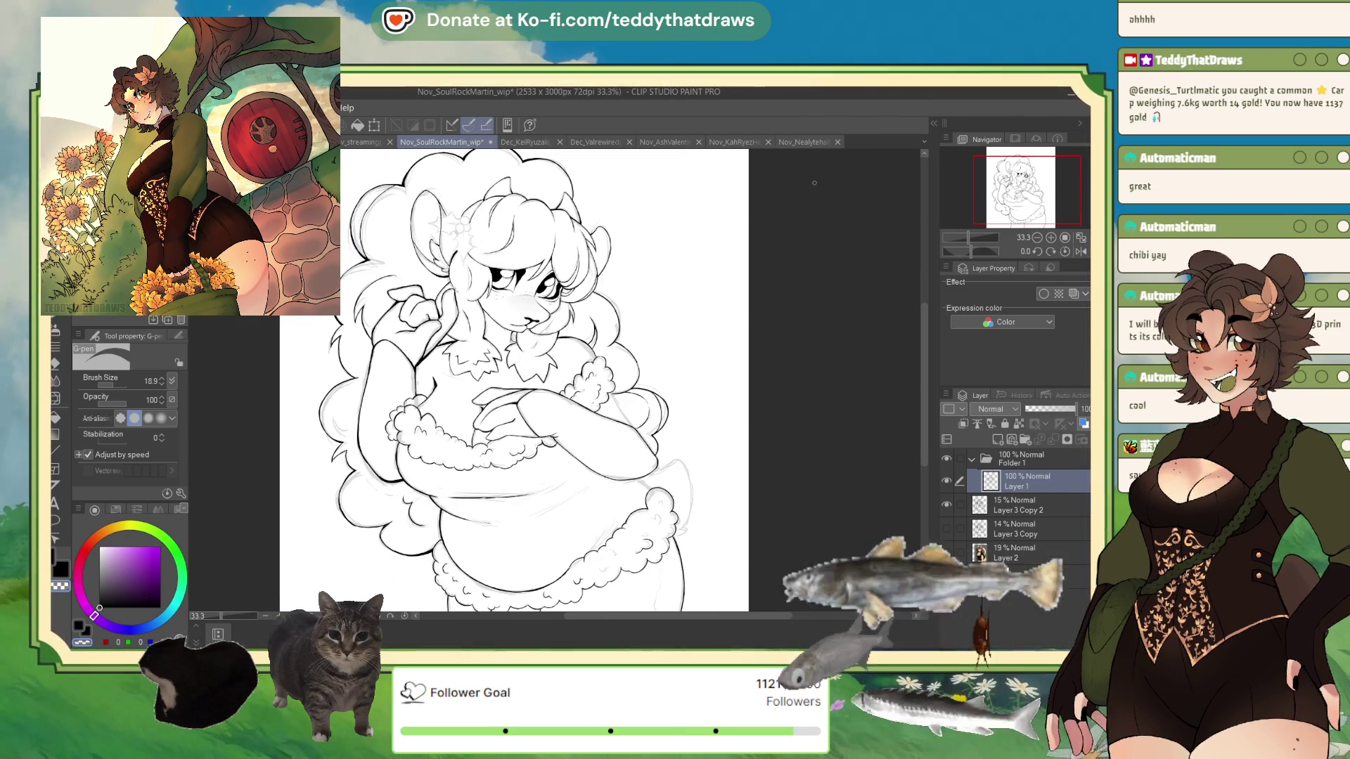
key("ctrl+plus")
key("ctrl+plus")
left_click_drag(513, 373, 562, 419)
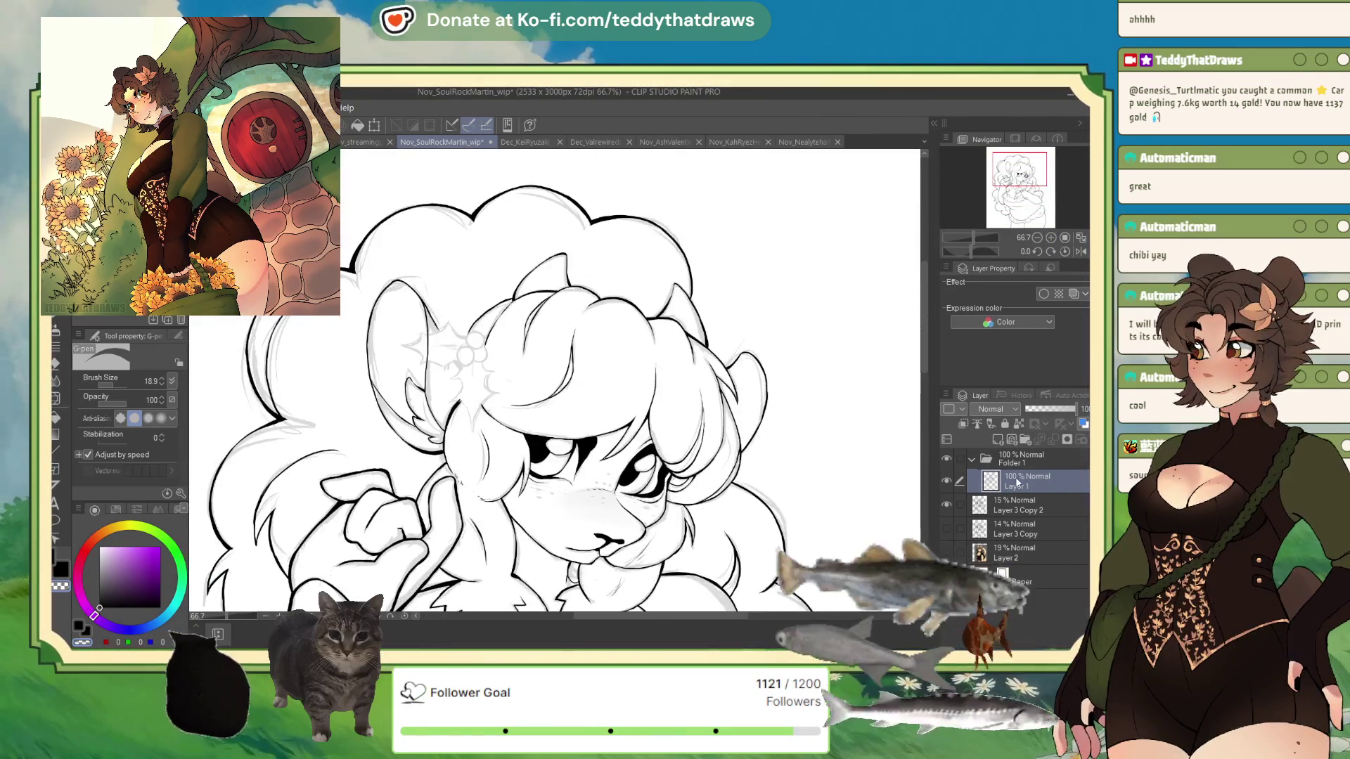
Create a new raster layer, Layer 3, directly above Layer 1 in Folder 1
left_click(997, 439)
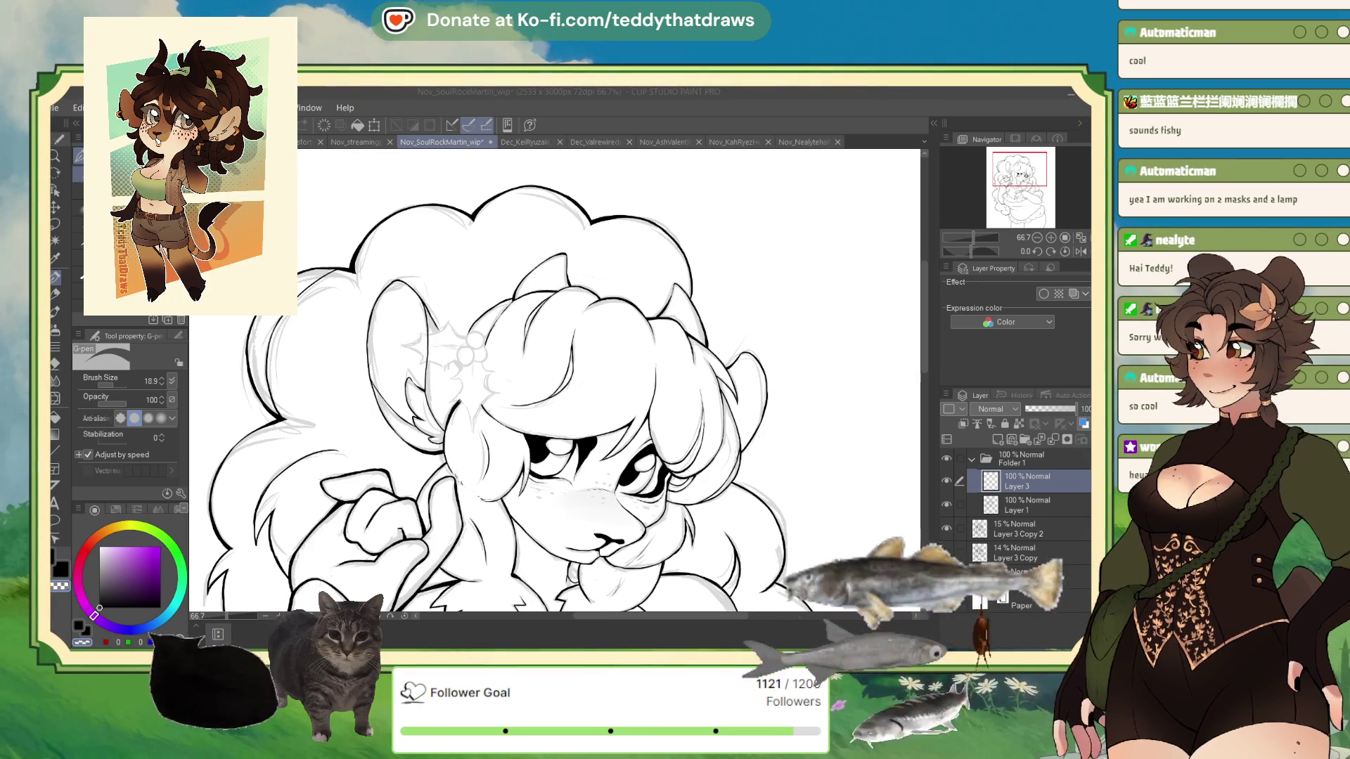
Zoom out to about 36.7% so the entire drawing is visible
left_click(1033, 237)
left_click(1033, 237)
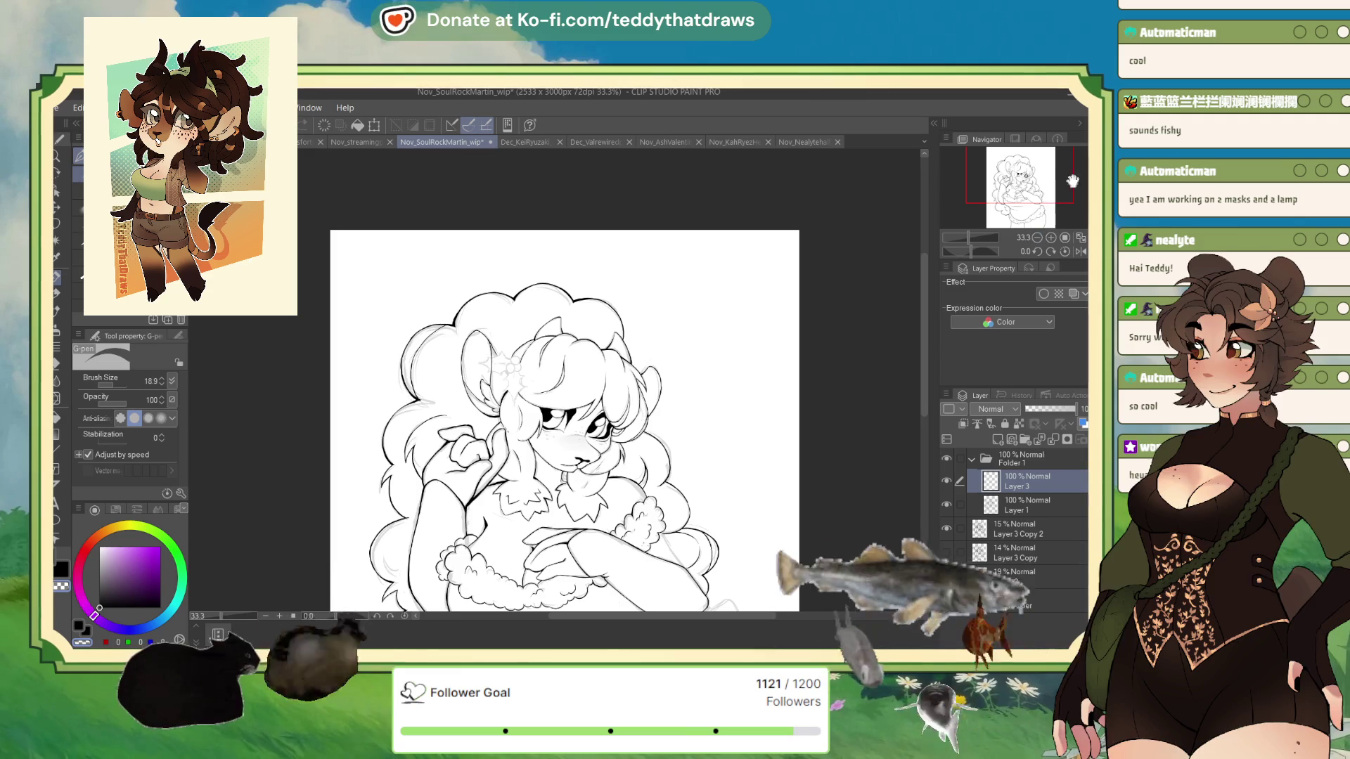
scroll(1049, 214, "up", 1)
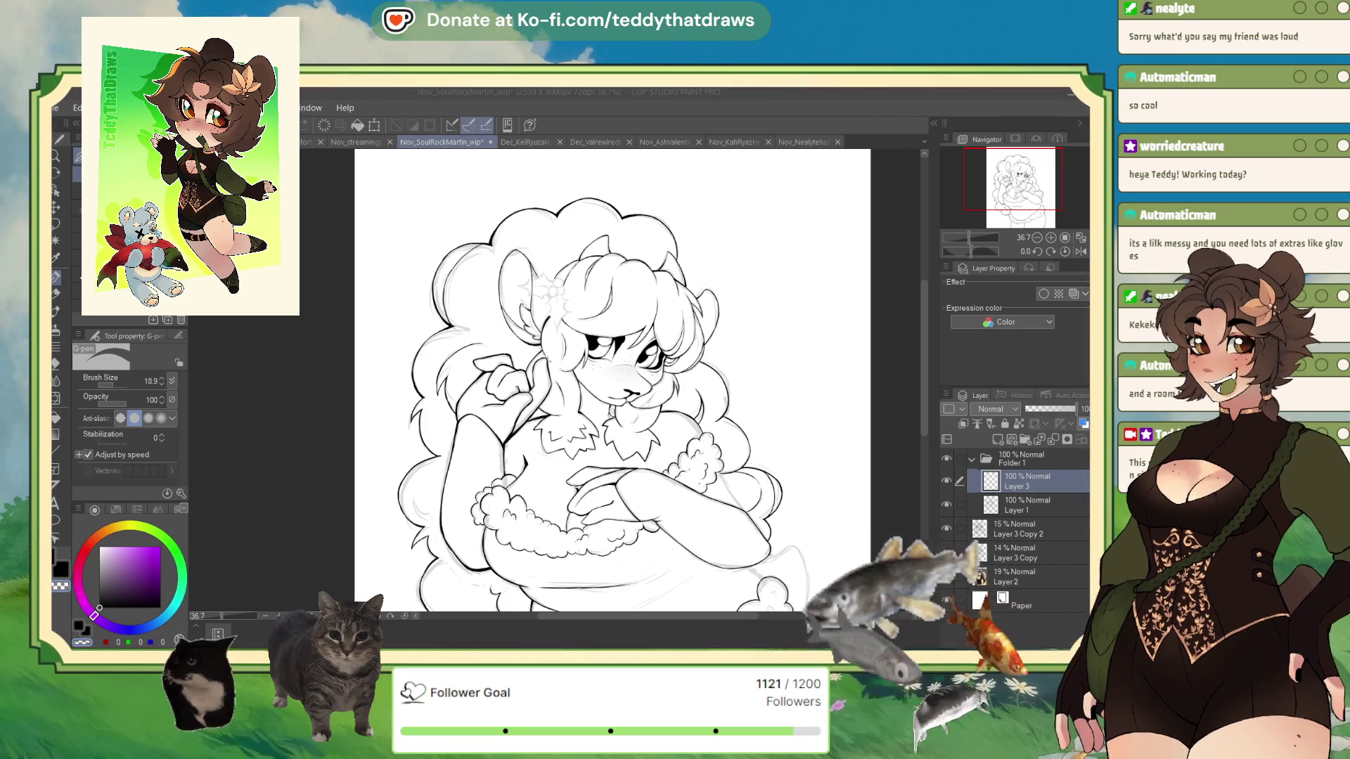
Zoom in on the crossed arms and delete Layer 3, leaving only Layer 1 in Folder 1
left_click(664, 380)
scroll(663, 380, "up", 3)
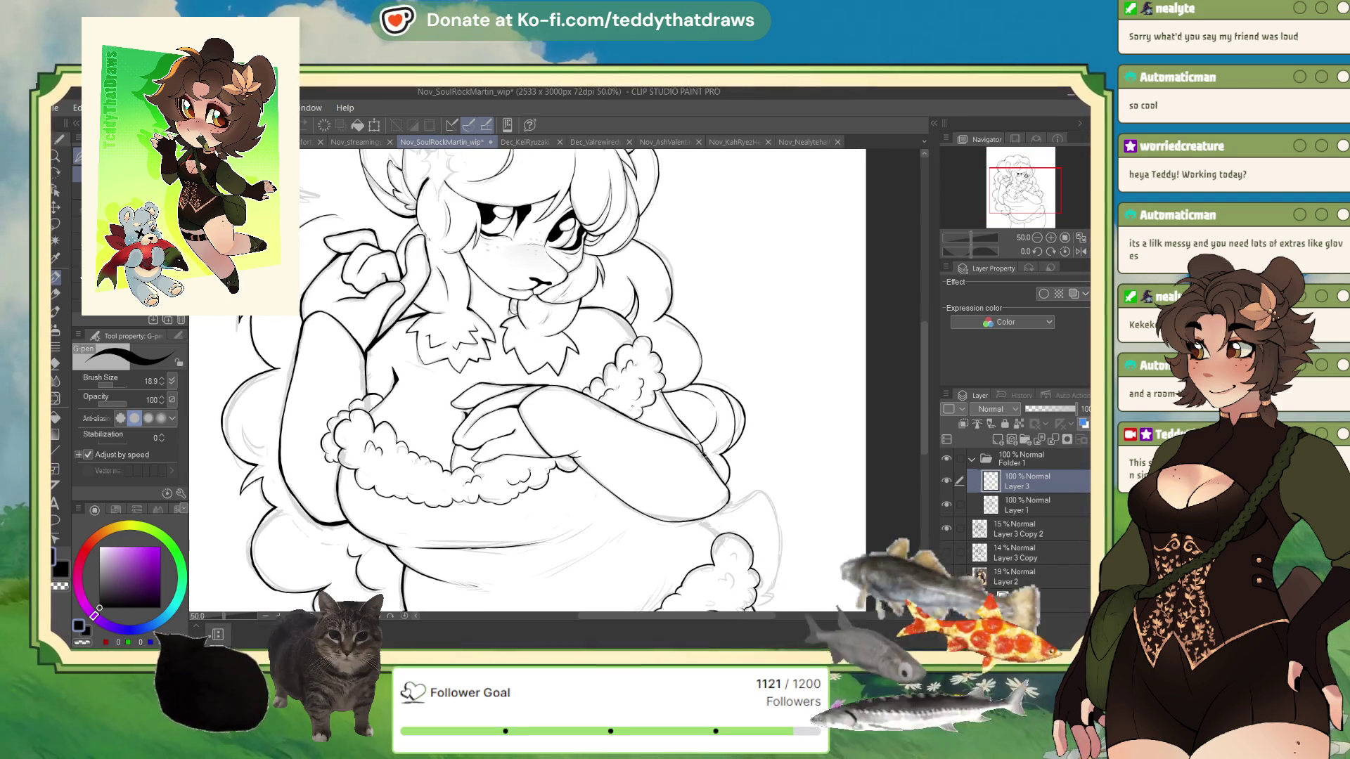
scroll(445, 322, "up", 5)
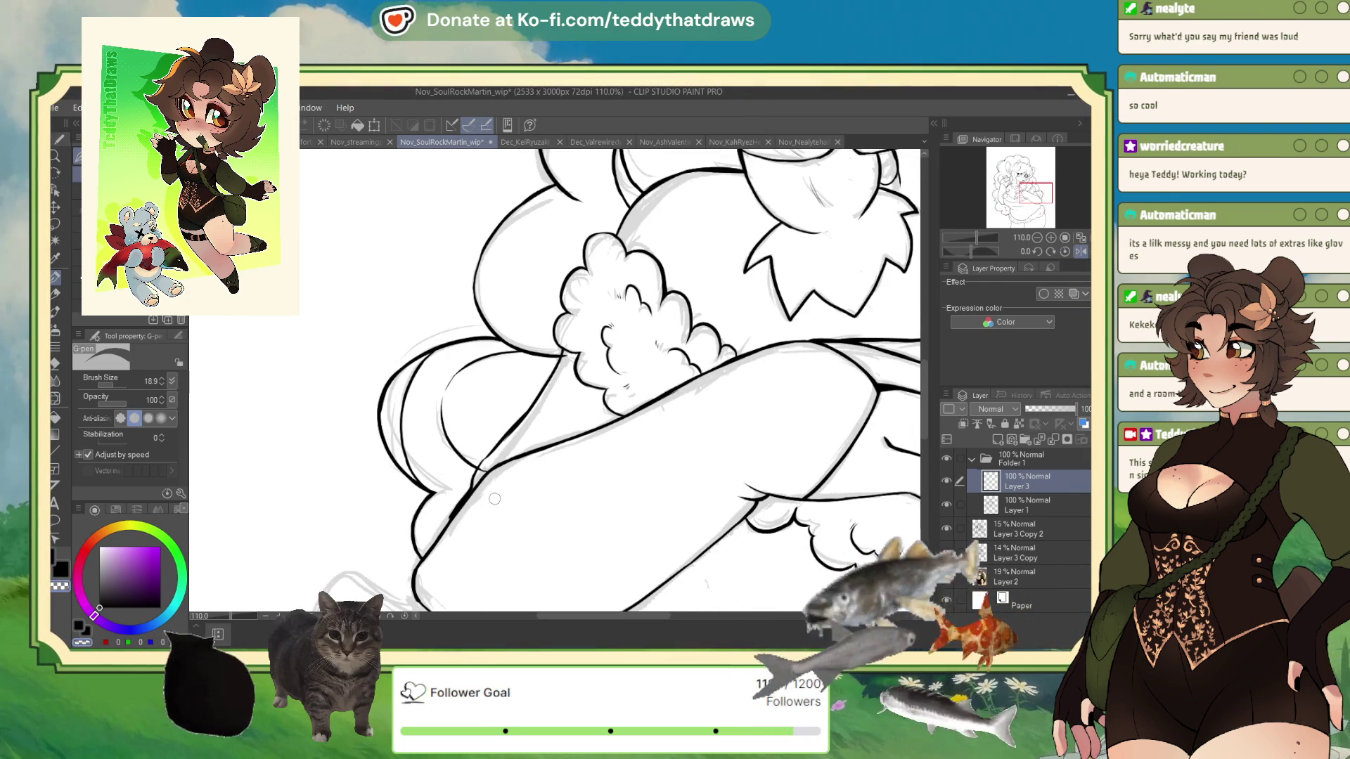
left_click(1048, 437)
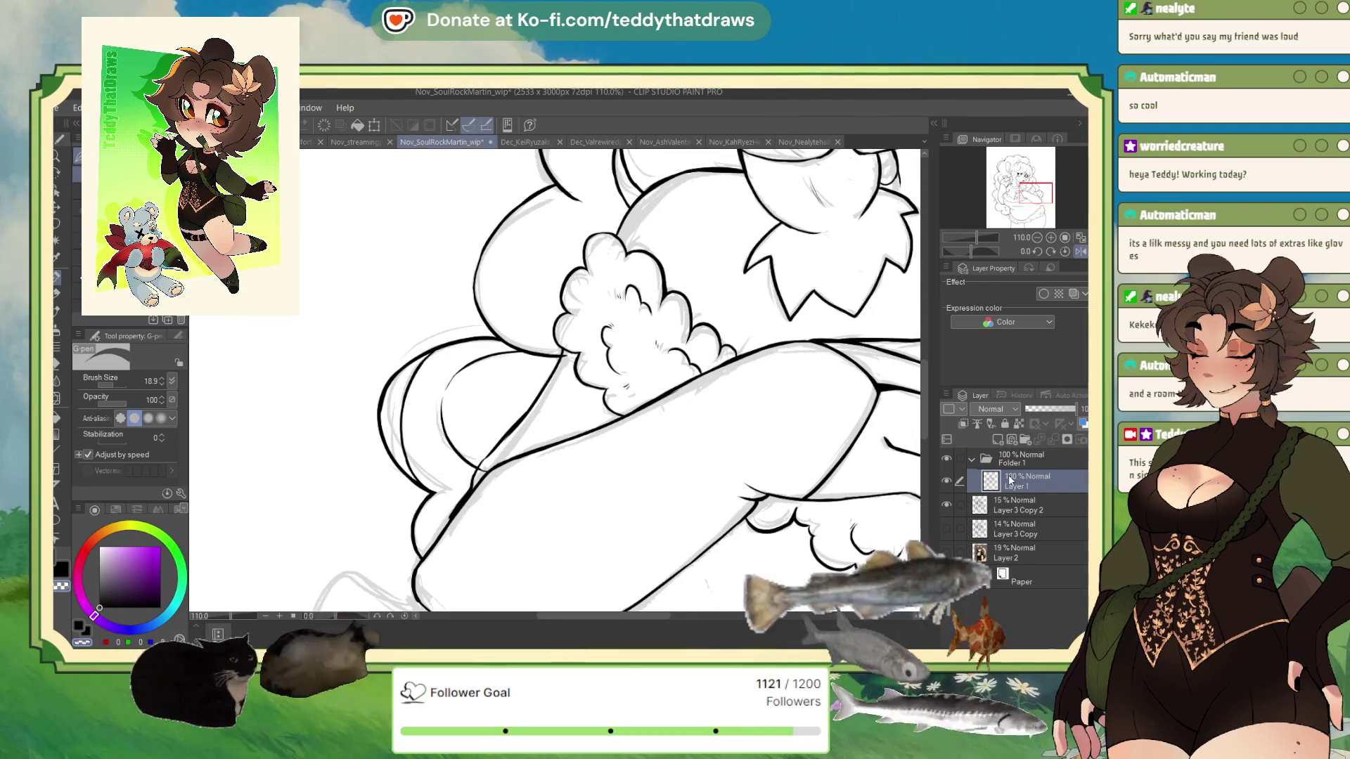
scroll(617, 425, "up", 3)
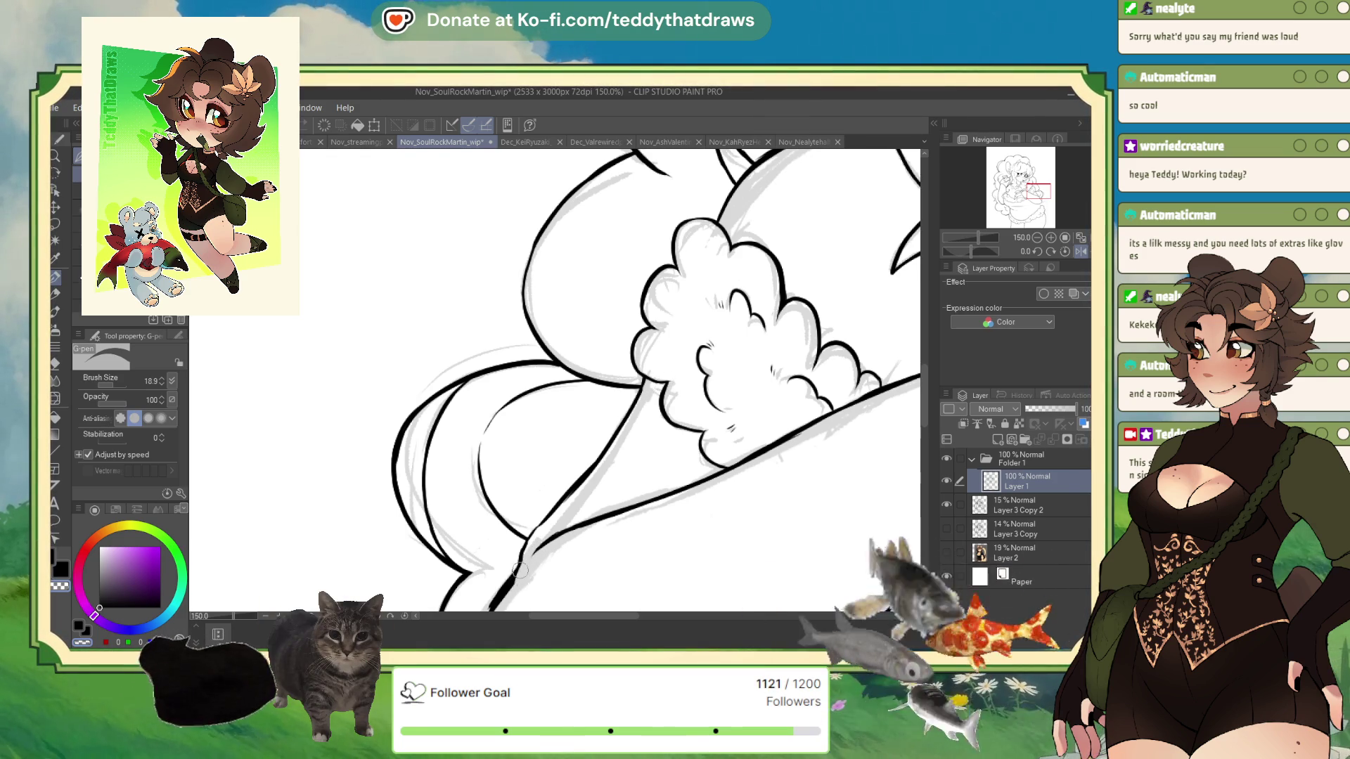
scroll(492, 492, "down", 2)
scroll(487, 477, "up", 2)
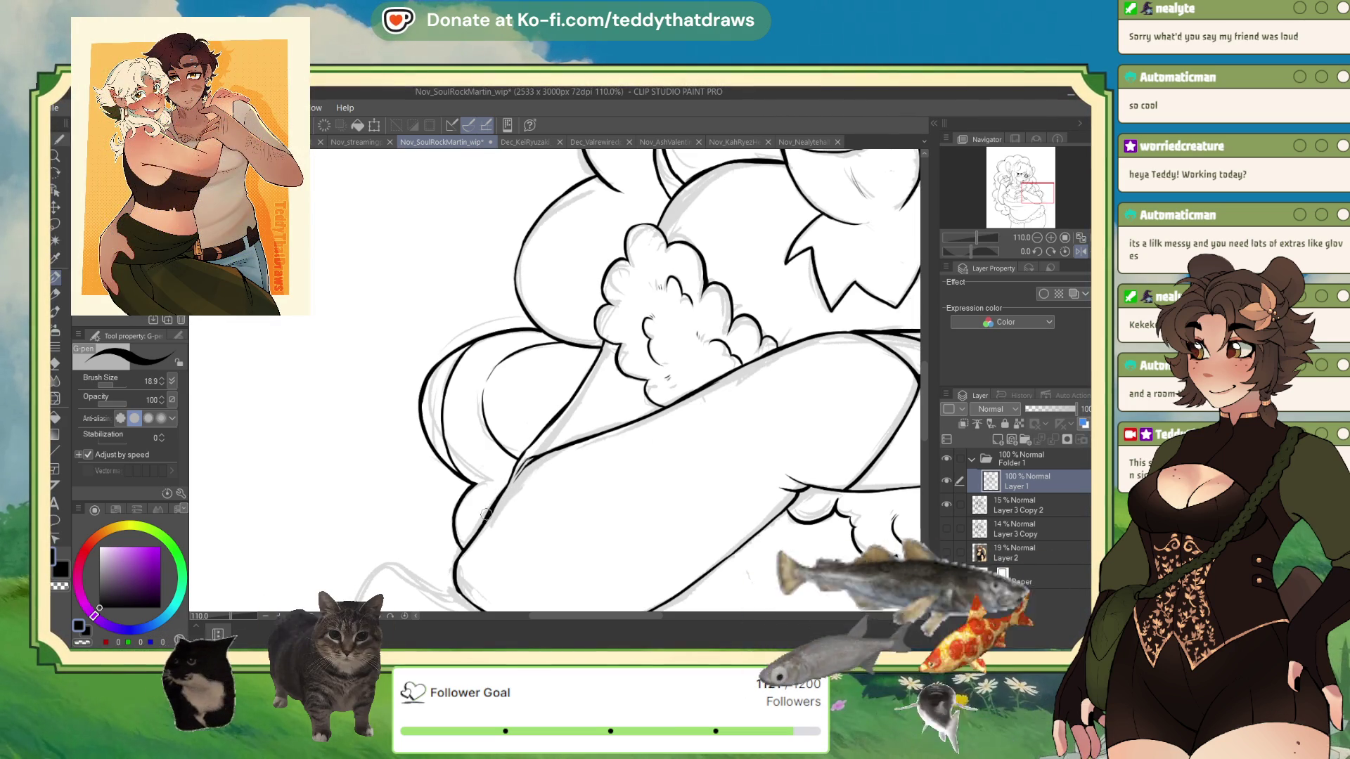
key("ctrl+0")
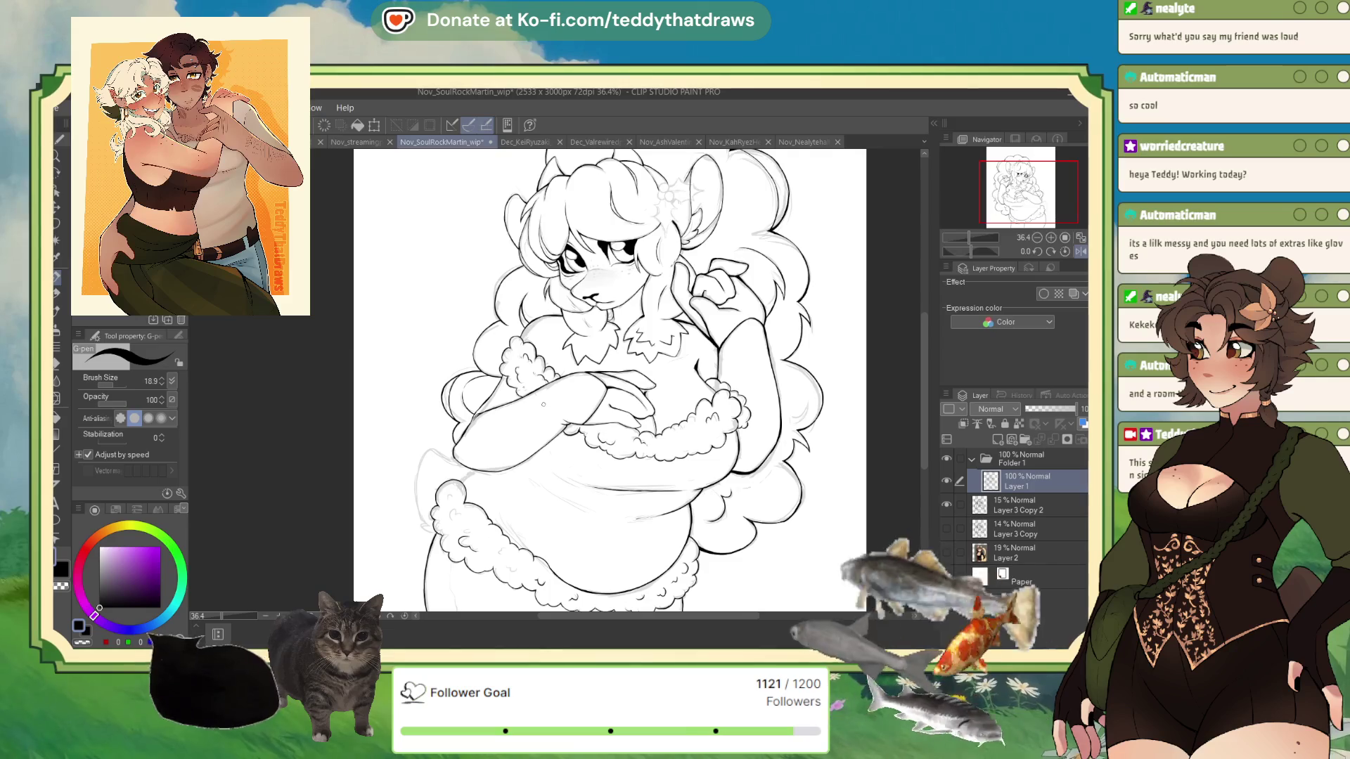
Recentre the drawing and zoom to 150% on the lower body and fluffy trim
left_click_drag(537, 398, 520, 407)
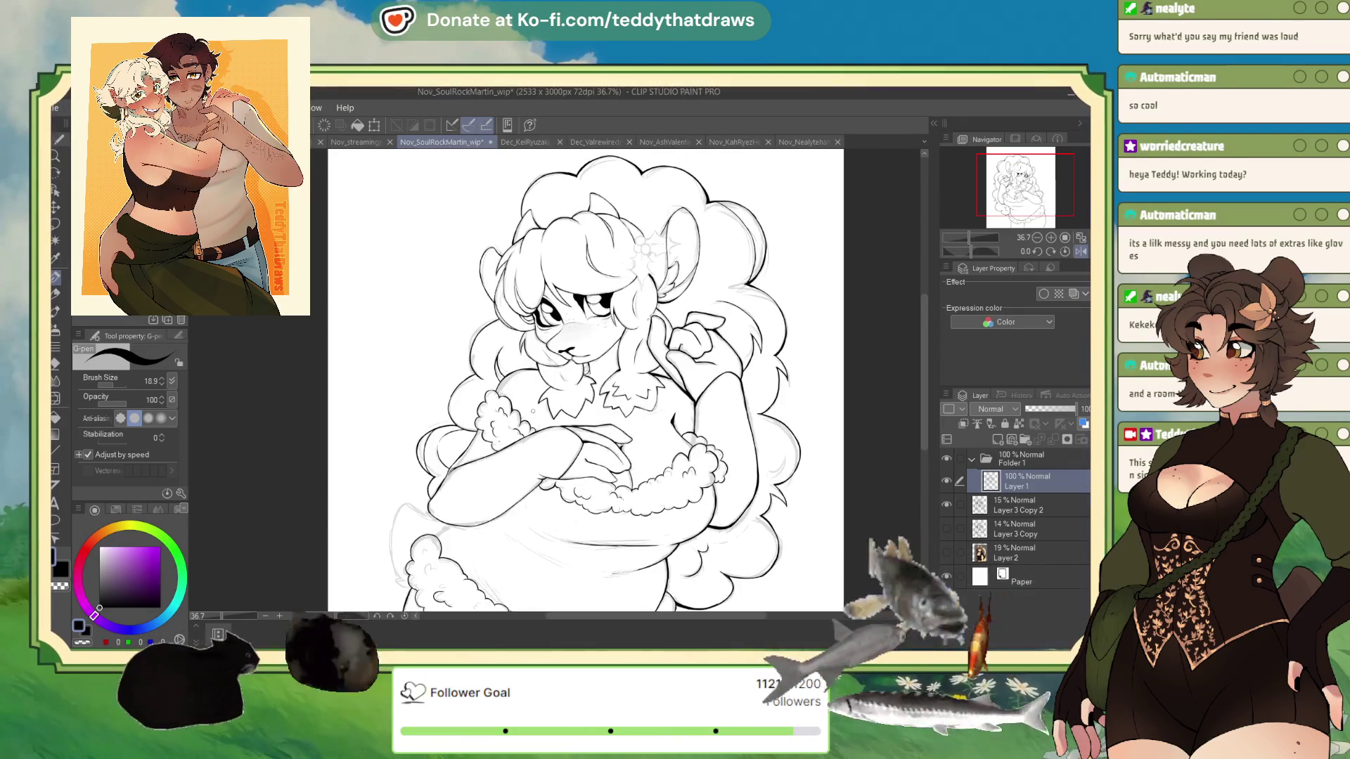
scroll(646, 435, "up", 5)
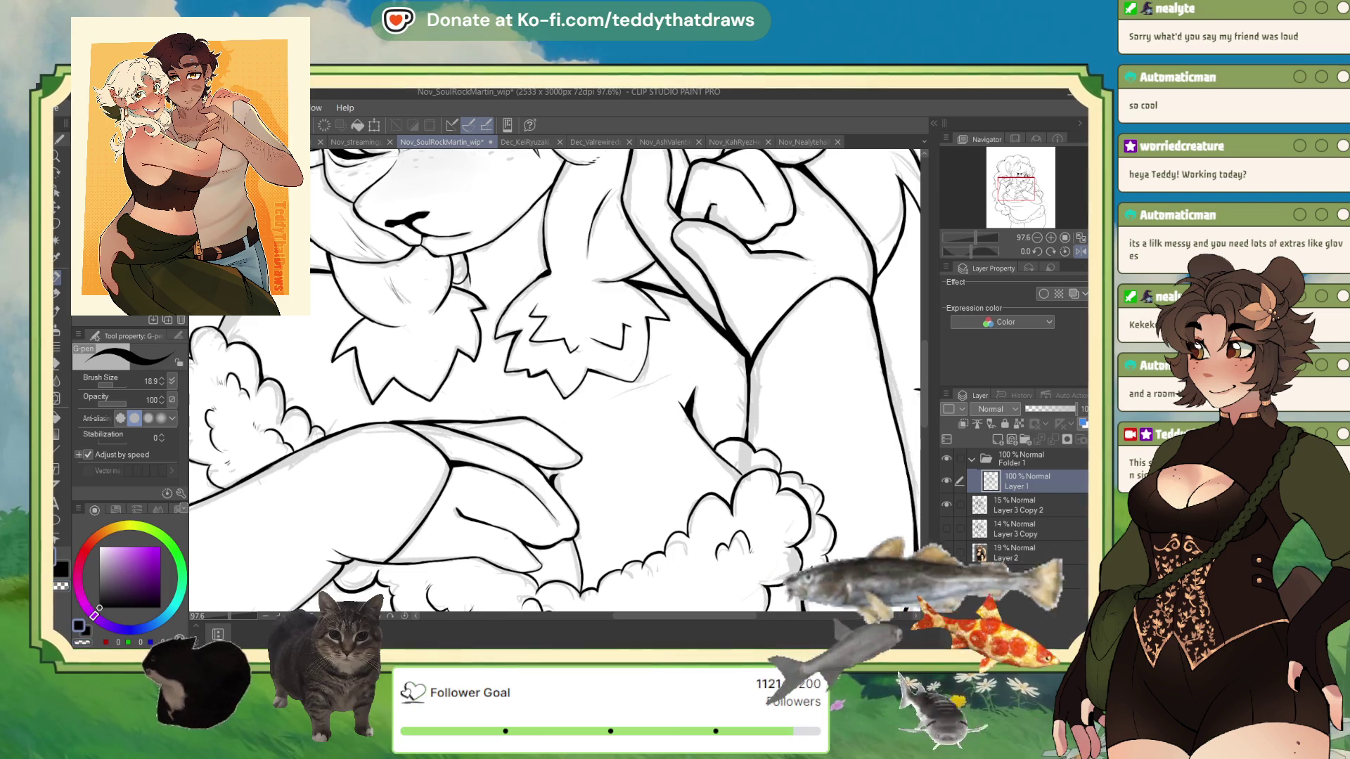
scroll(671, 365, "down", 4)
scroll(579, 276, "up", 2)
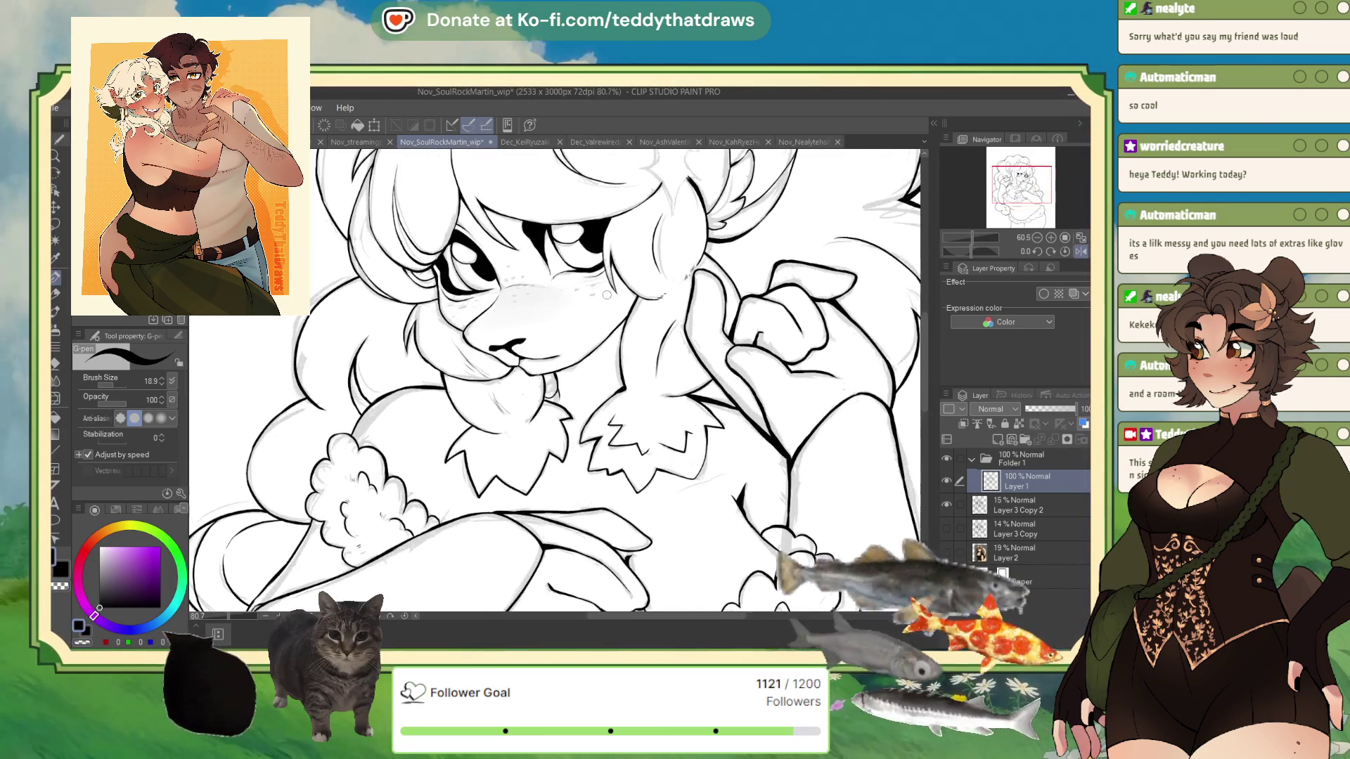
scroll(579, 277, "down", 2)
scroll(578, 276, "up", 2)
scroll(578, 277, "down", 2)
scroll(604, 278, "up", 4)
scroll(634, 281, "down", 1)
scroll(634, 280, "down", 4)
scroll(393, 446, "up", 3)
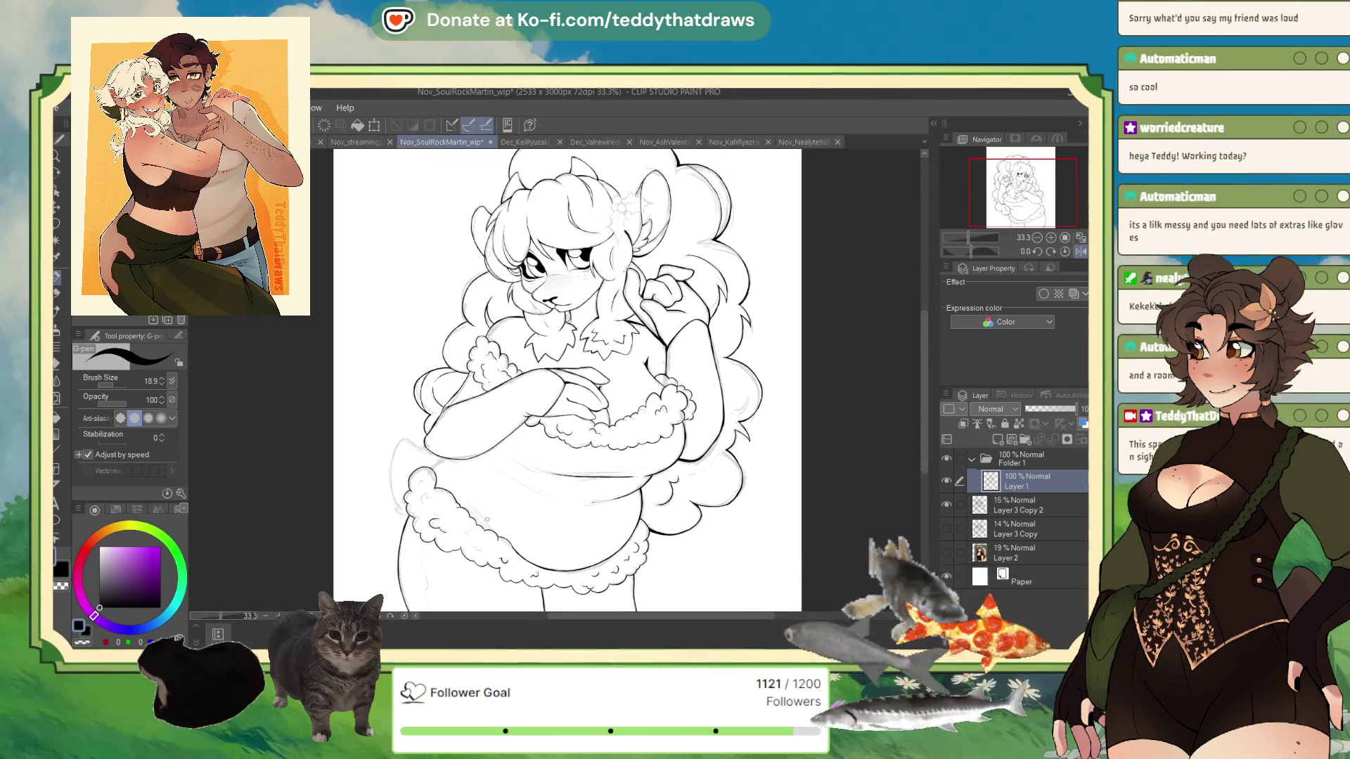
scroll(393, 446, "up", 5)
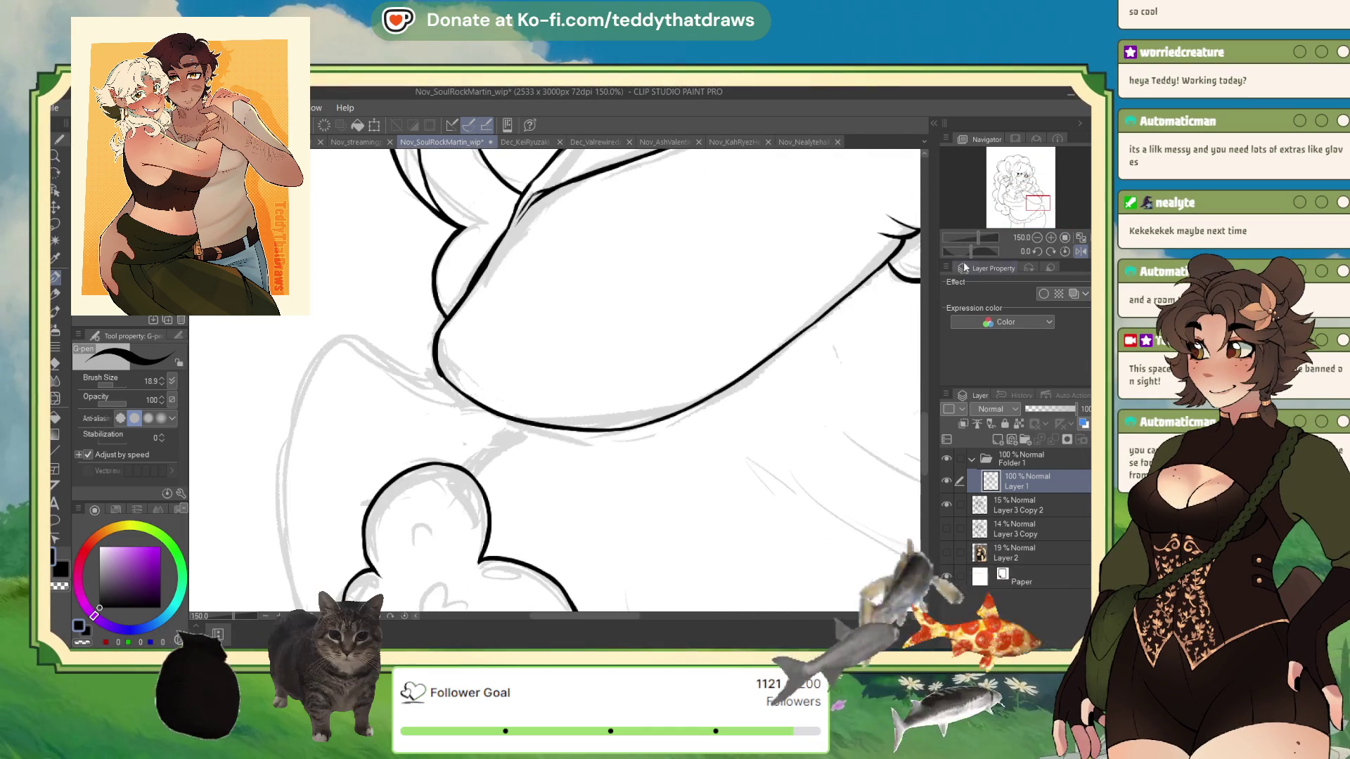
Set the brush size to 23.0 and ink the fluffy fur cuff below the lower body
left_click(114, 384)
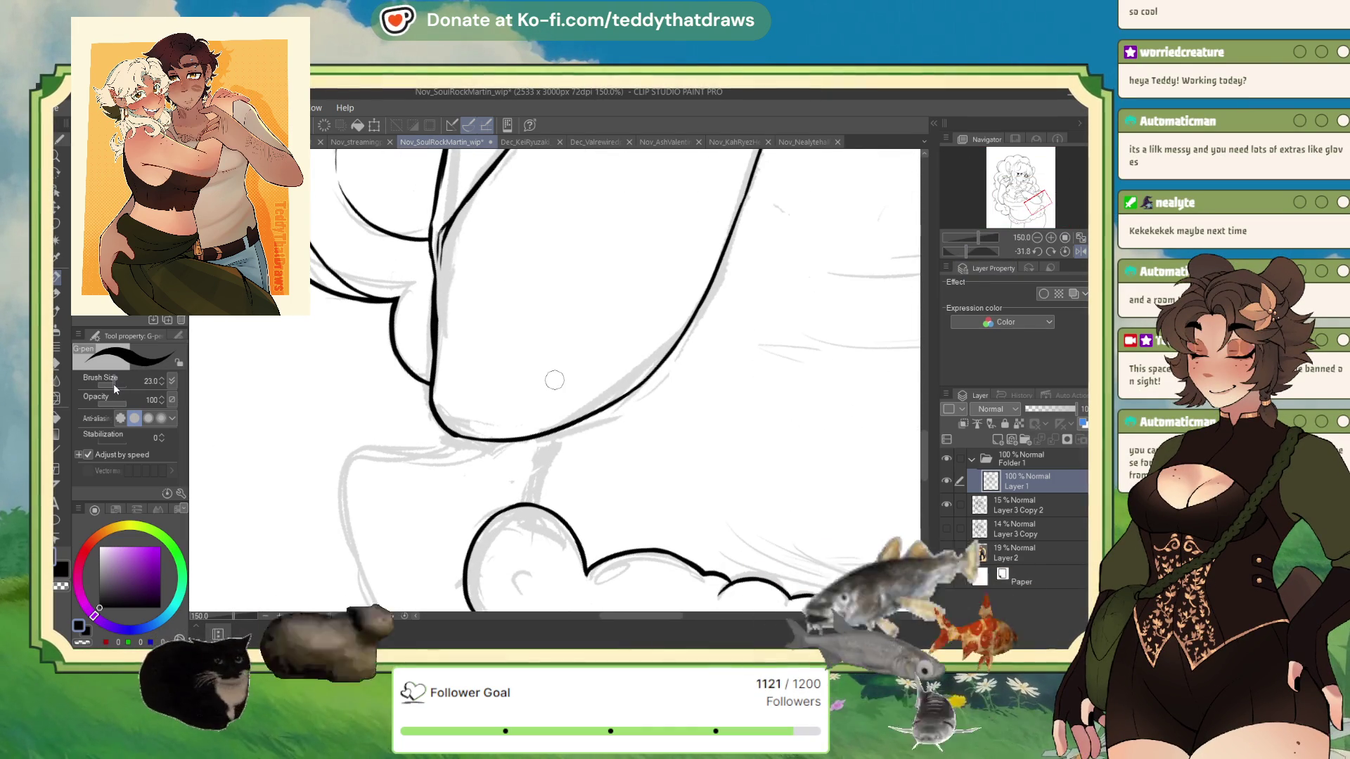
left_click_drag(543, 437, 528, 503)
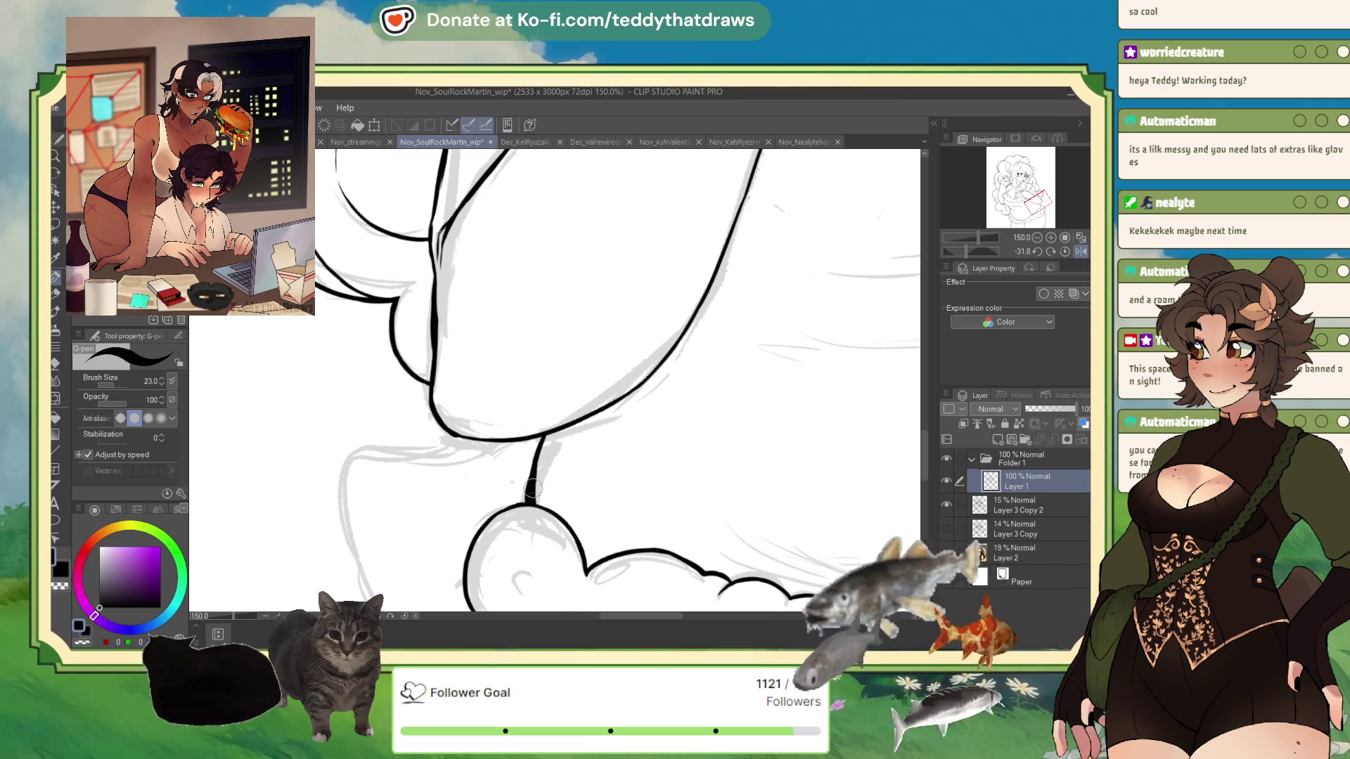
scroll(538, 497, "down", 3)
Reset the canvas rotation and ink the curved outline down the figure's left side
scroll(469, 410, "up", 2)
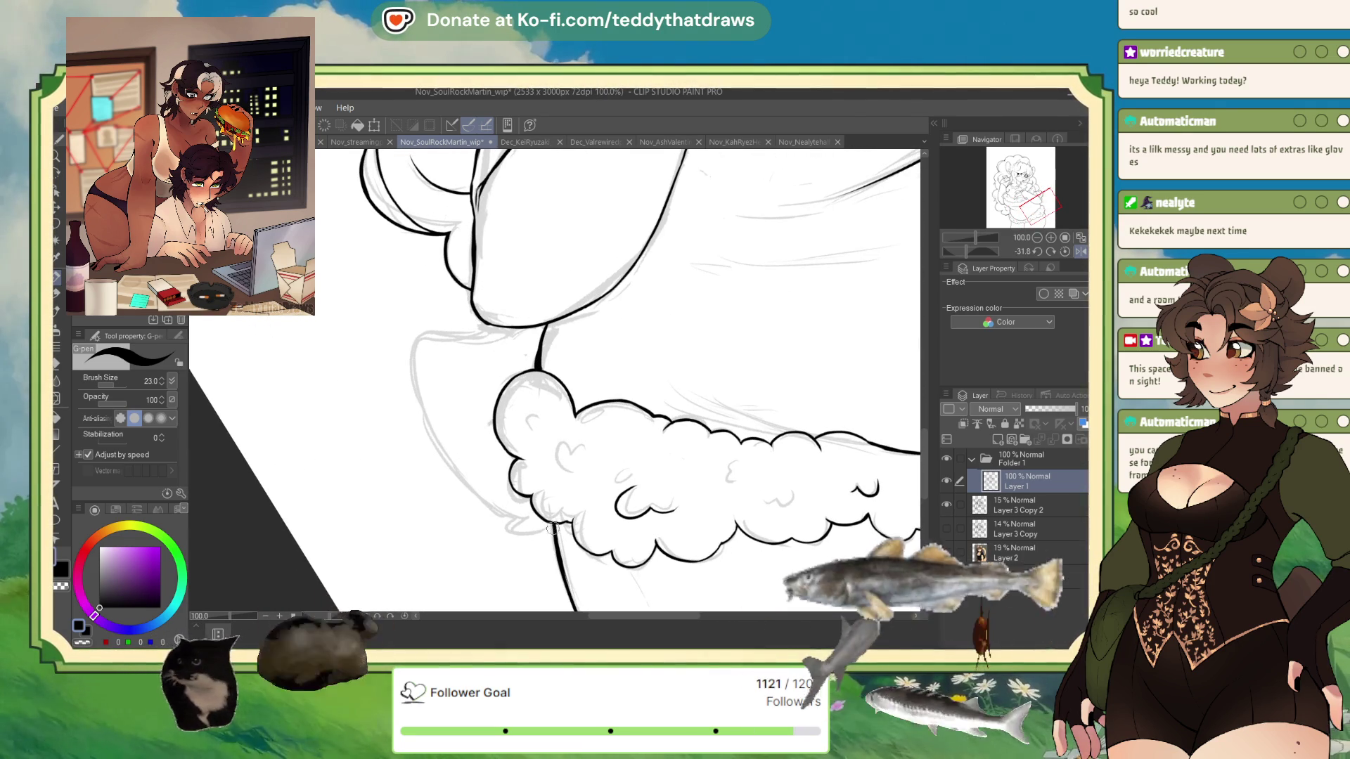
left_click_drag(966, 254, 972, 252)
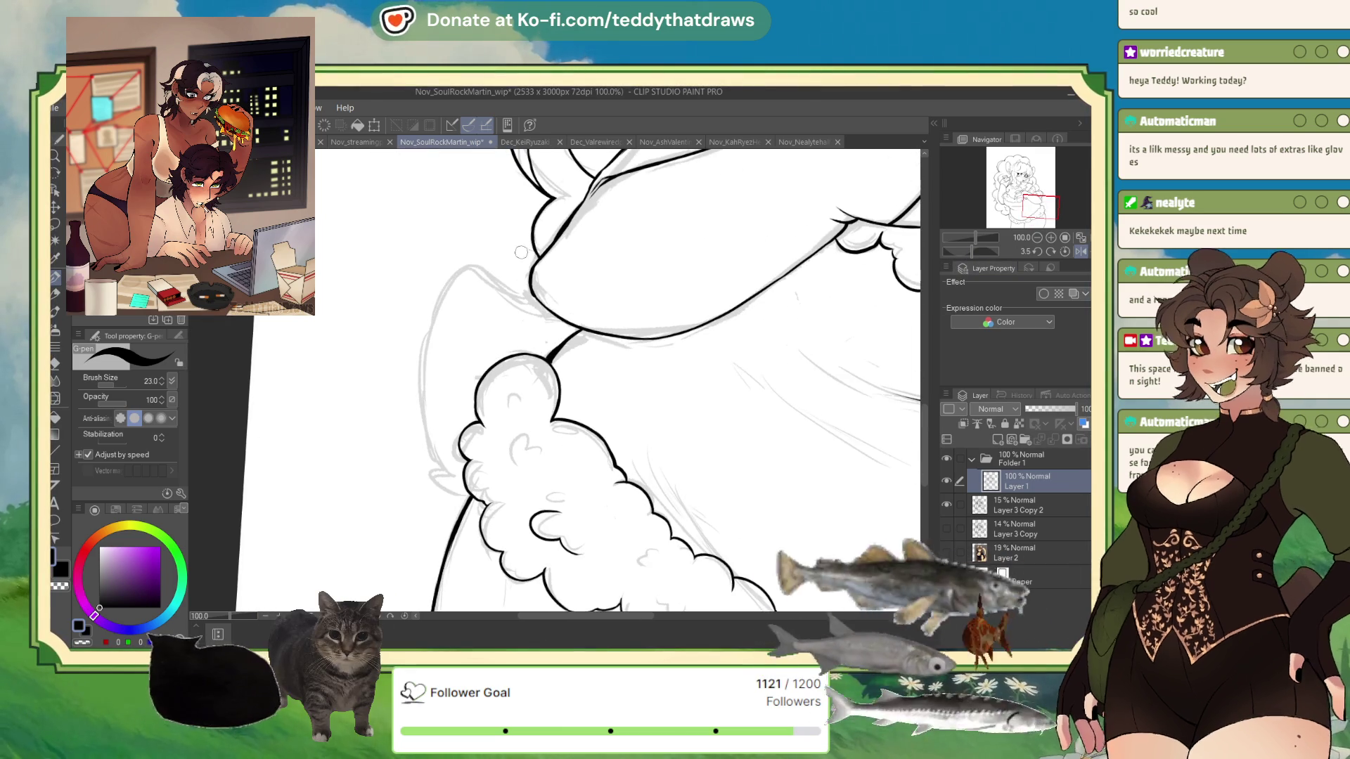
mouse_move(494, 204)
left_mouse_down()
mouse_move(431, 340)
mouse_move(431, 437)
mouse_move(456, 501)
left_mouse_up()
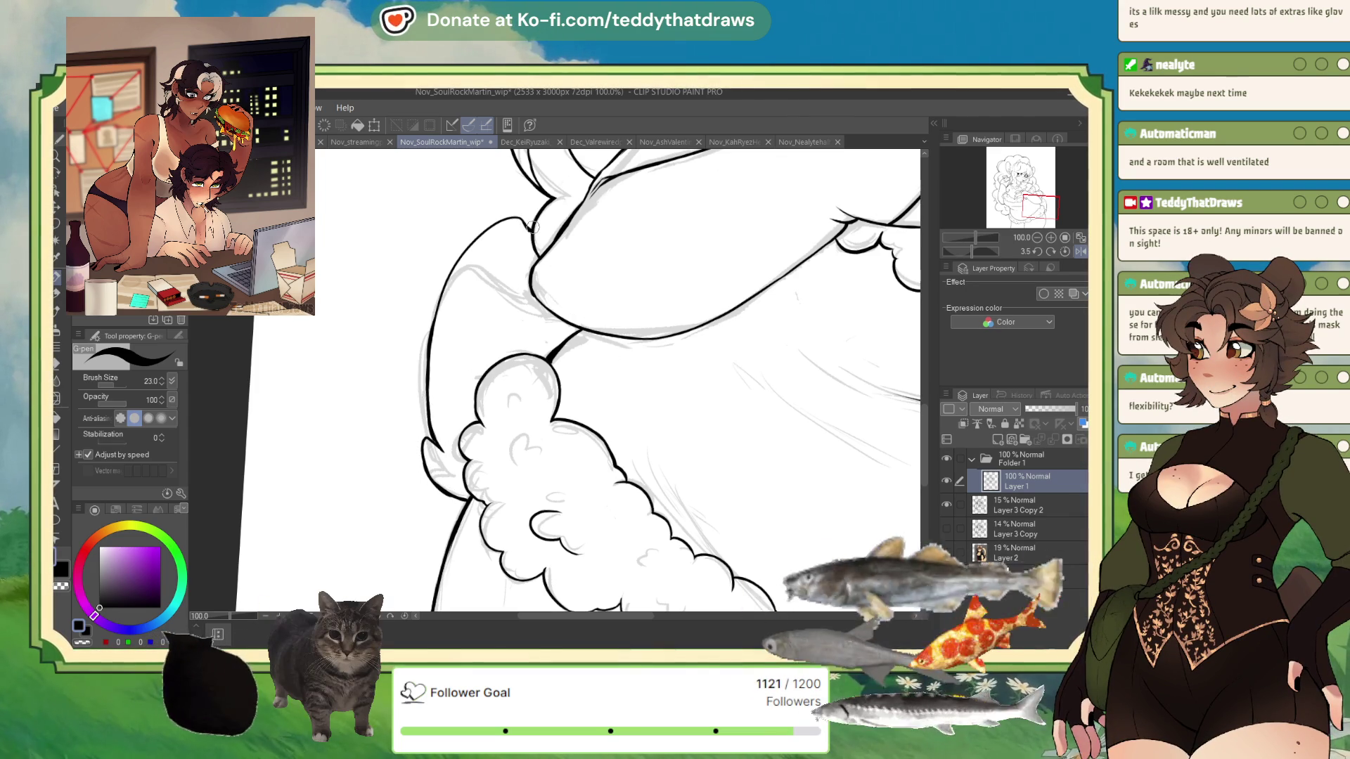
scroll(532, 226, "down", 5)
Zoom to about 181.5% centred on the flower beside the character's ear
scroll(520, 407, "up", 4)
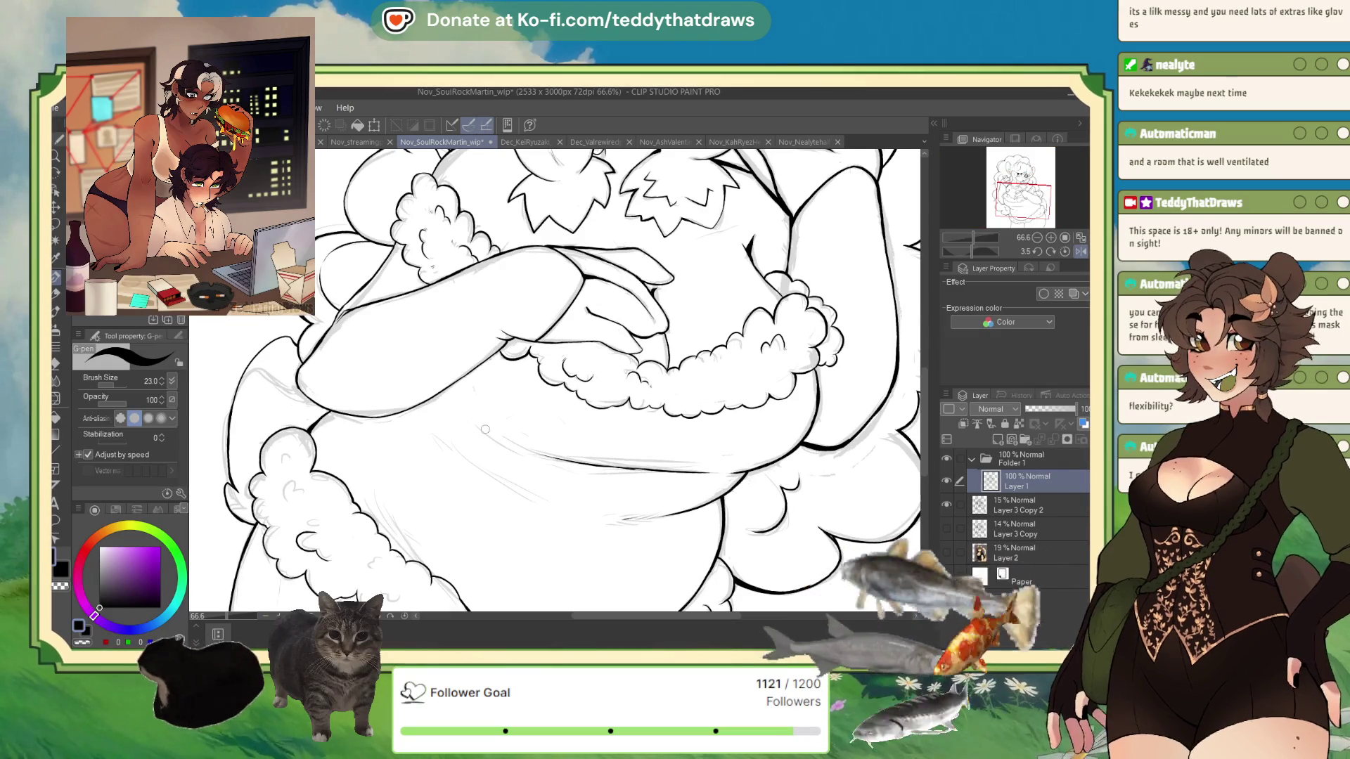
scroll(591, 453, "up", 3)
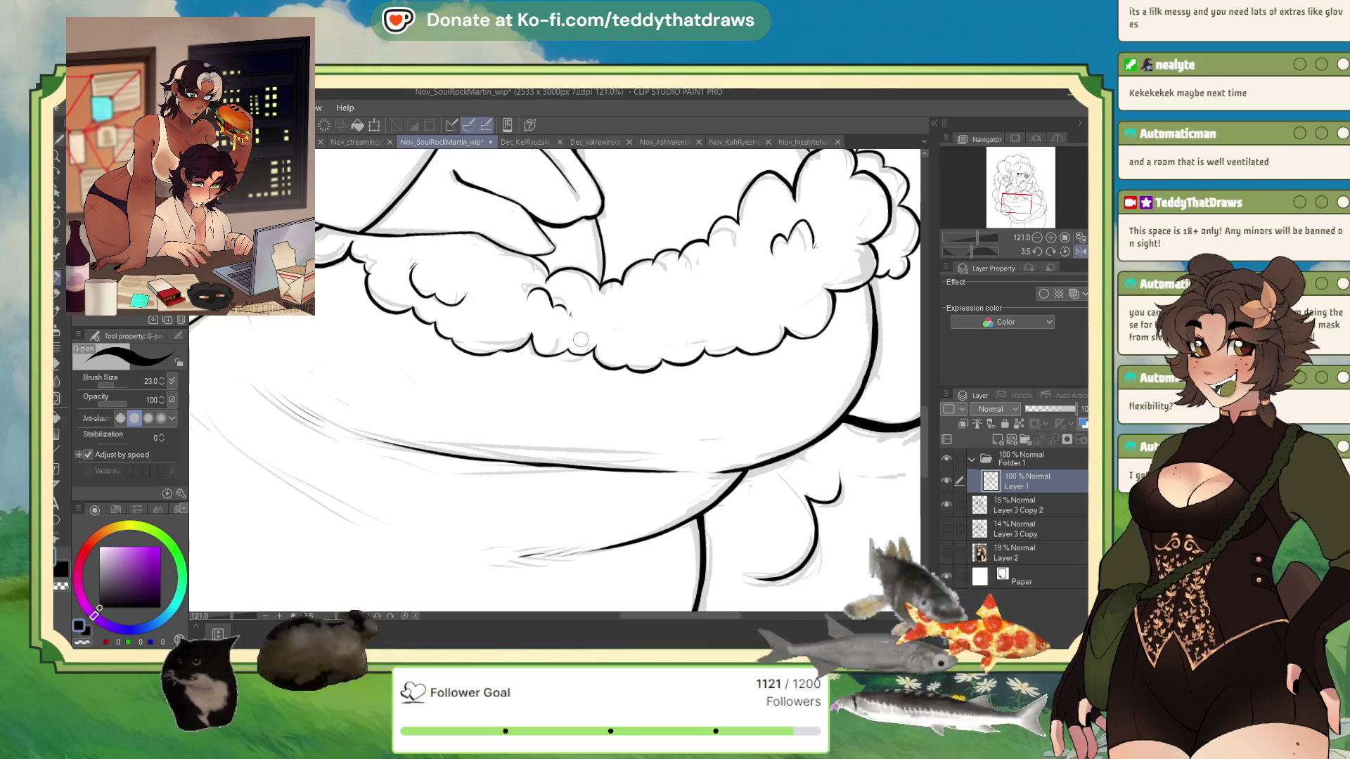
scroll(581, 339, "down", 4)
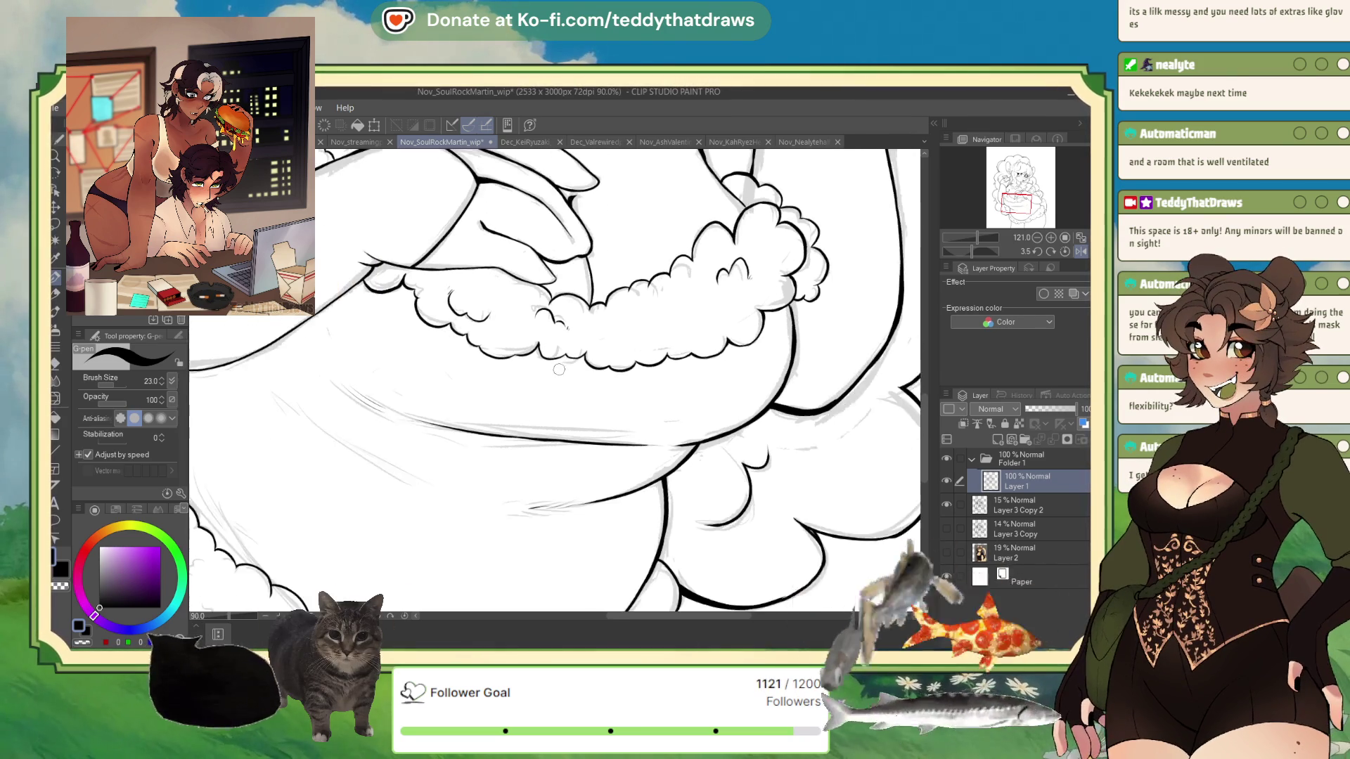
scroll(606, 408, "down", 3)
scroll(656, 268, "up", 3)
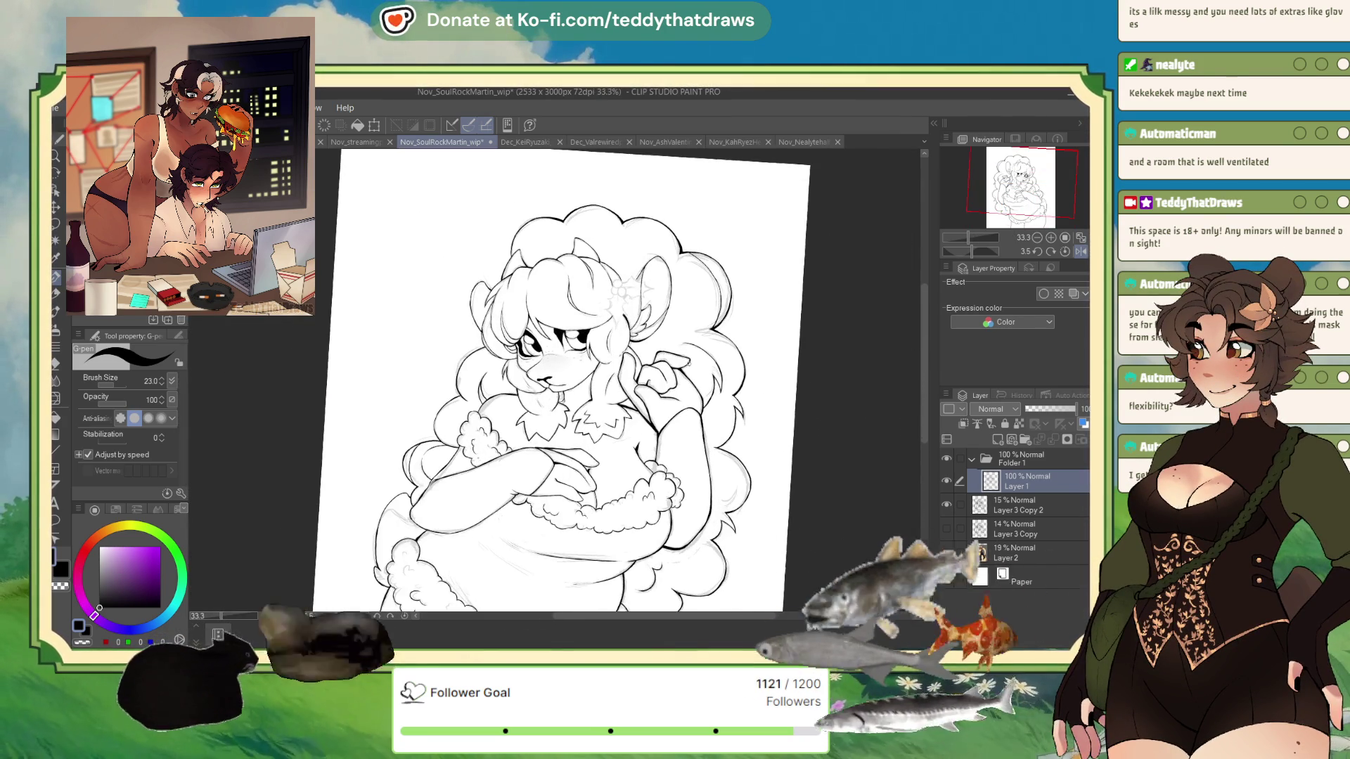
scroll(656, 268, "up", 5)
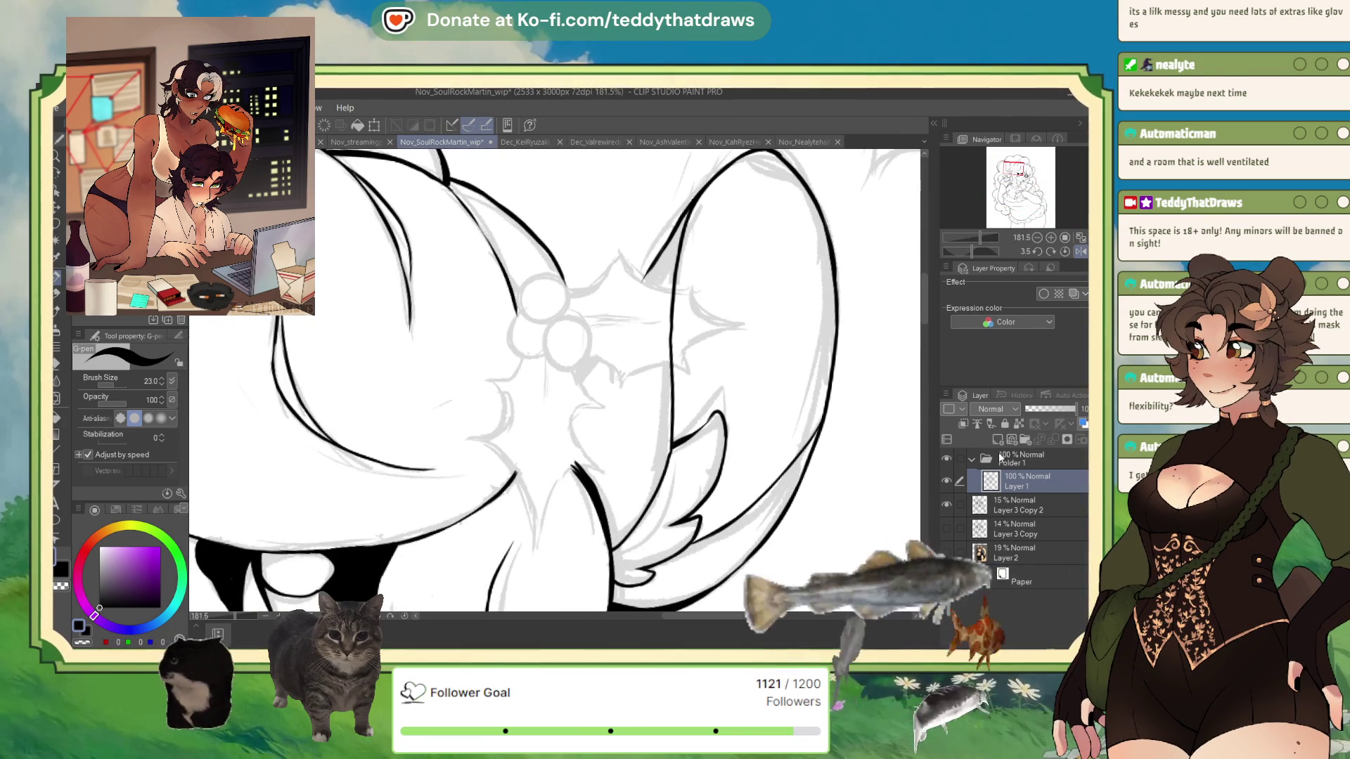
On a new layer, draw a size-4 ellipse circle at the flower's centre and position it
left_click(997, 440)
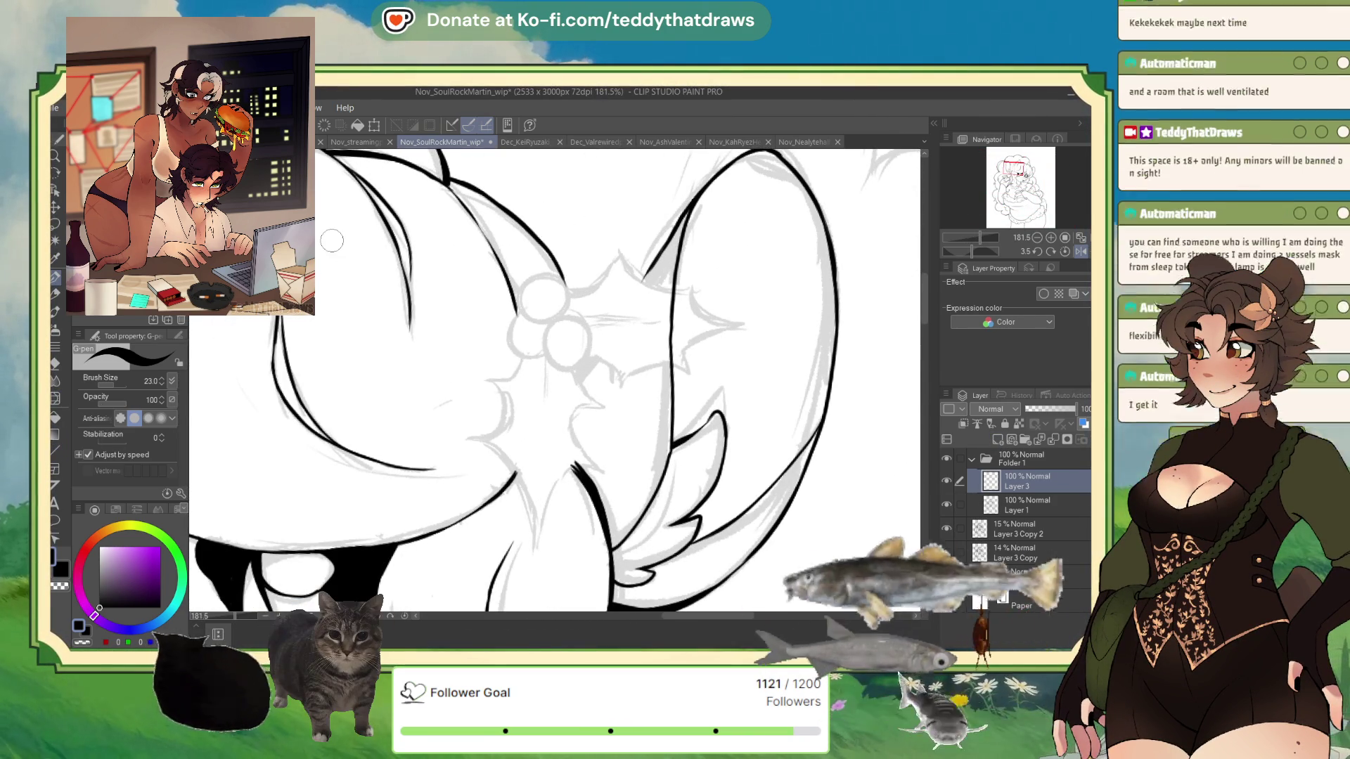
key("u")
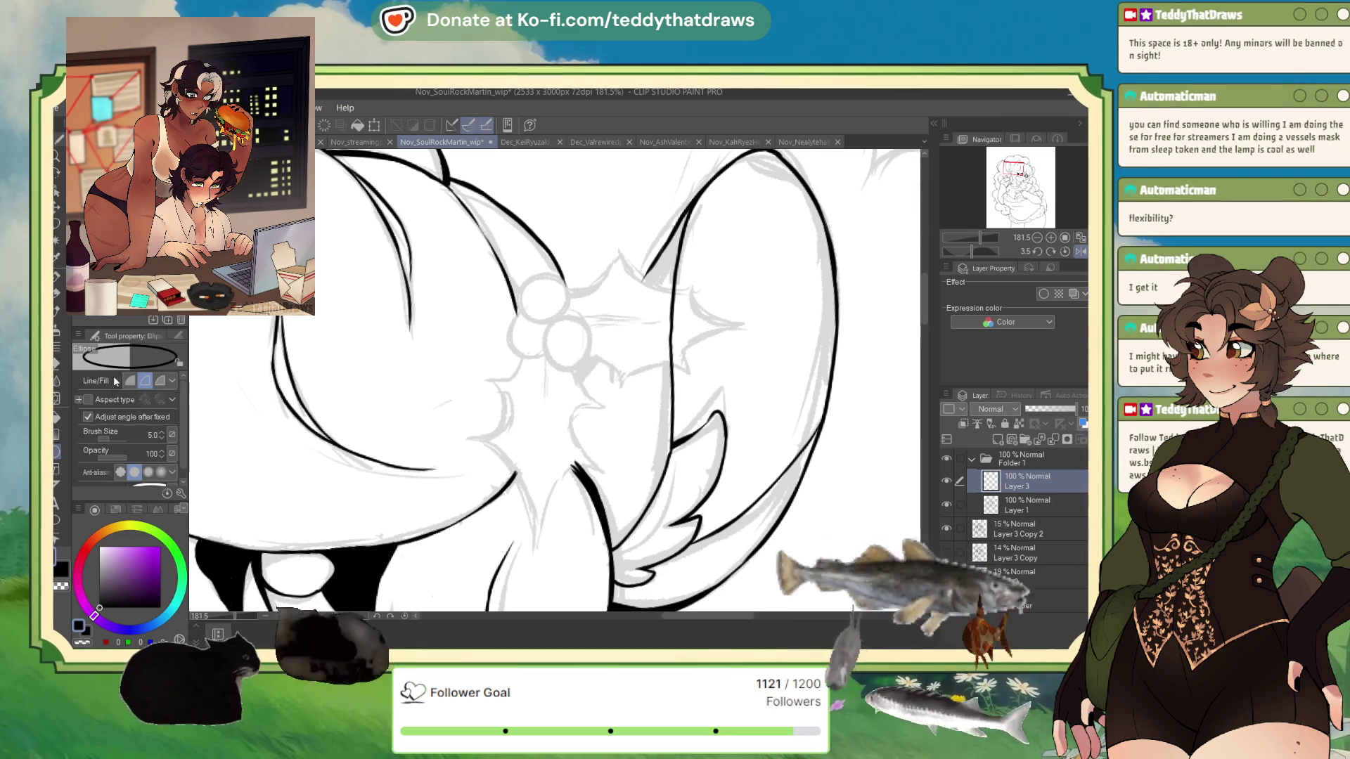
left_click(109, 437)
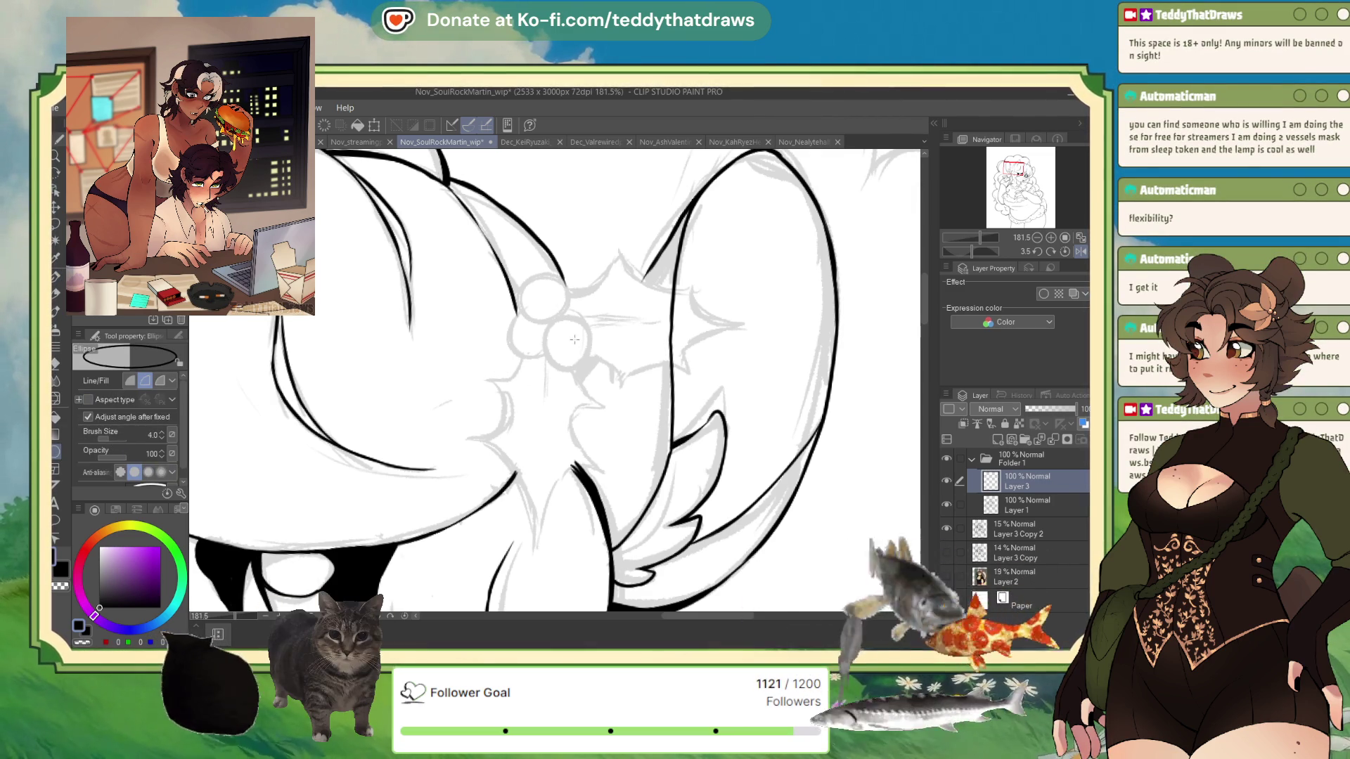
mouse_move(544, 321)
left_mouse_down()
mouse_move(596, 376)
mouse_move(582, 345)
left_mouse_up()
key("ctrl+t")
left_click(530, 396)
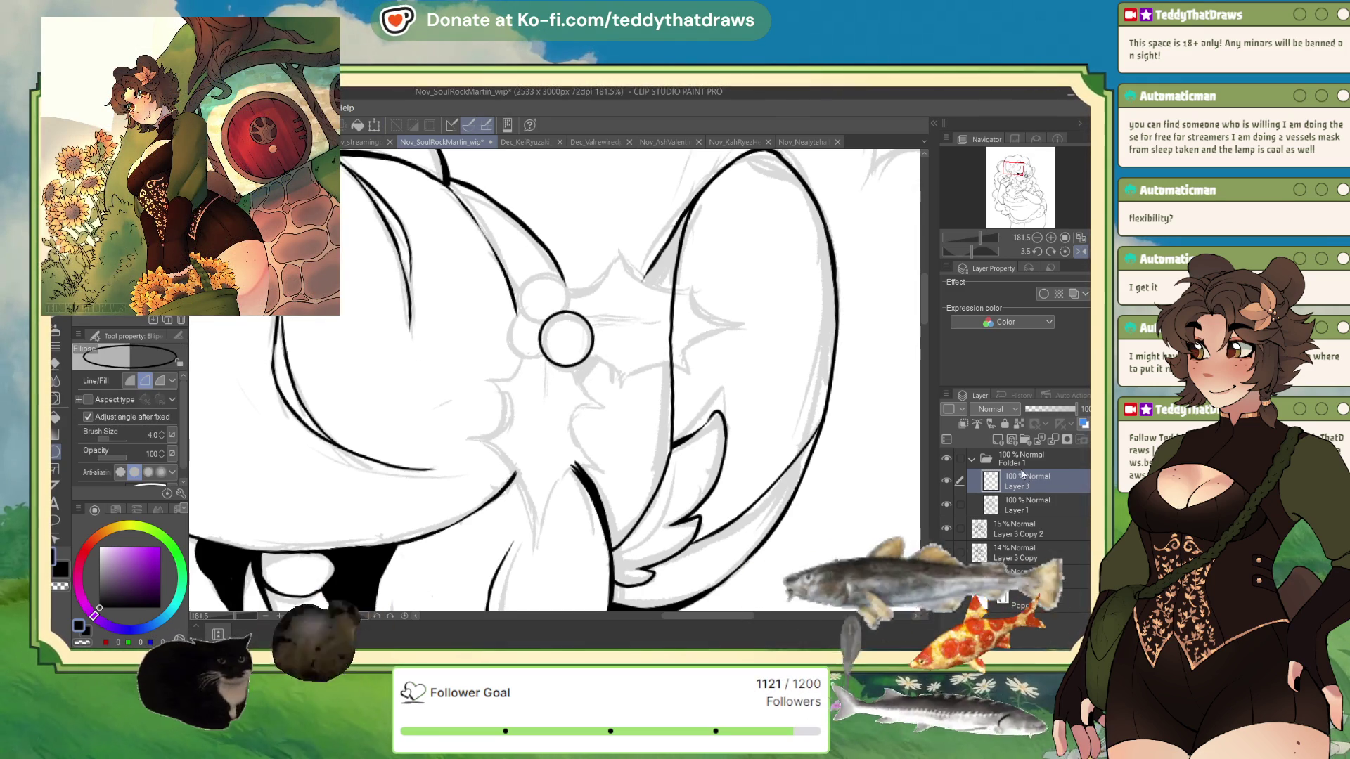
Copy and paste the circle, move the copy up-left beside the first, and merge it down
key("ctrl+c")
key("ctrl+v")
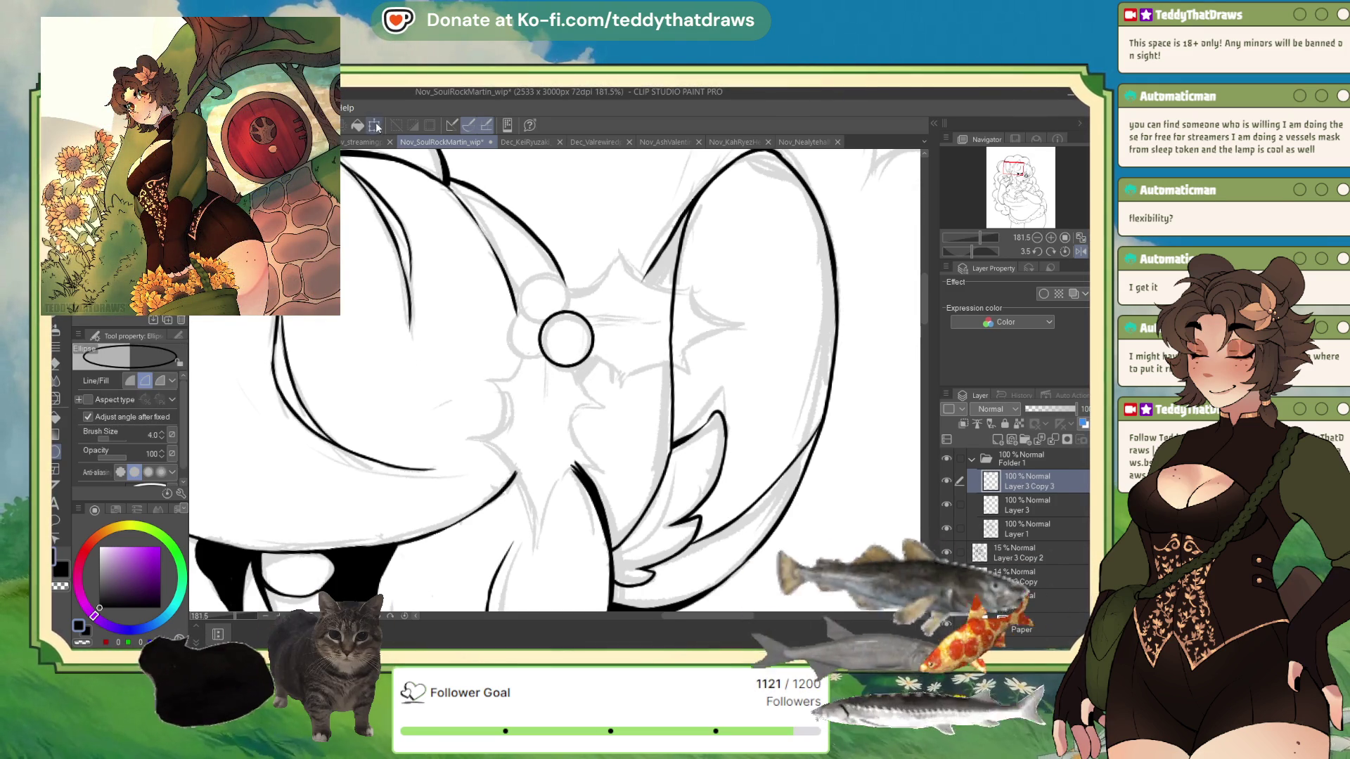
left_click(374, 125)
left_click_drag(589, 362, 569, 322)
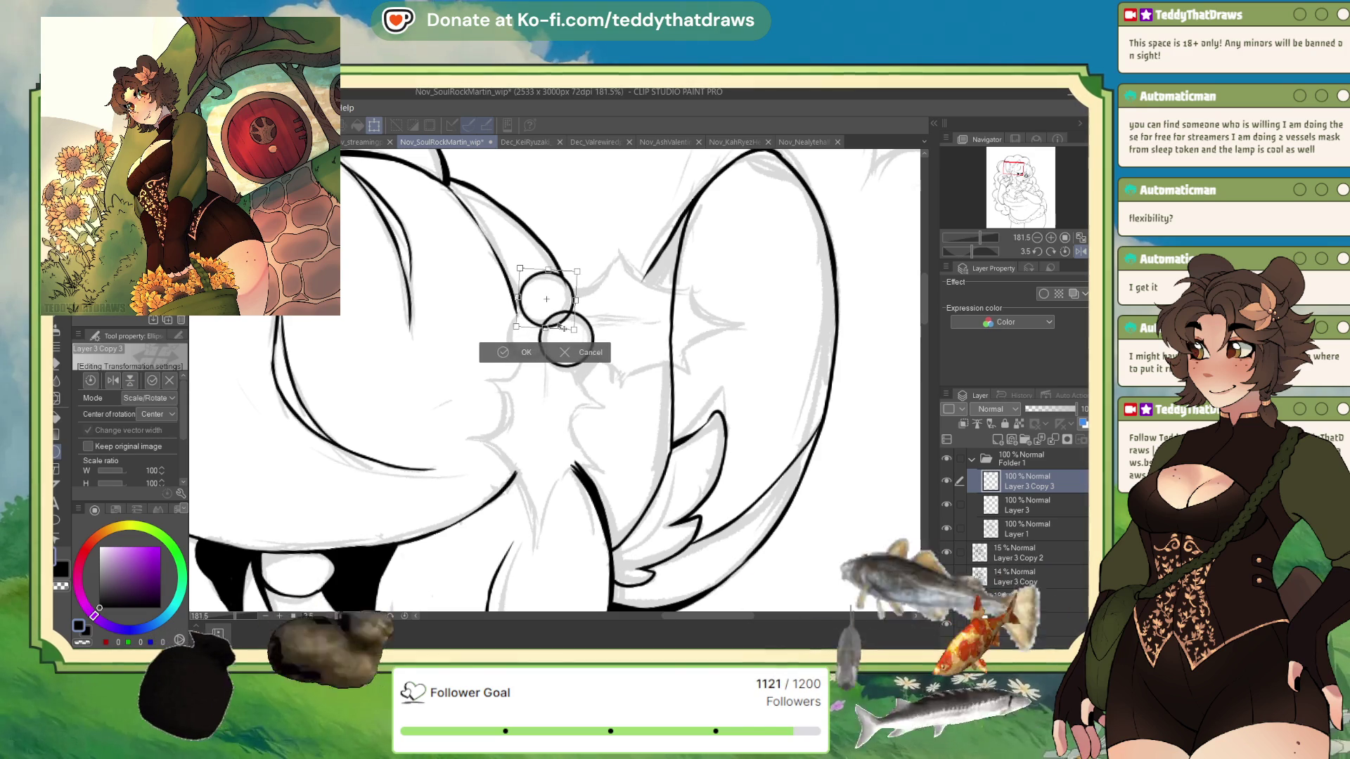
key("Return")
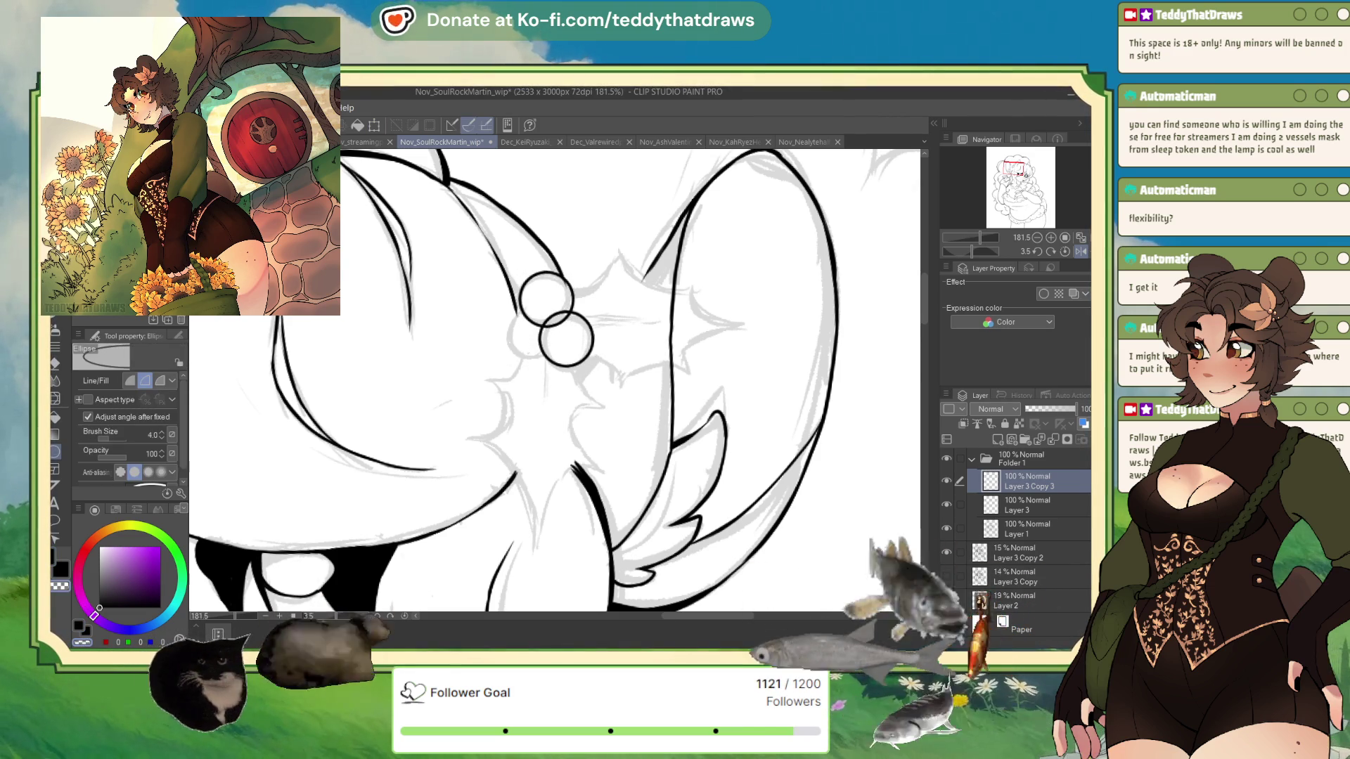
key("p")
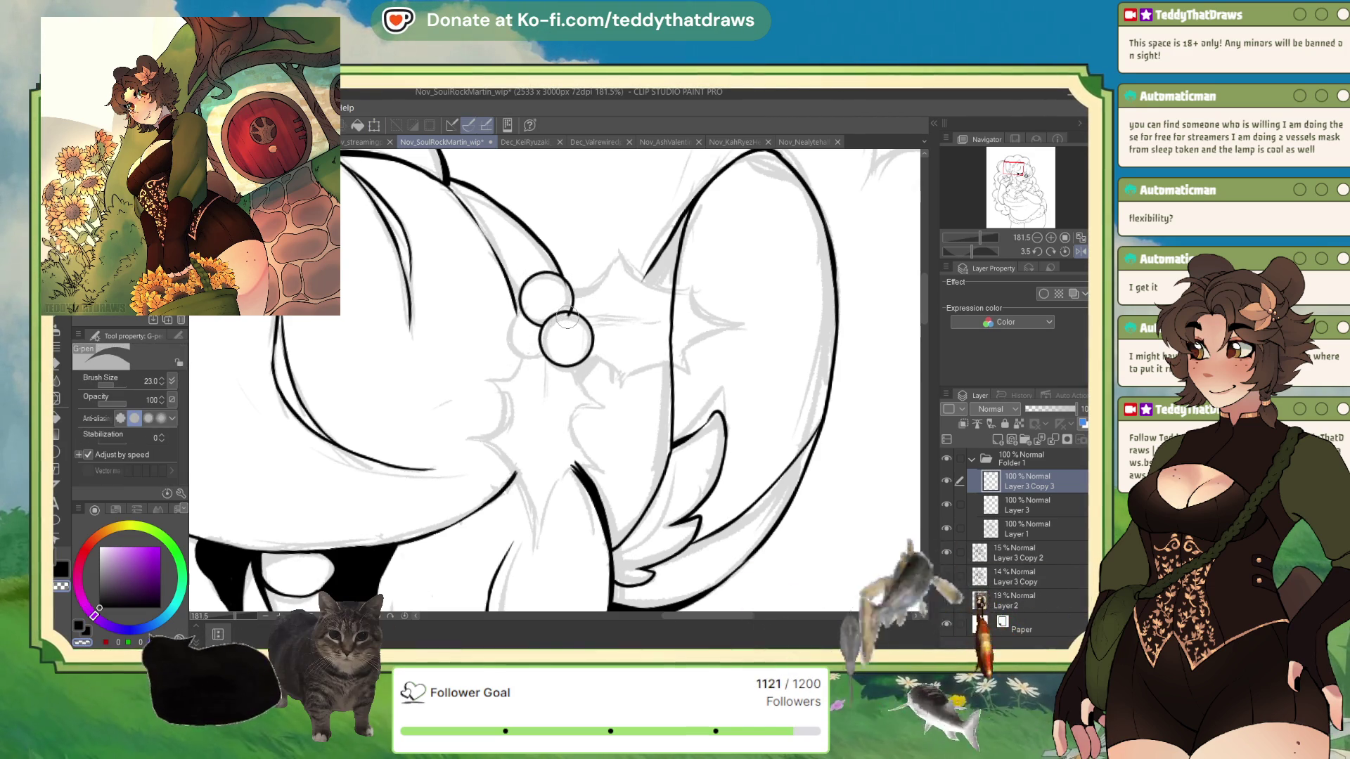
left_click(1052, 439)
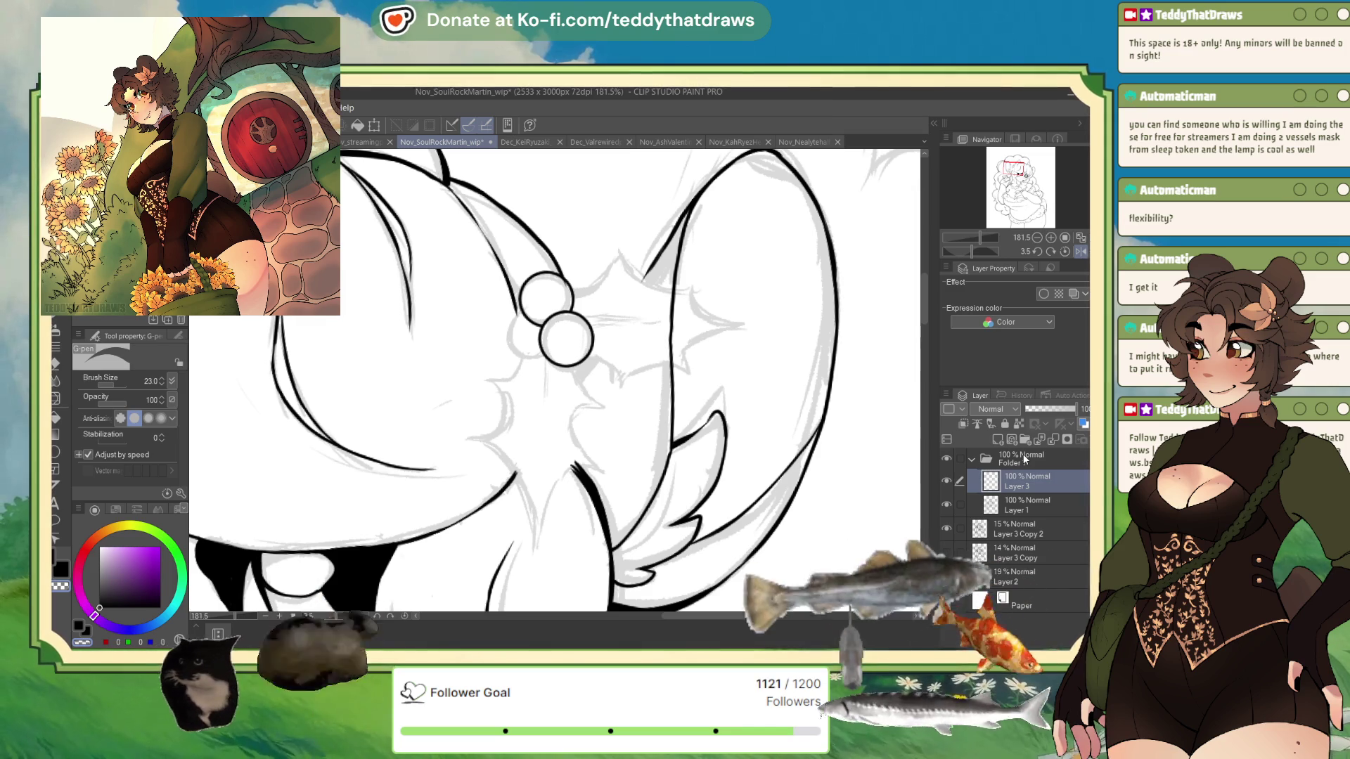
Add a third berry circle to the left of the others and merge it into the berry layer
key("ctrl+z")
key("ctrl+t")
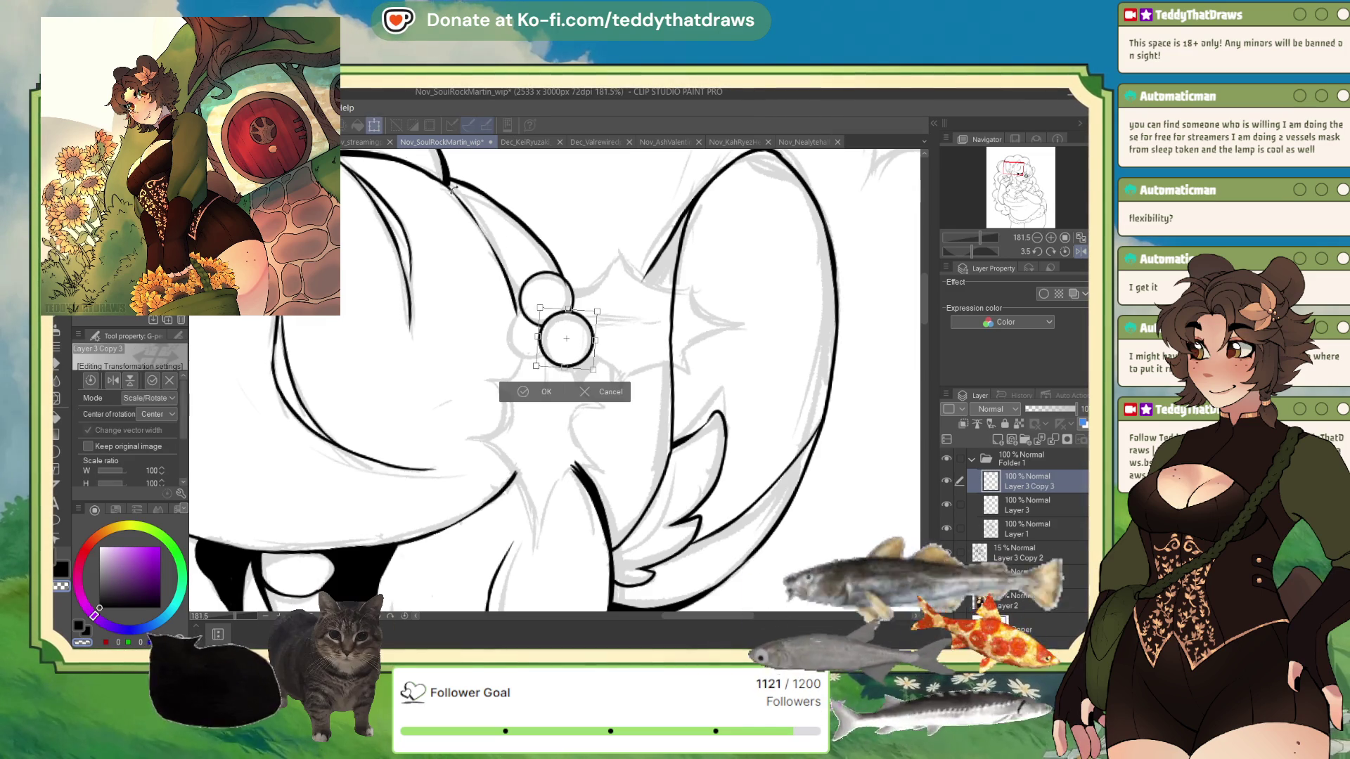
left_click_drag(589, 362, 549, 360)
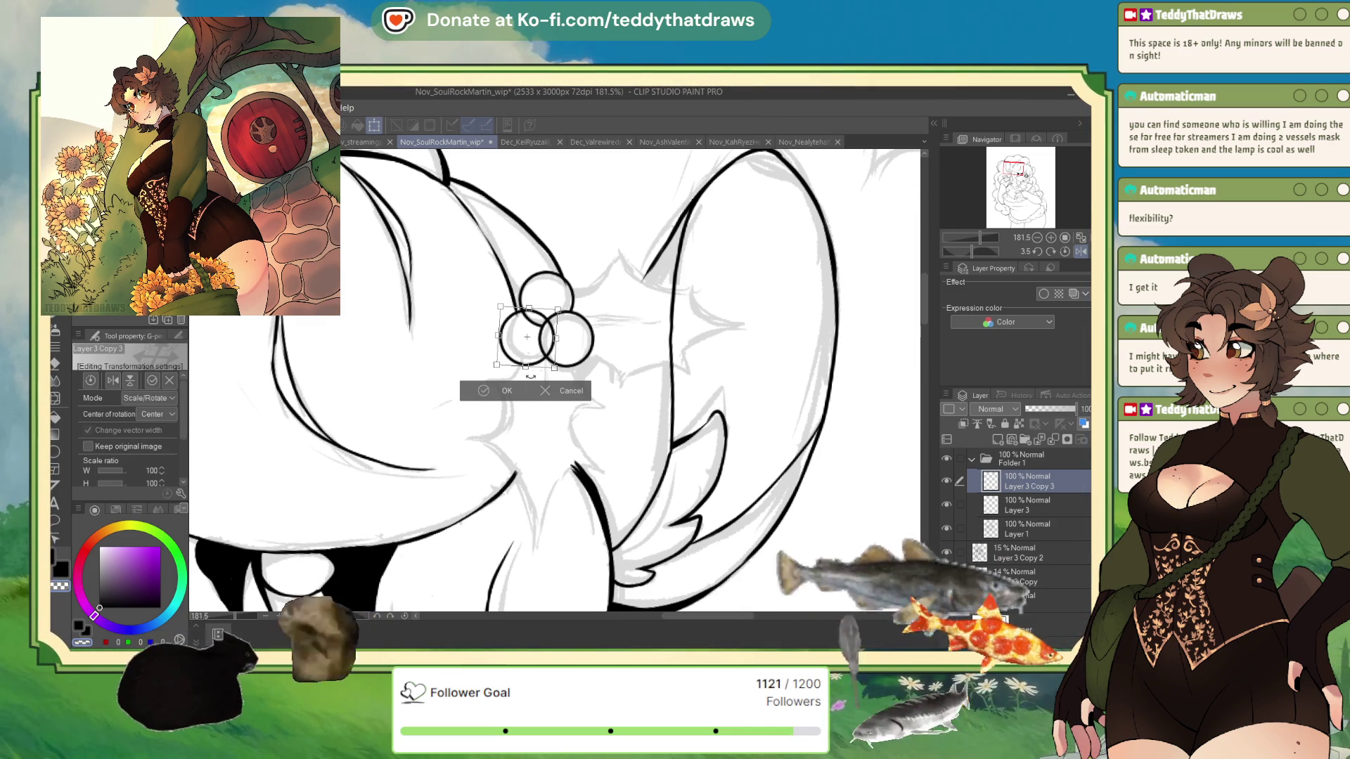
left_click(484, 392)
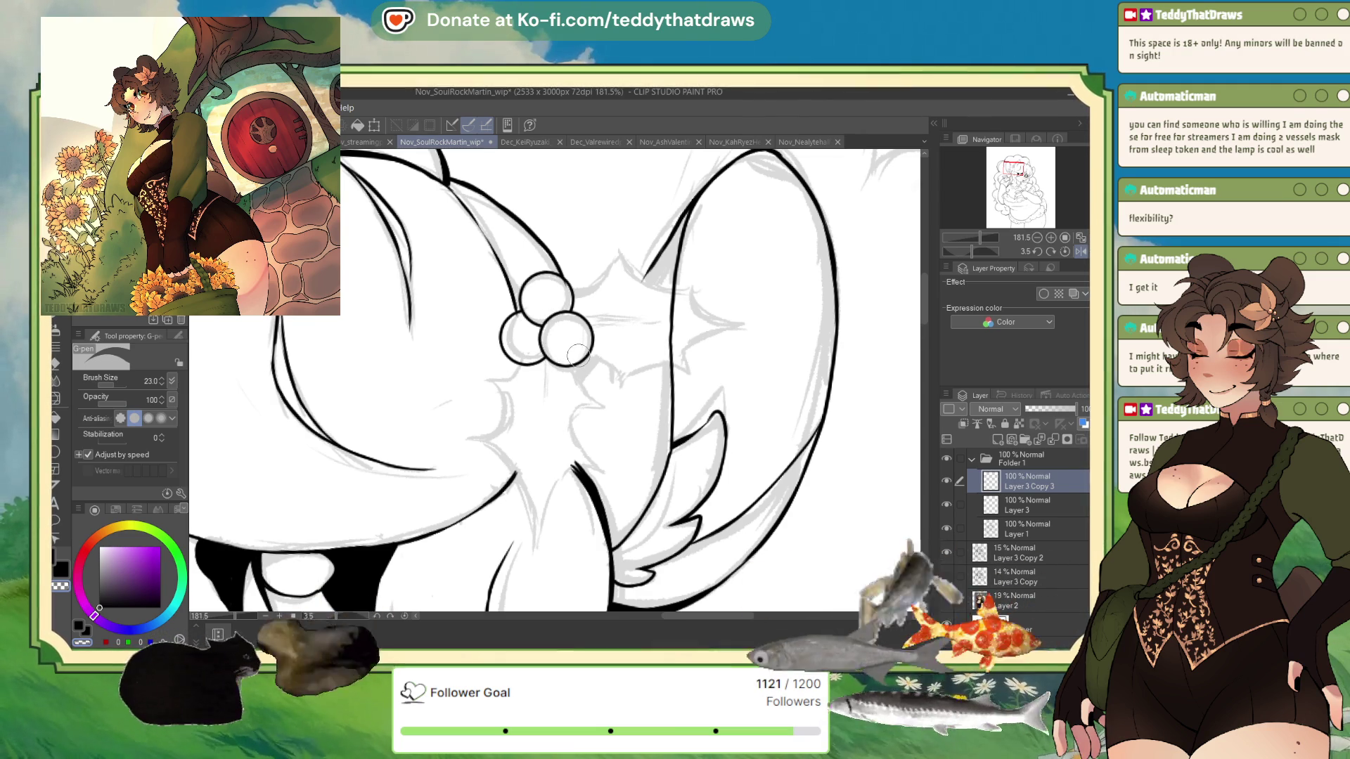
left_click(1011, 440)
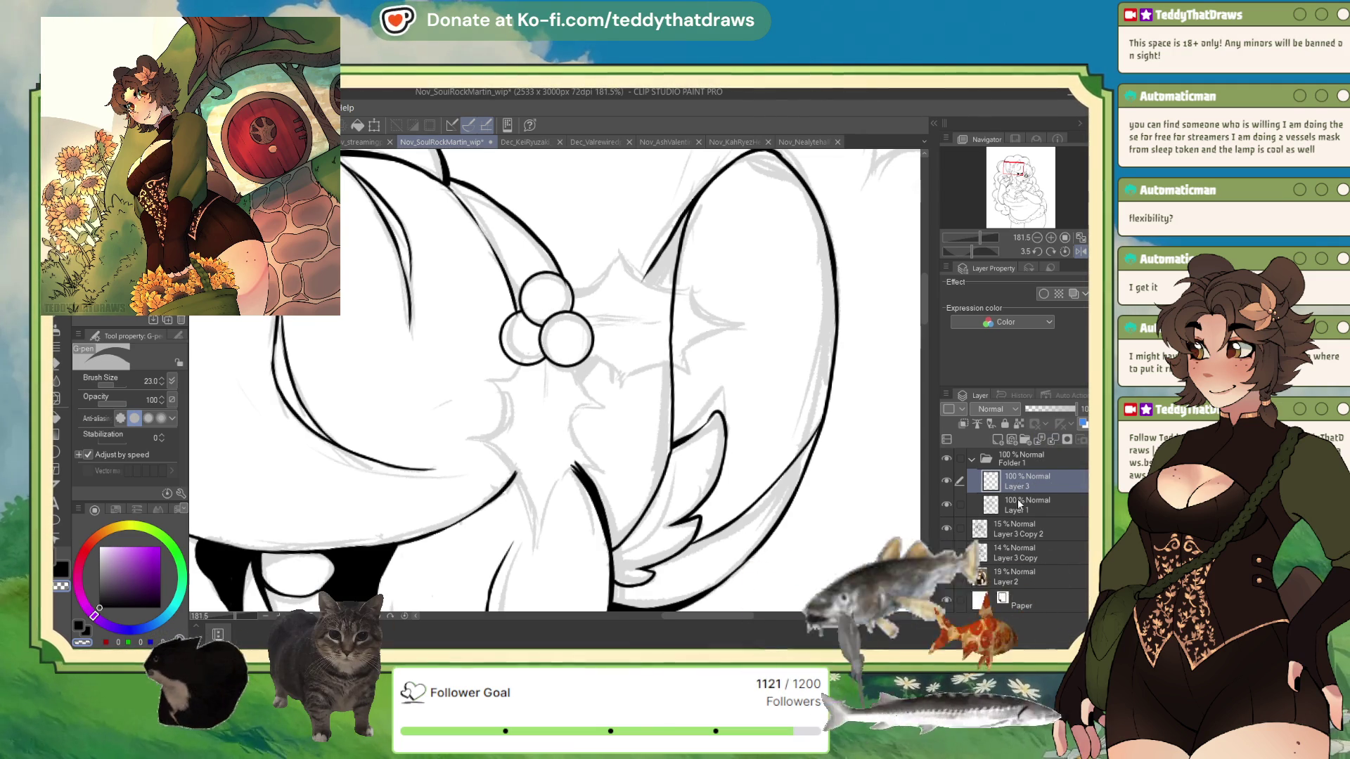
left_click(1011, 440)
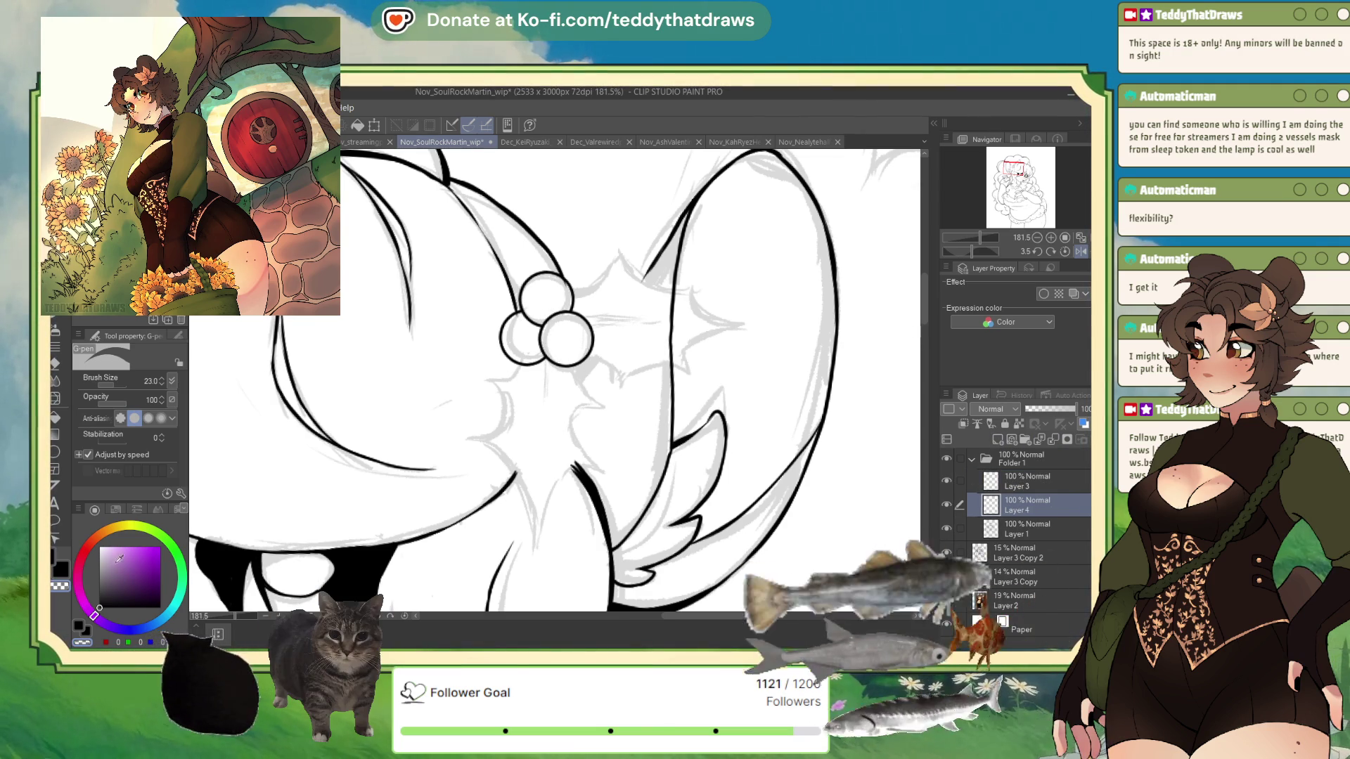
Rotate the canvas 180°, remove the horizontal flip, and ink the holly leaf outline
left_click_drag(973, 249, 1011, 255)
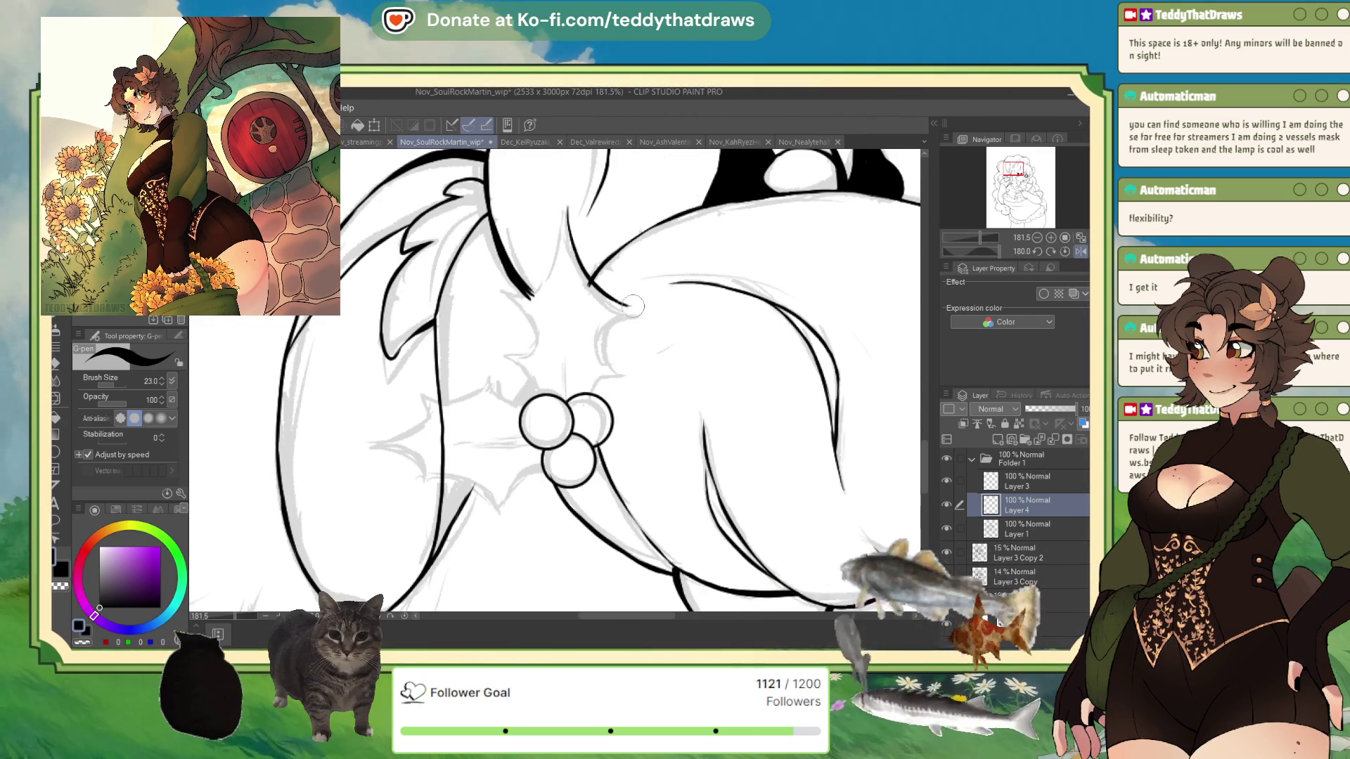
key("h")
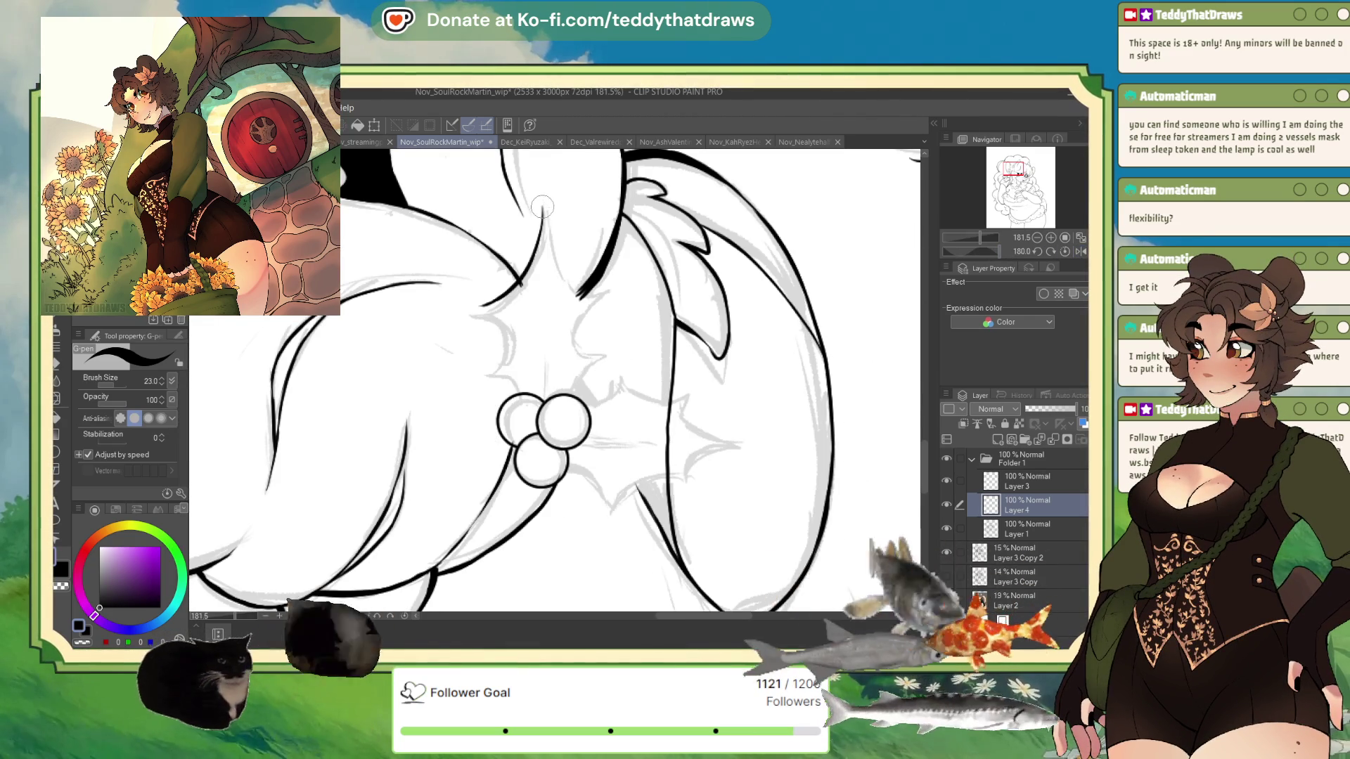
left_click_drag(615, 297, 583, 288)
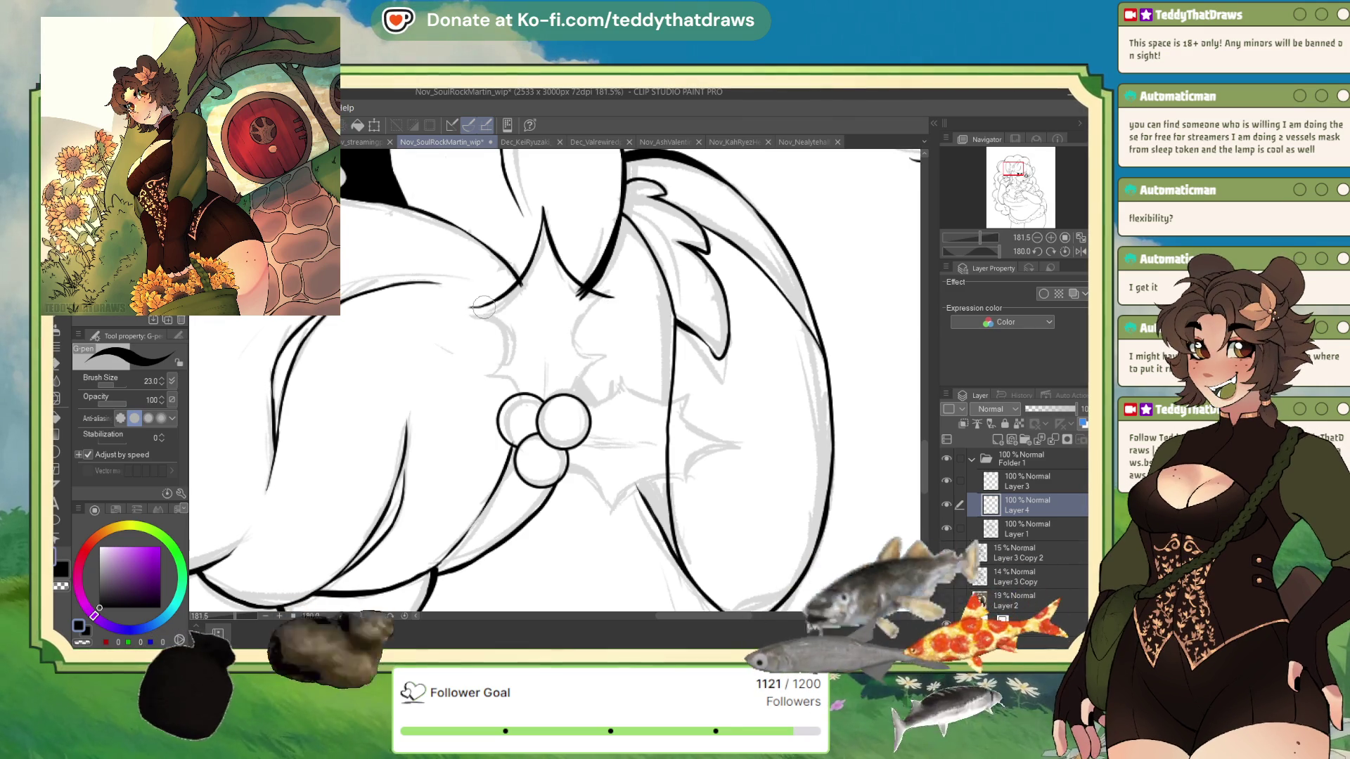
left_click_drag(478, 316, 502, 354)
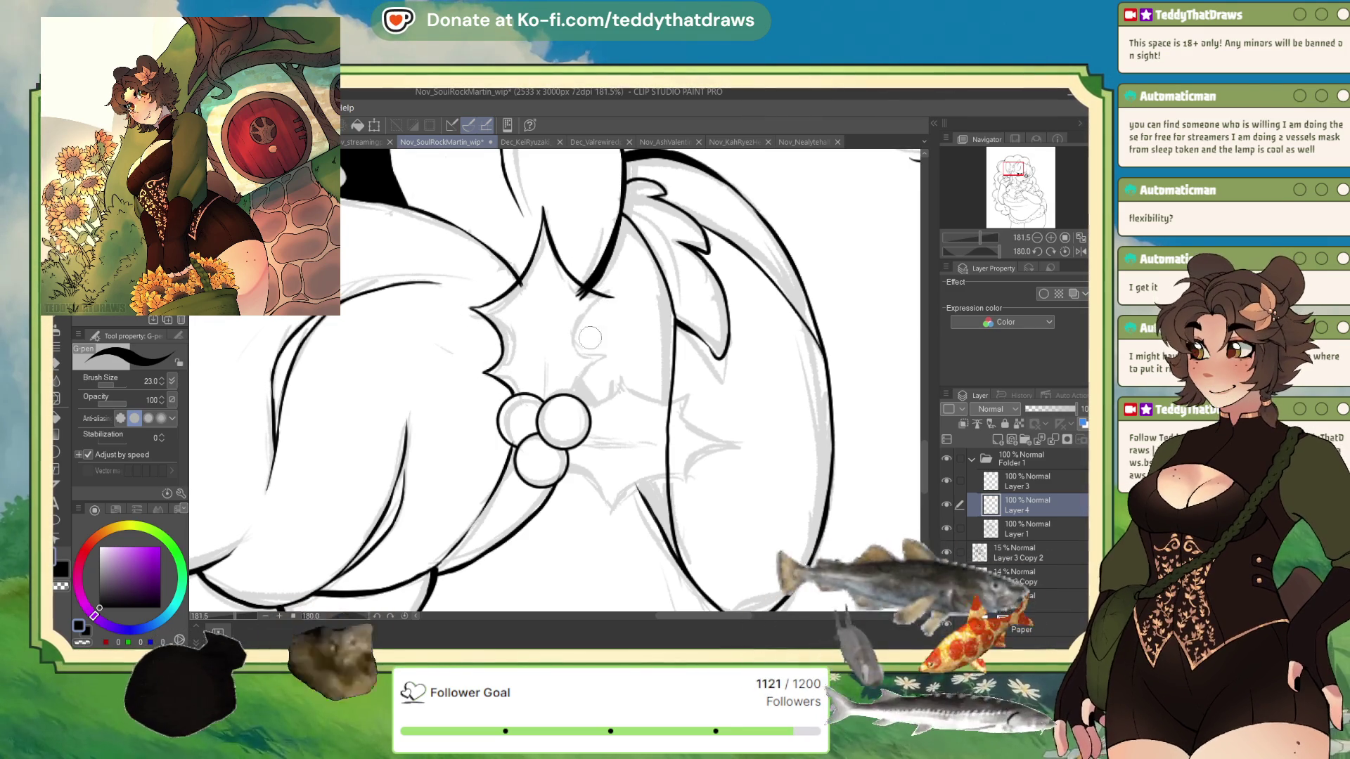
left_click_drag(610, 298, 585, 321)
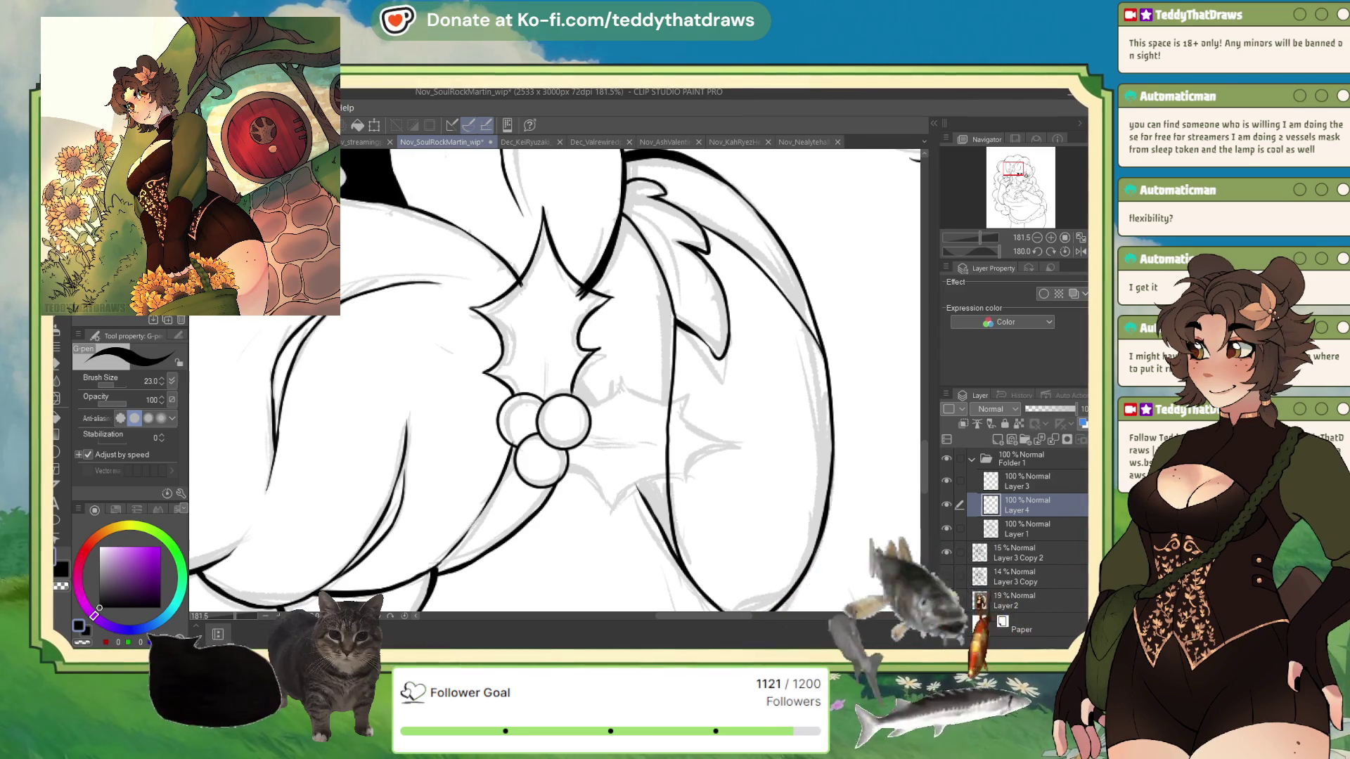
mouse_move(584, 292)
left_mouse_down()
mouse_move(562, 315)
mouse_move(580, 345)
mouse_move(602, 351)
left_mouse_up()
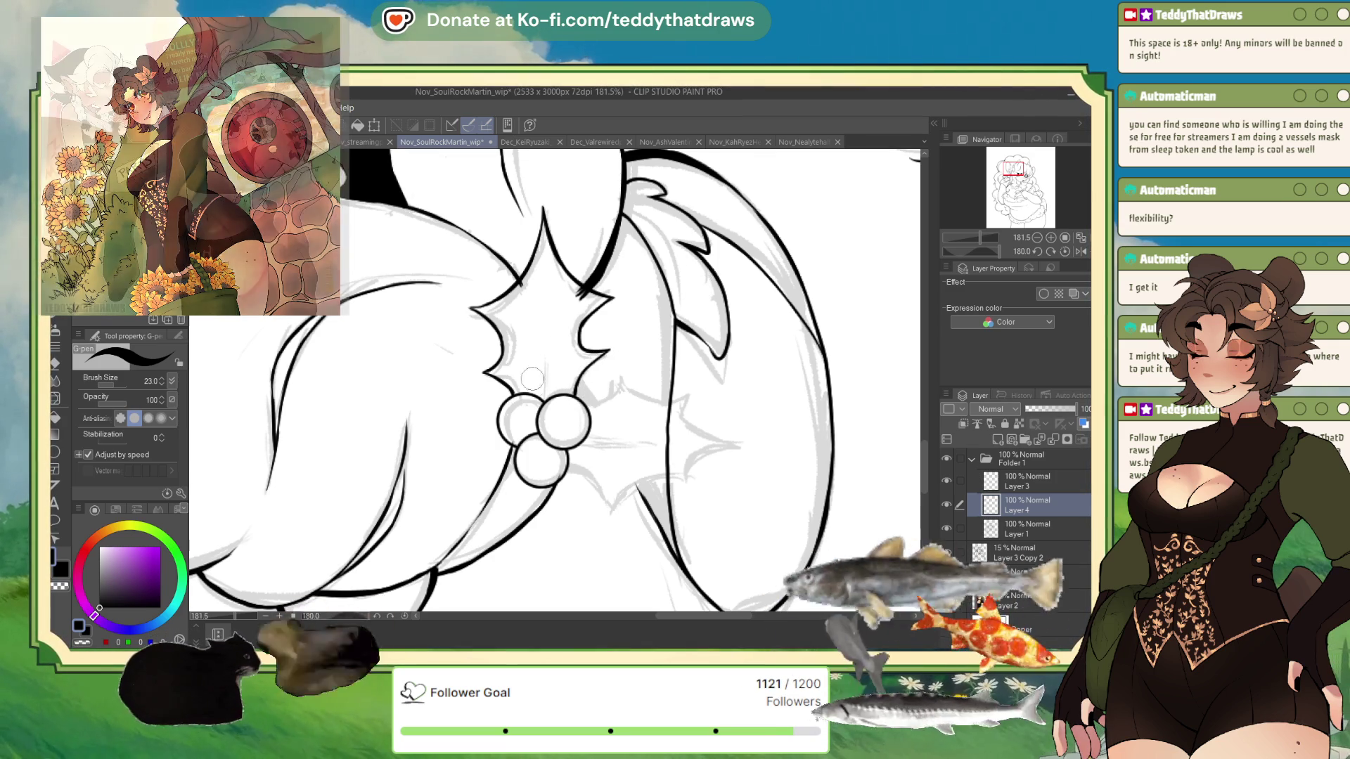
Redraw the leaf's centre vein, return the view upright, and duplicate the layer
left_click_drag(542, 383, 538, 335)
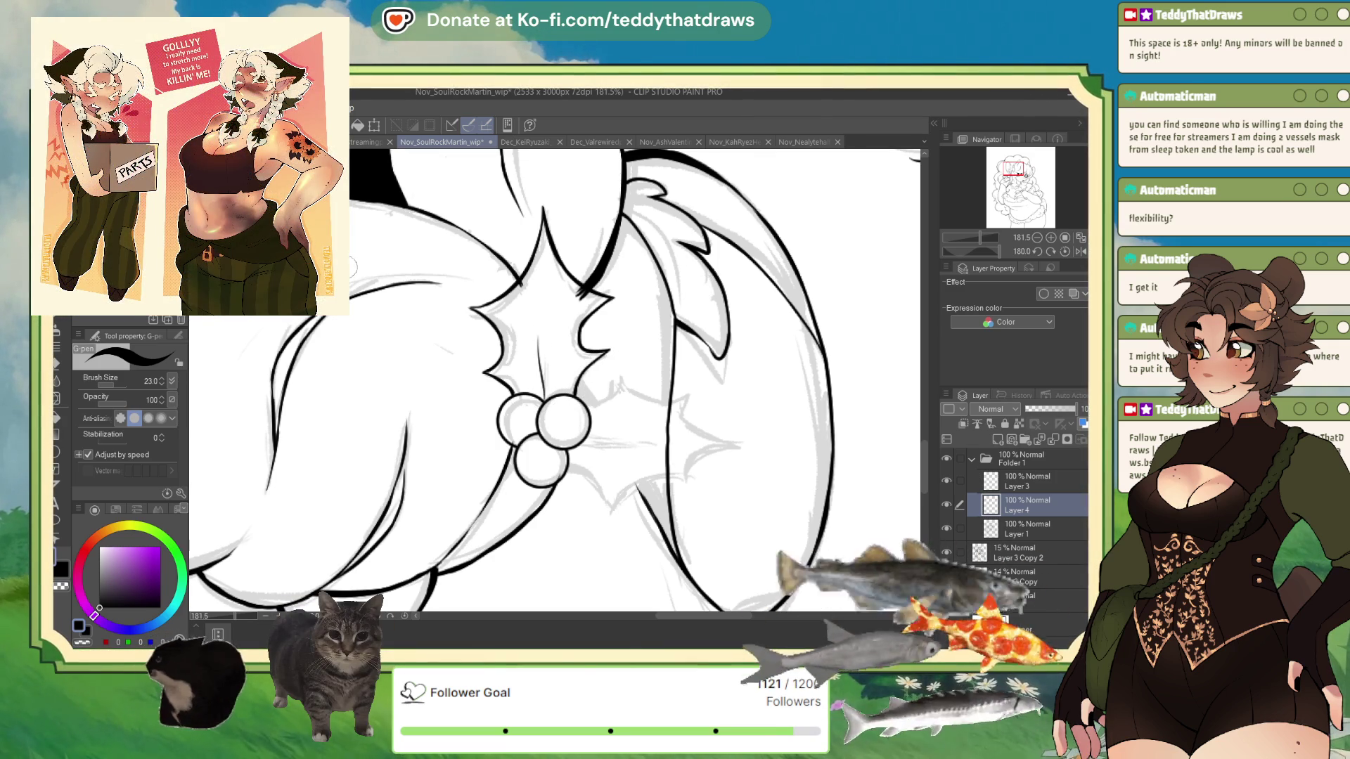
key("ctrl+z")
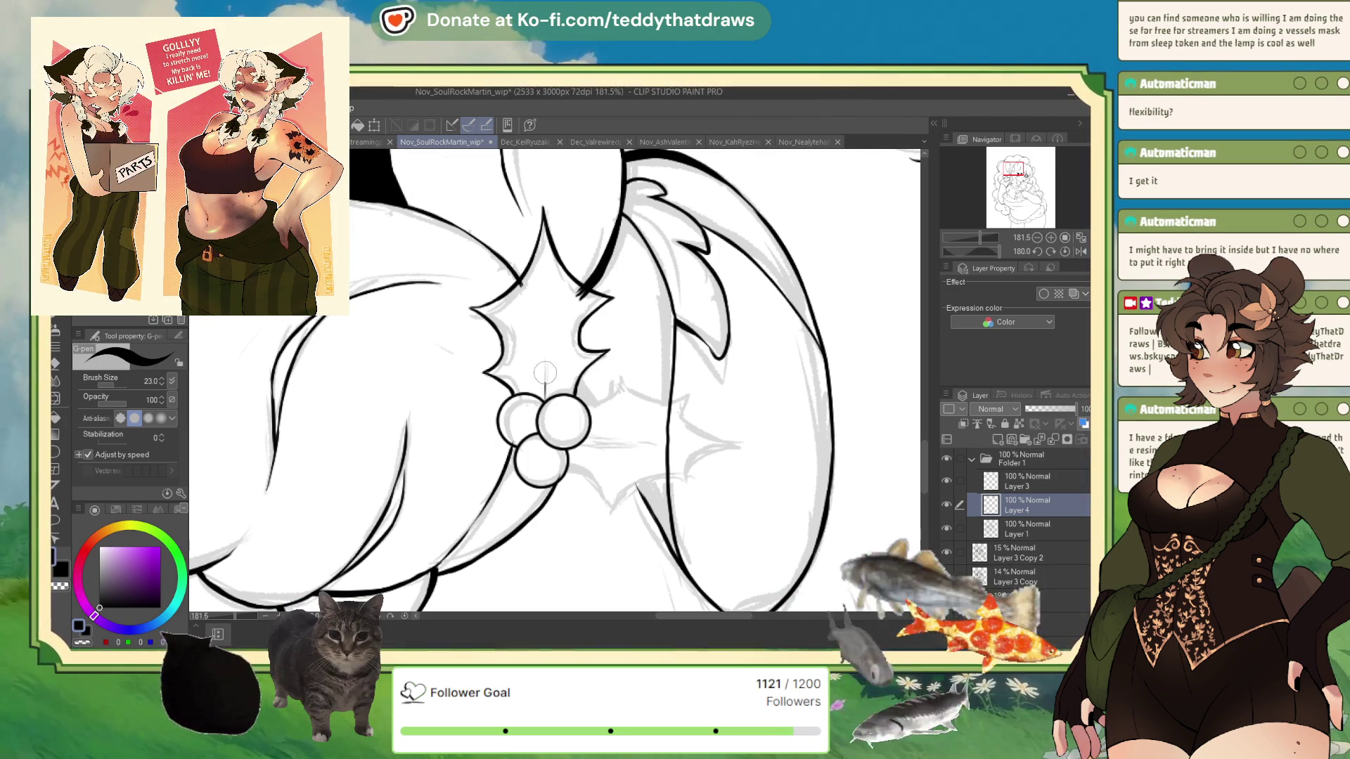
left_click_drag(549, 332, 547, 315)
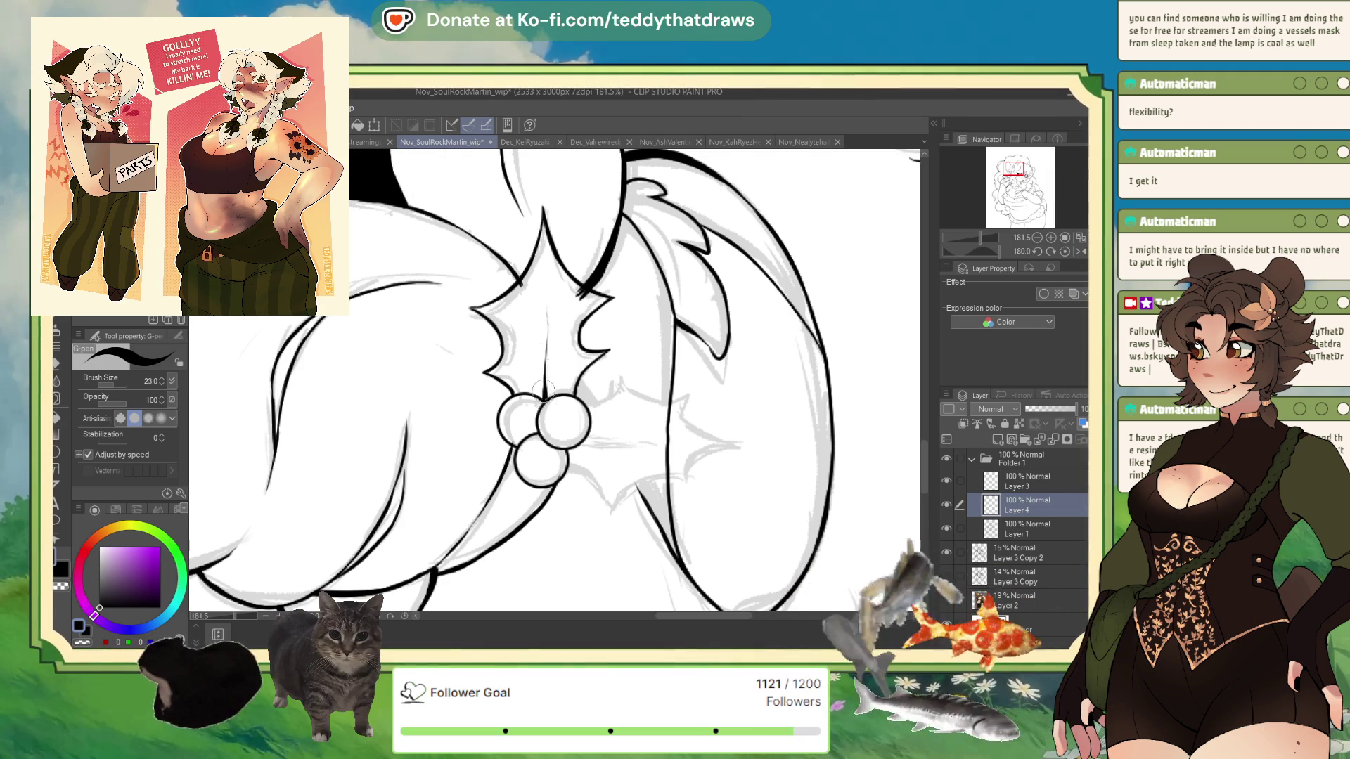
left_click(1065, 252)
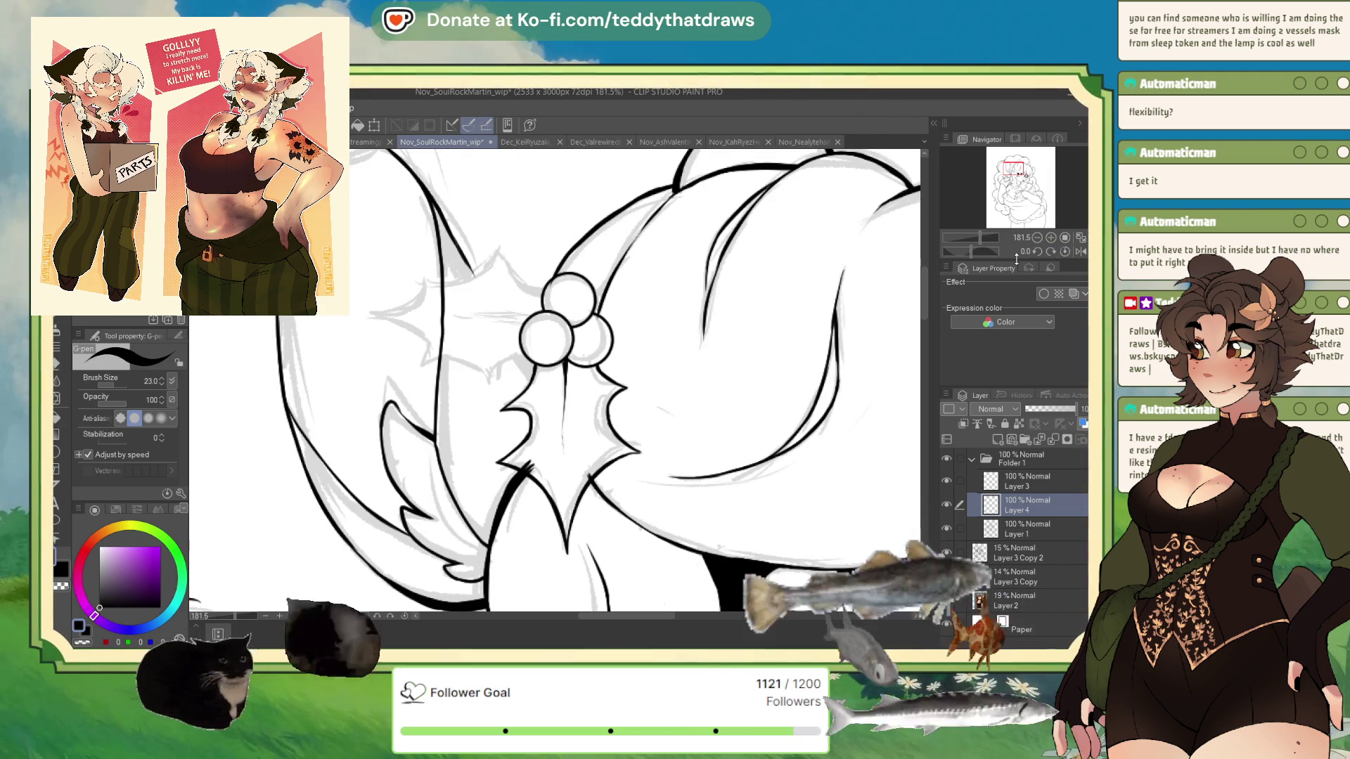
key("ctrl+j")
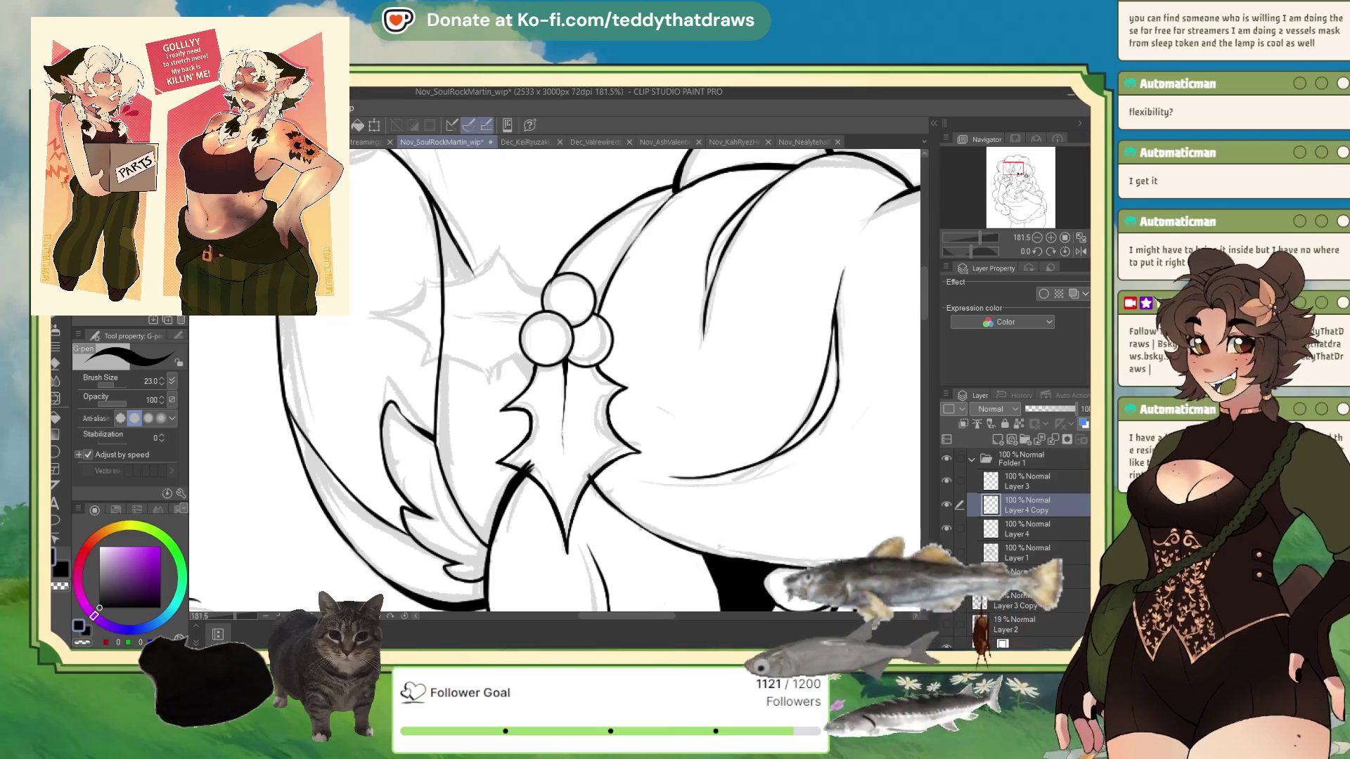
Flip the copied holly leaf horizontally, rotate it and place it left of the berries
key("ctrl+t")
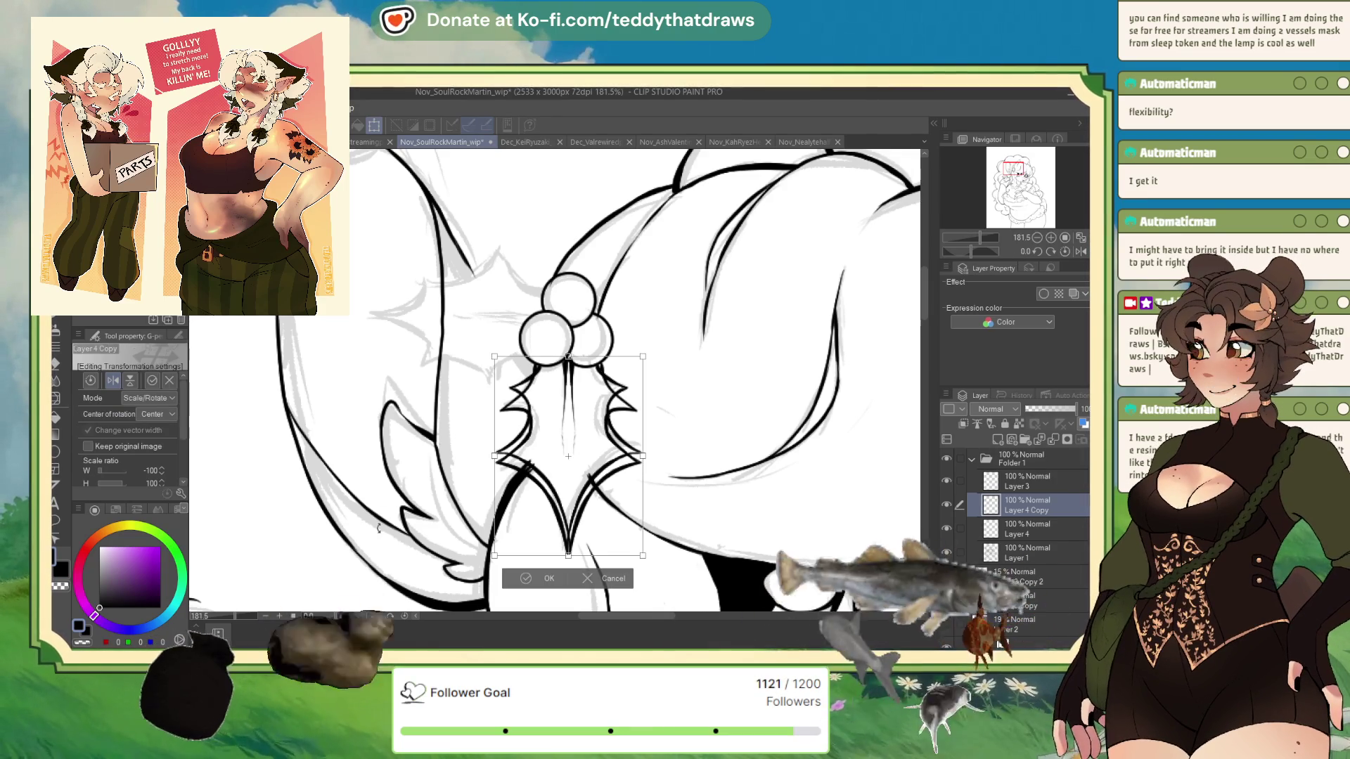
left_click(113, 381)
mouse_move(602, 282)
left_mouse_down()
mouse_move(576, 394)
mouse_move(534, 360)
mouse_move(532, 320)
mouse_move(602, 261)
left_mouse_up()
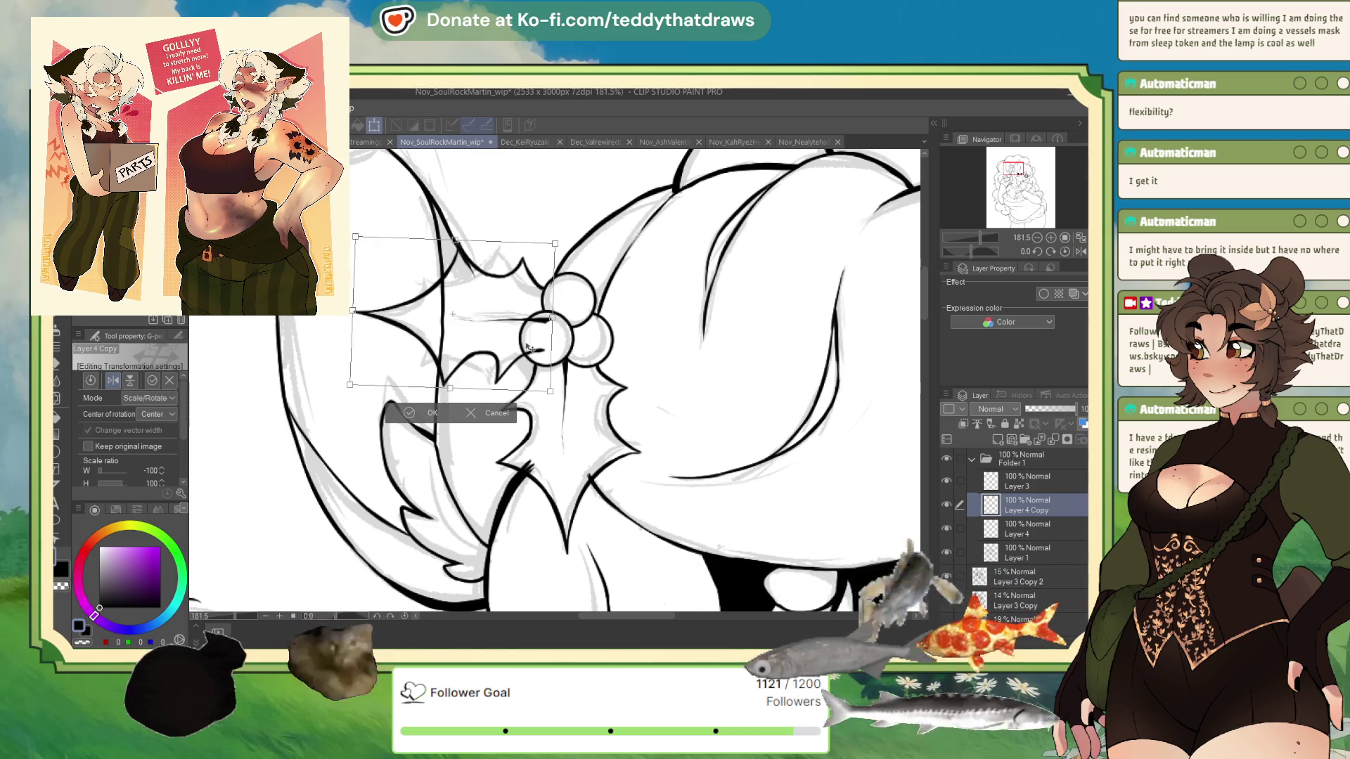
left_click(422, 417)
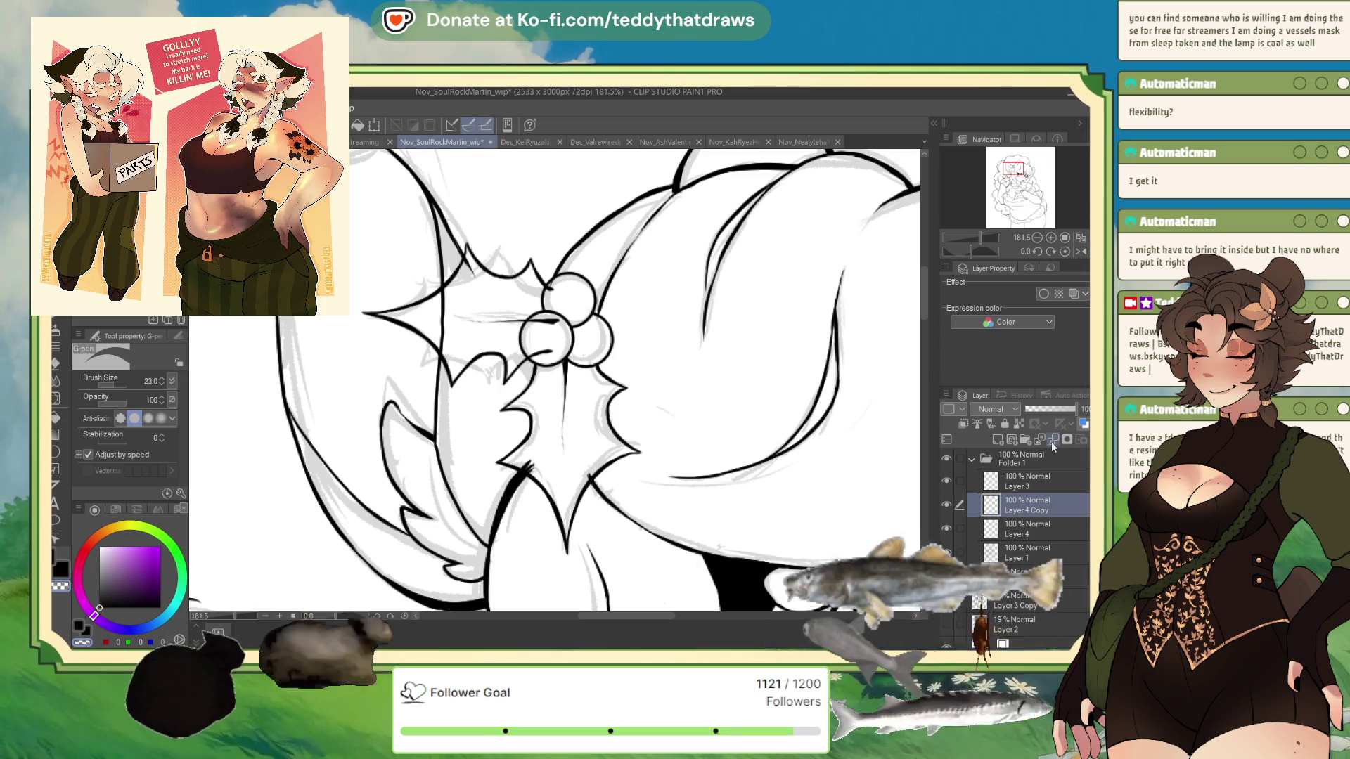
left_click(1020, 477)
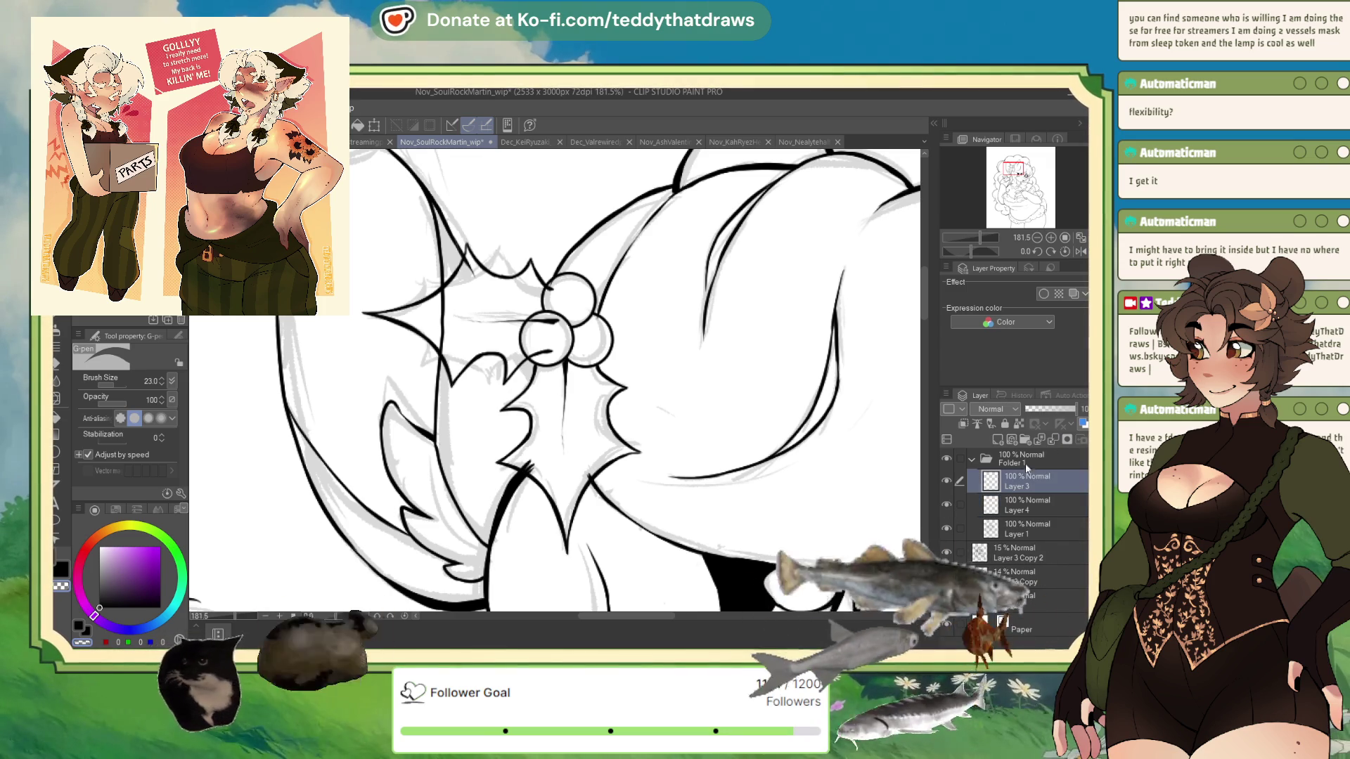
Merge Layer 4 down into the line layer and toggle Layer 1 to check the result
left_click(1017, 504)
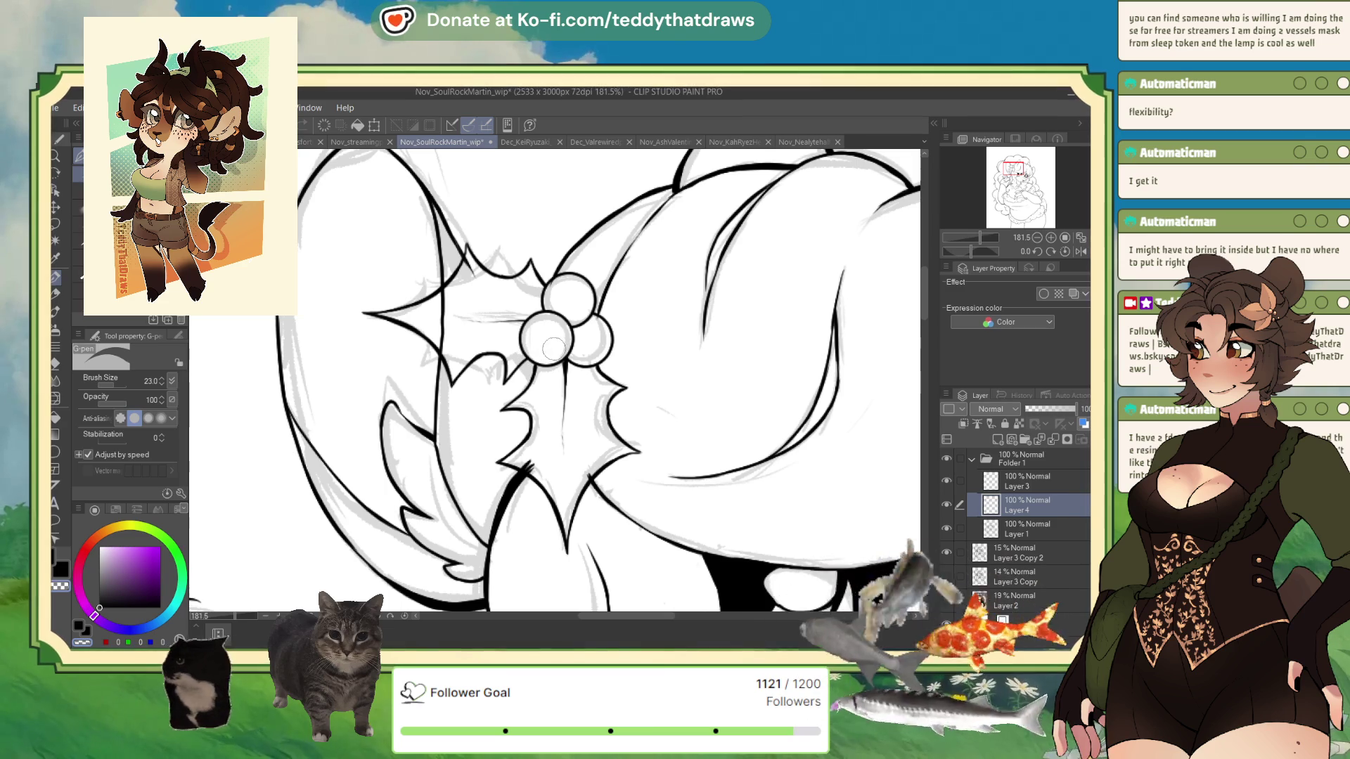
left_click(1026, 528)
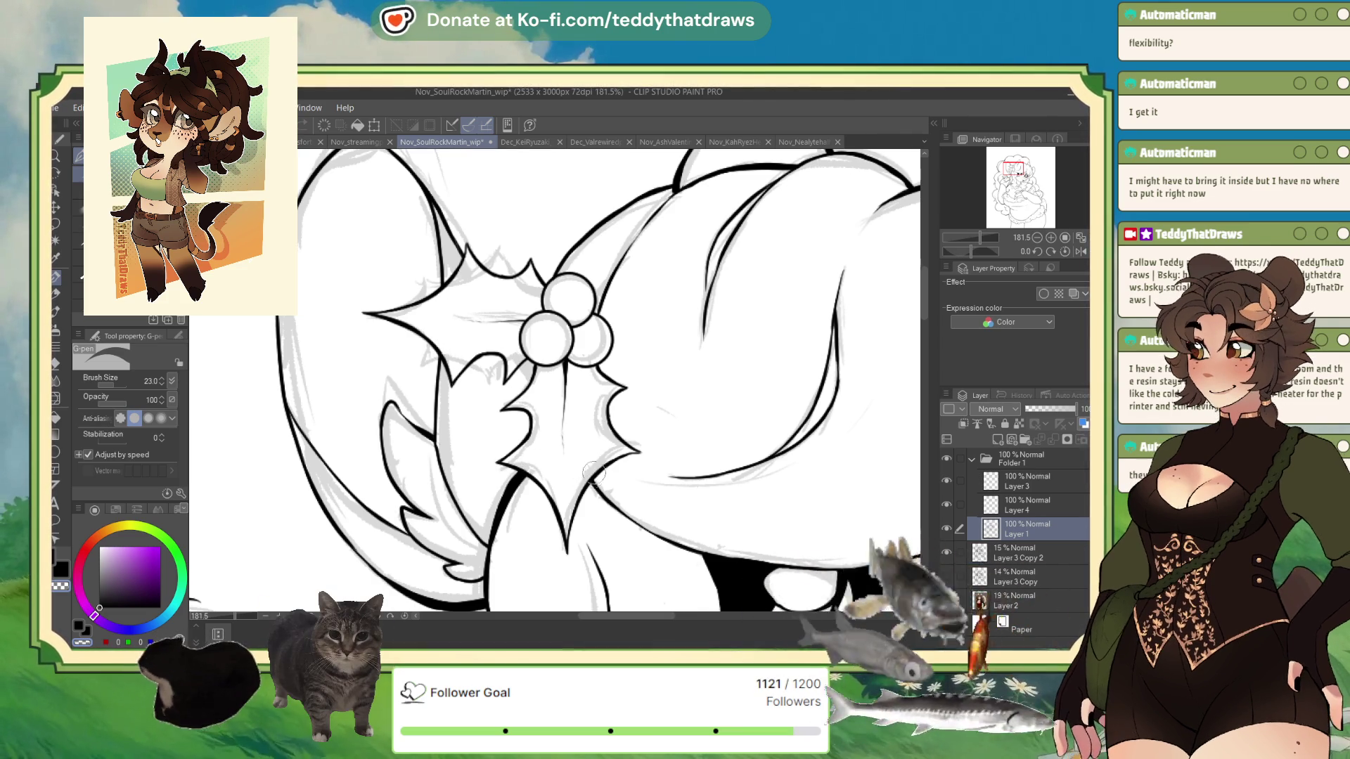
left_click(1012, 505)
key("Delete")
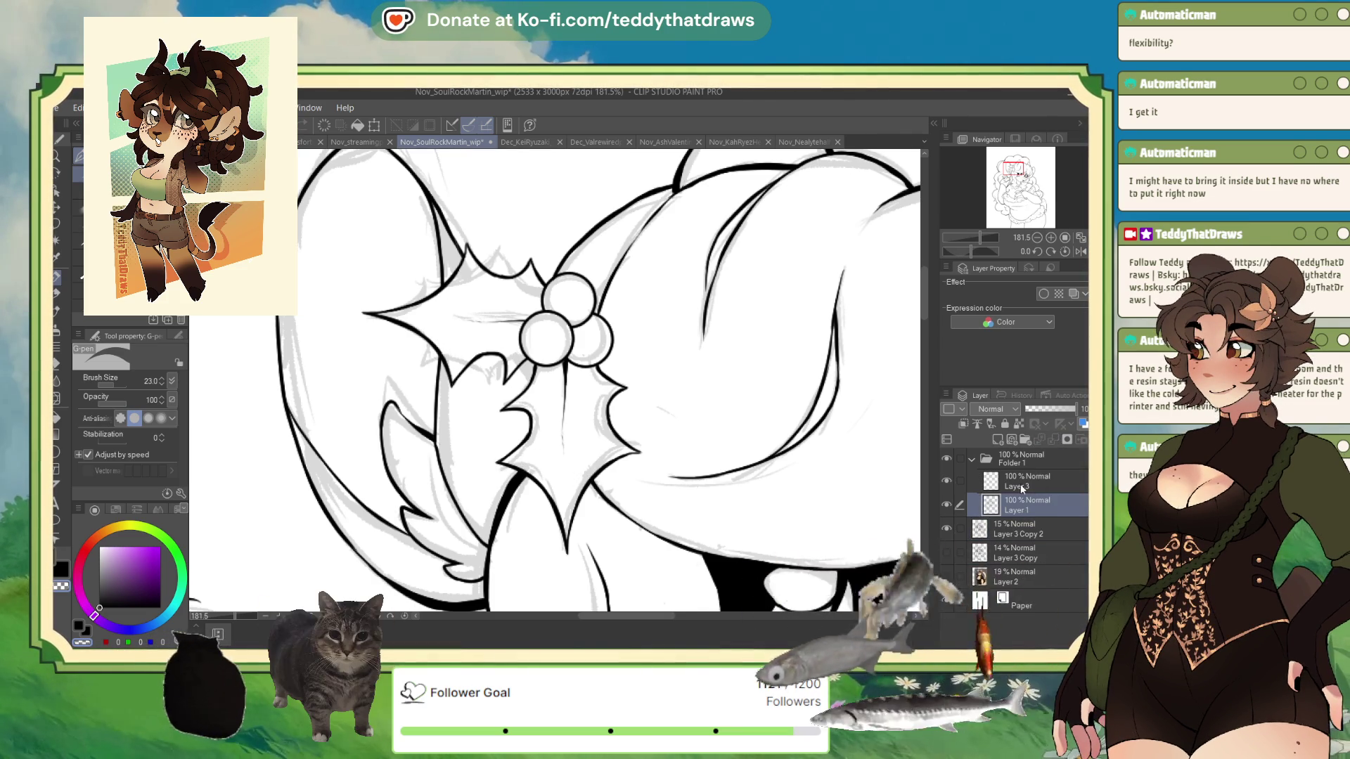
left_click(946, 504)
left_click(946, 504)
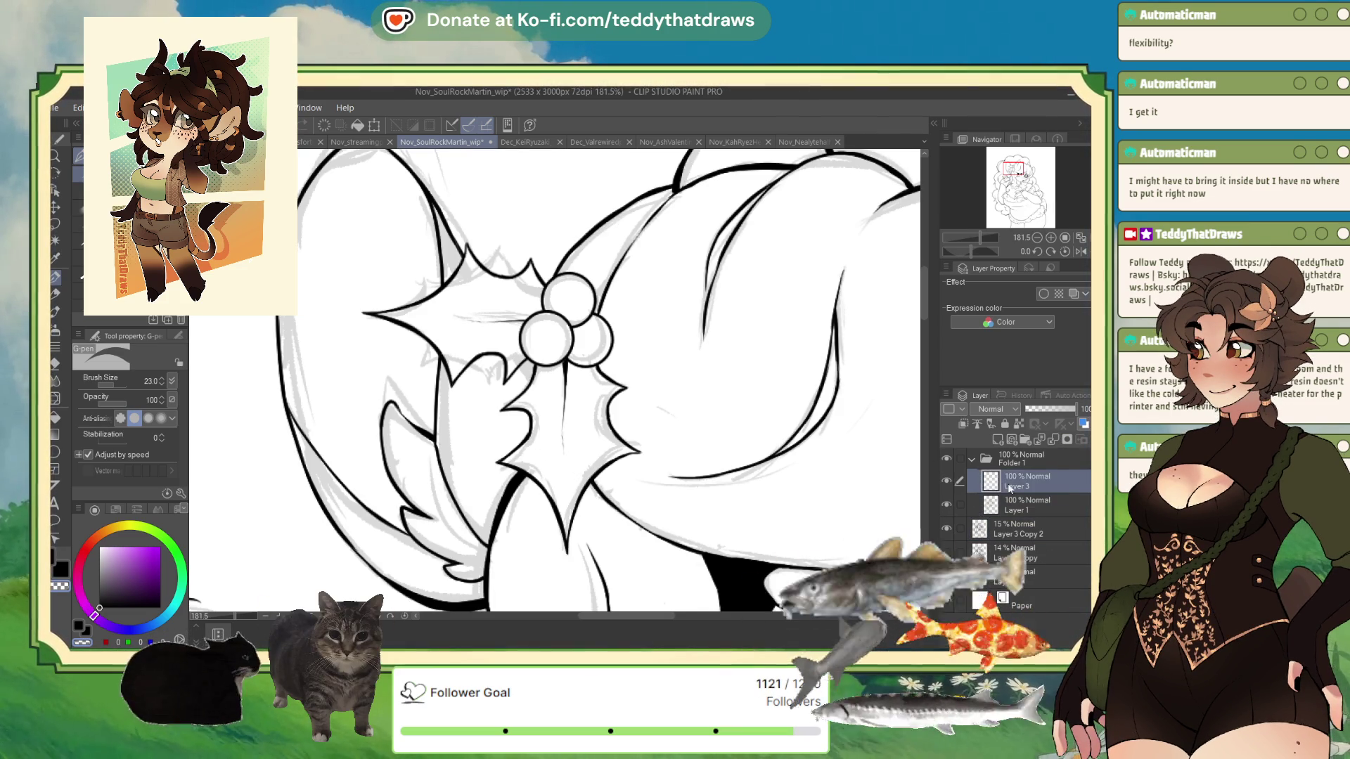
left_click(1050, 439)
Save the drawing
scroll(443, 330, "down", 6)
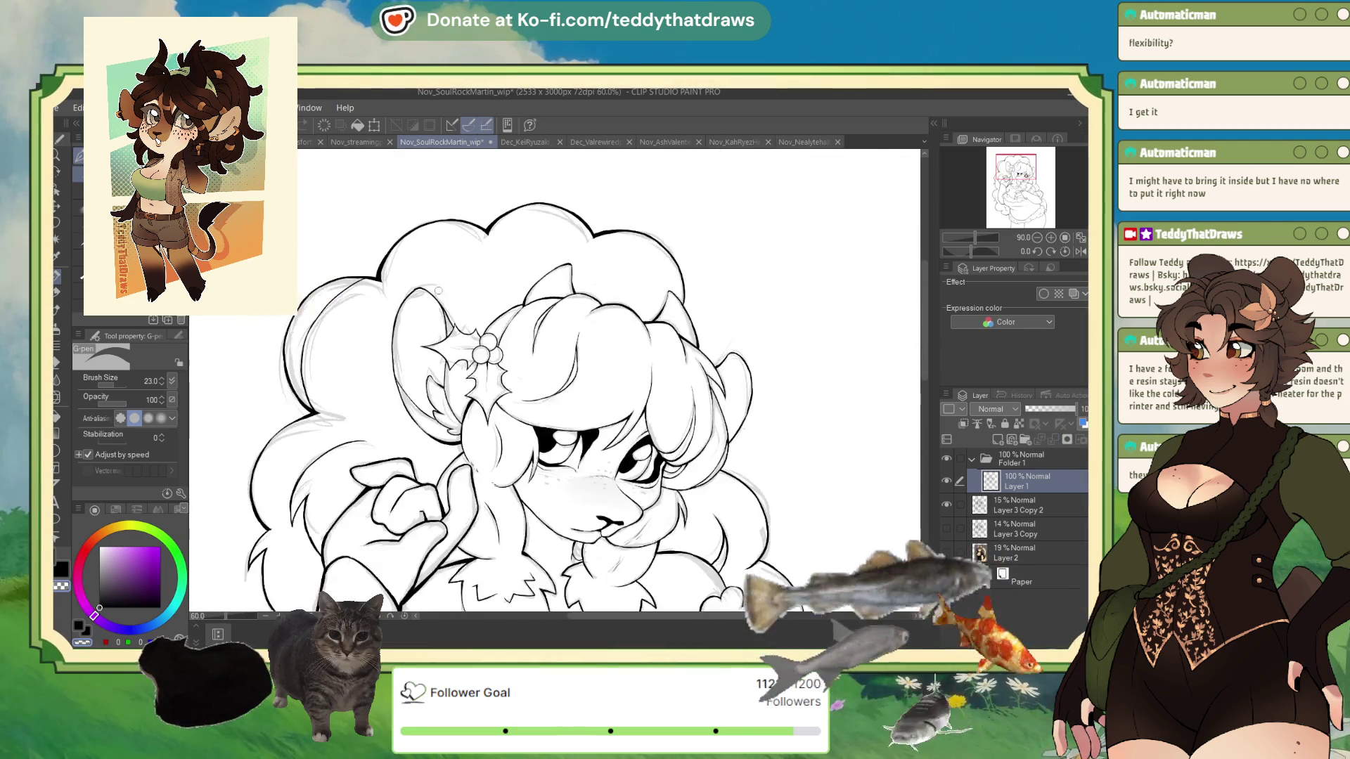
scroll(521, 422, "down", 3)
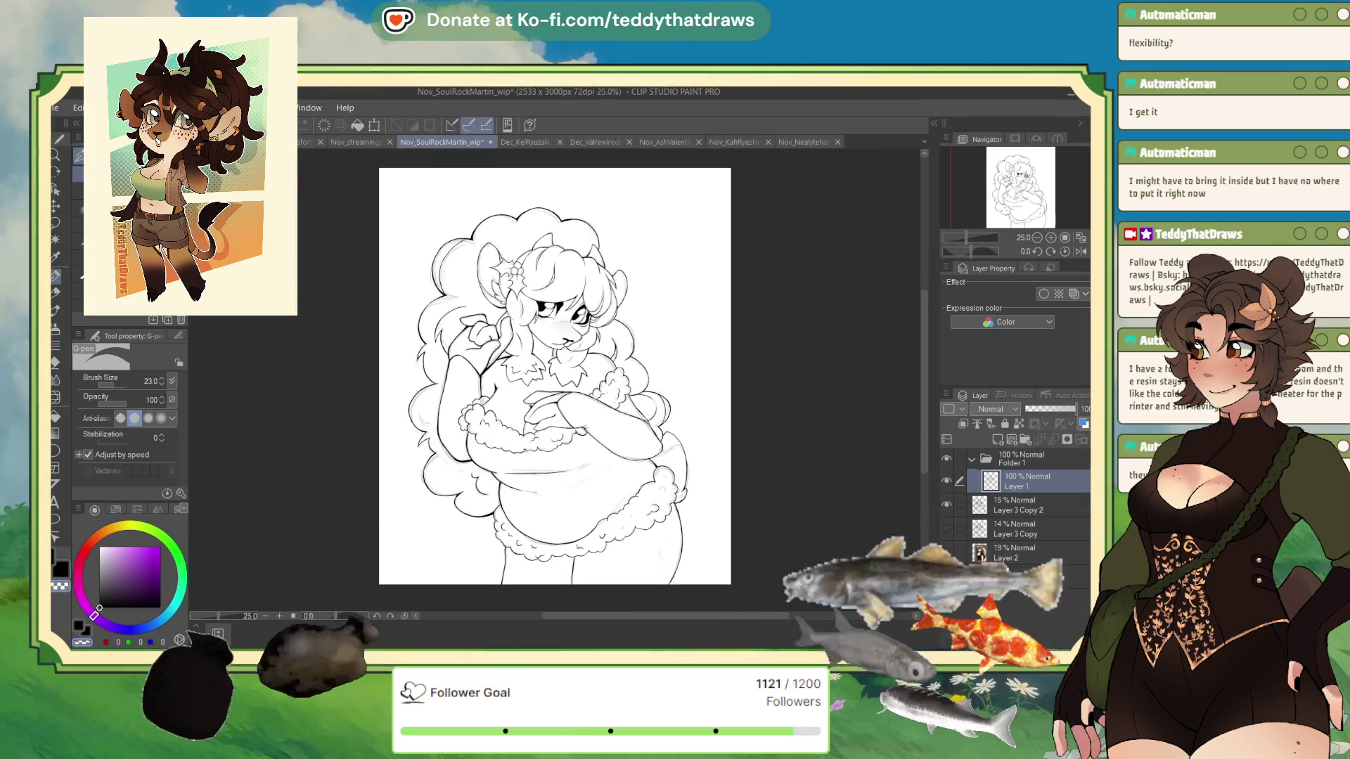
scroll(521, 494, "up", 2)
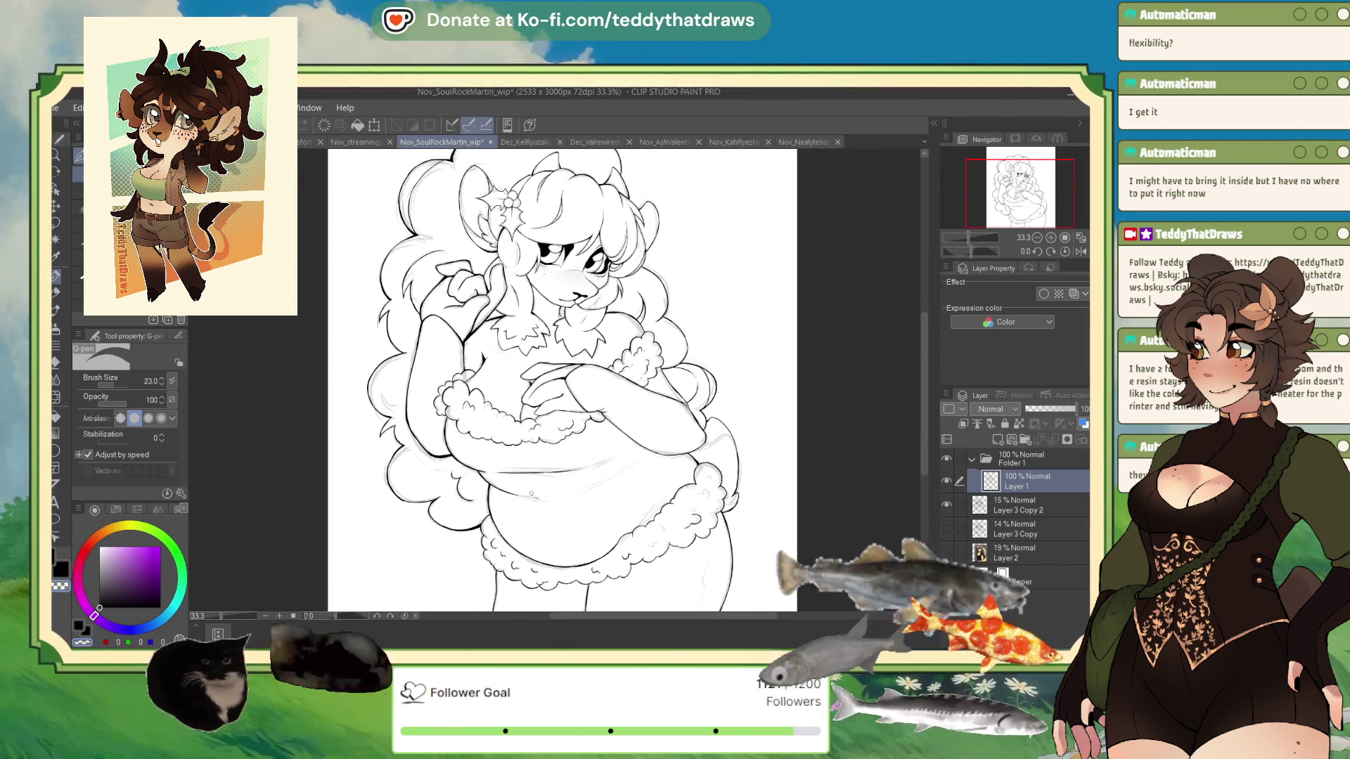
key("ctrl+s")
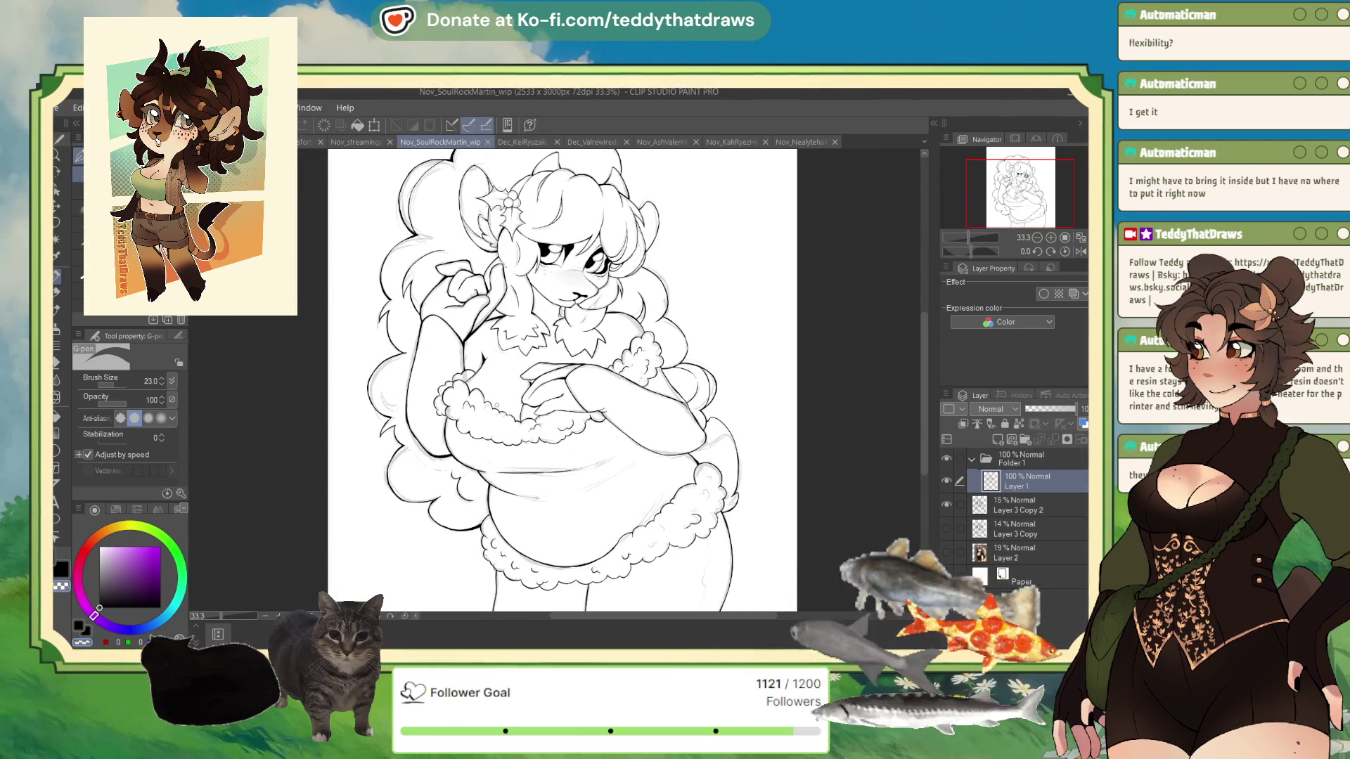
With the canvas view mirrored, ink a line along the fluffy trim's edge
scroll(609, 393, "down", 1)
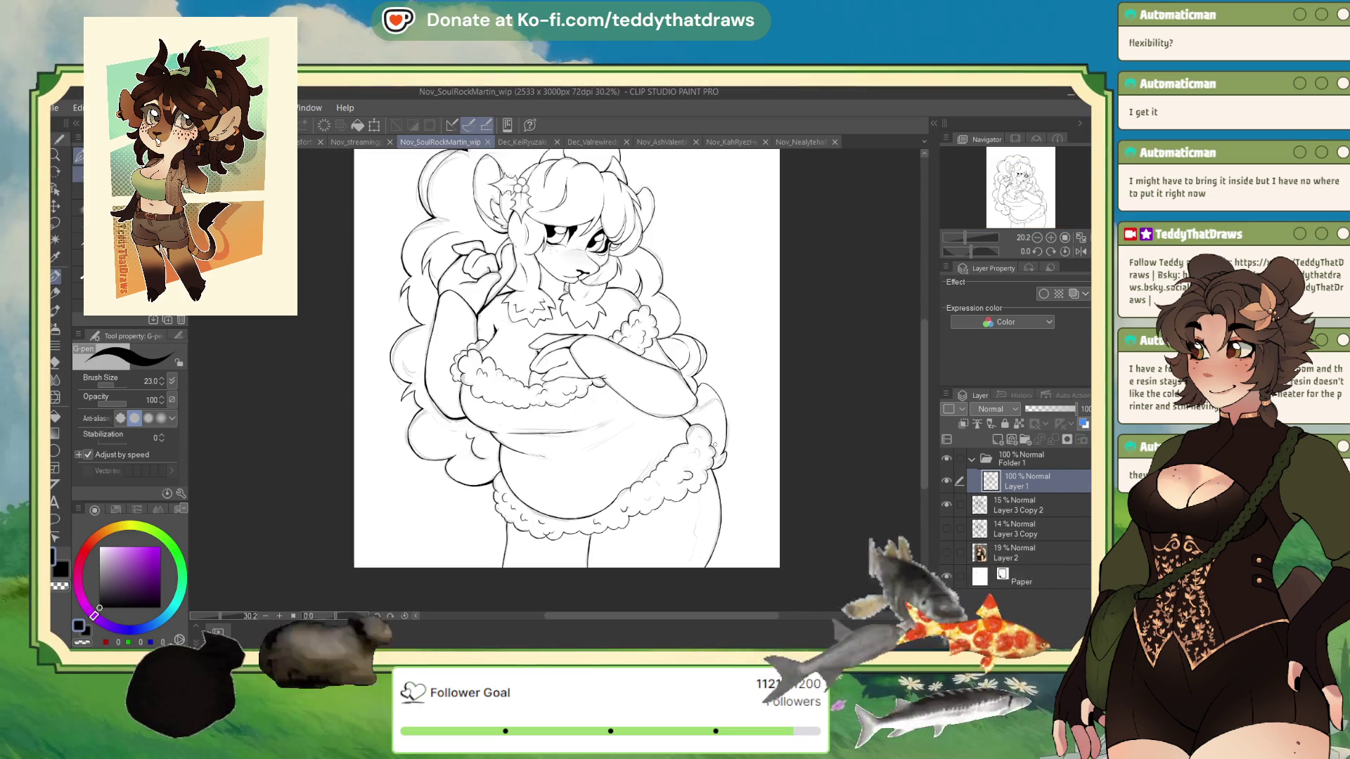
scroll(635, 487, "up", 4)
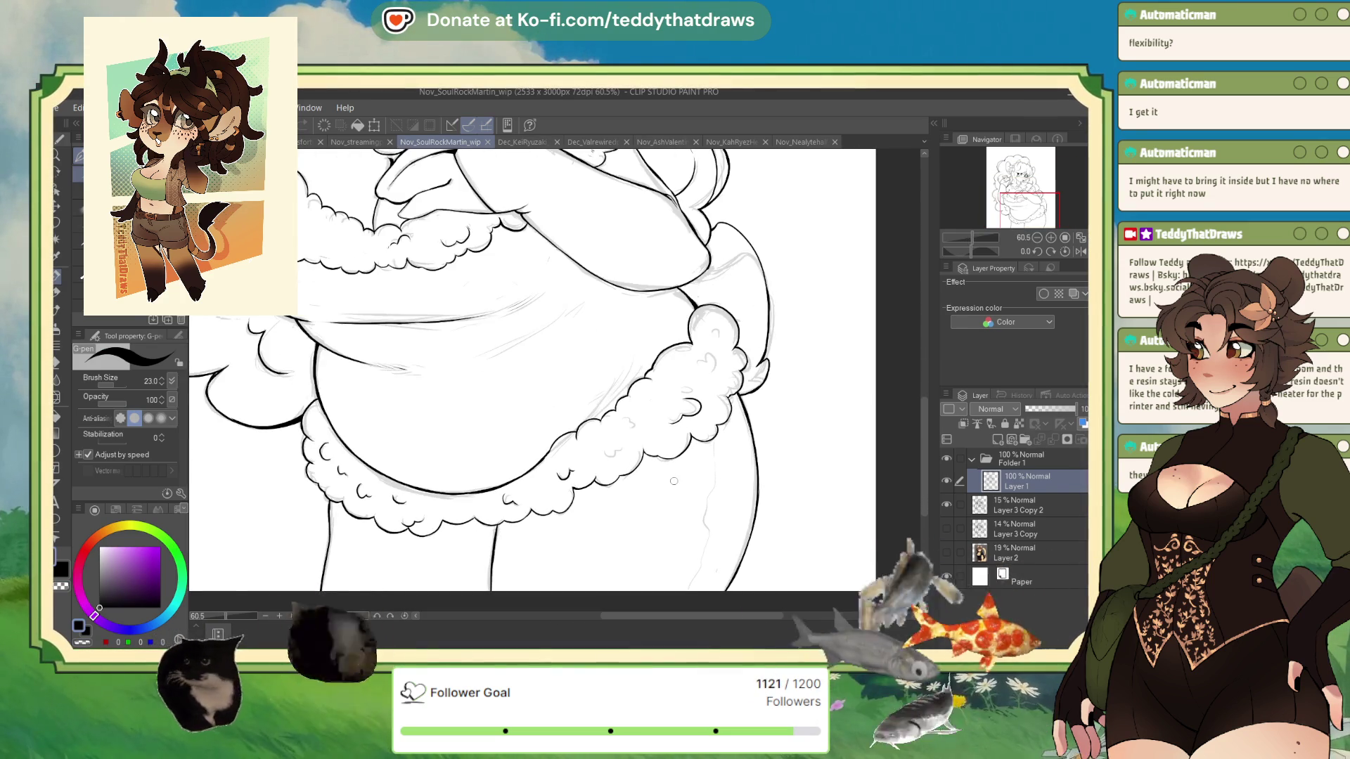
scroll(634, 487, "down", 3)
scroll(532, 393, "down", 1)
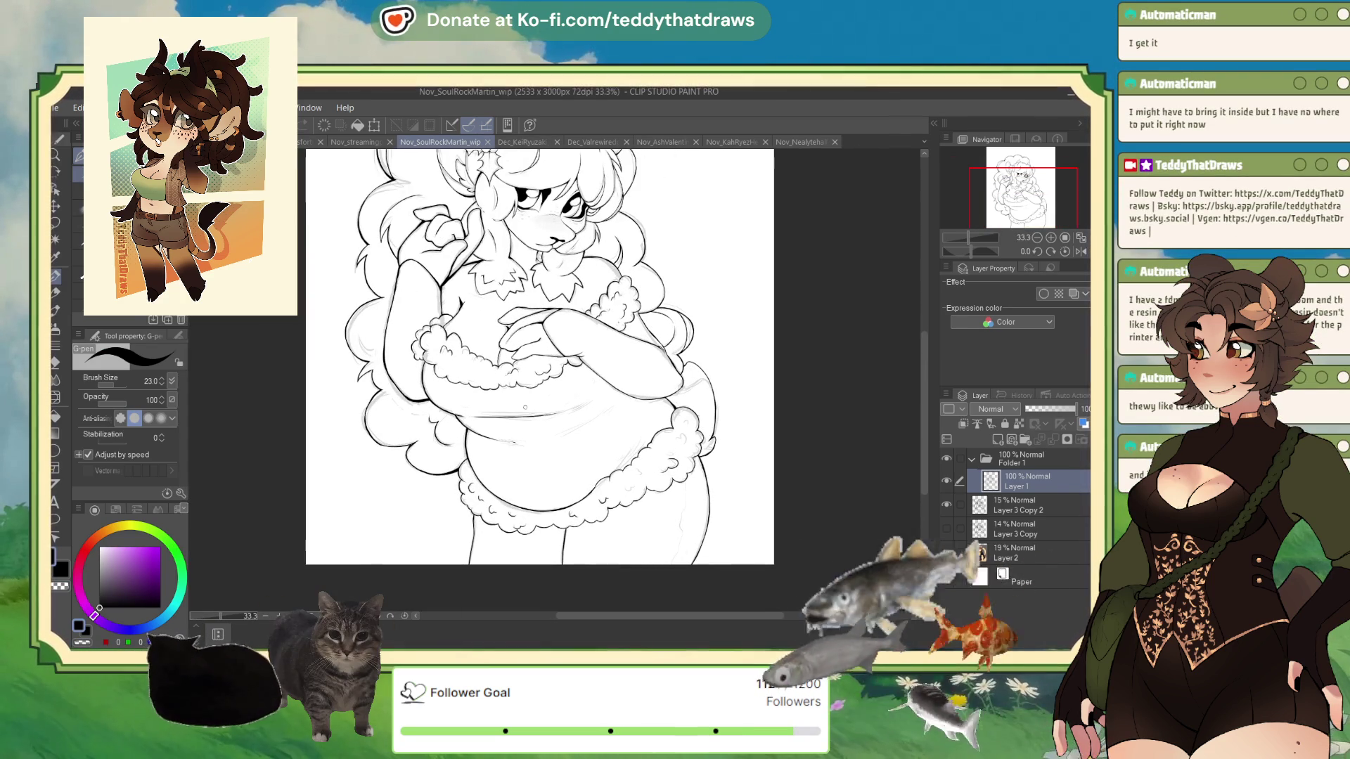
scroll(532, 392, "up", 5)
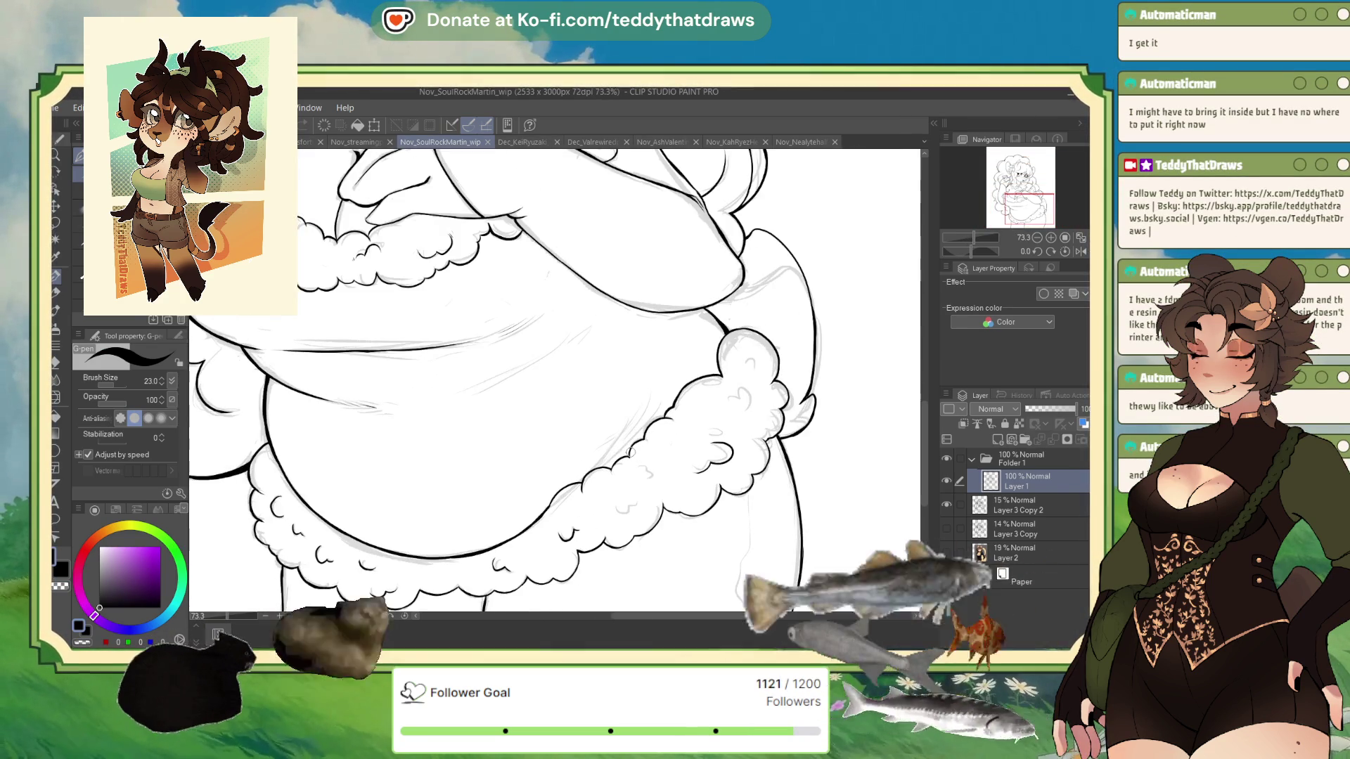
left_click(1078, 251)
left_click_drag(465, 402, 499, 467)
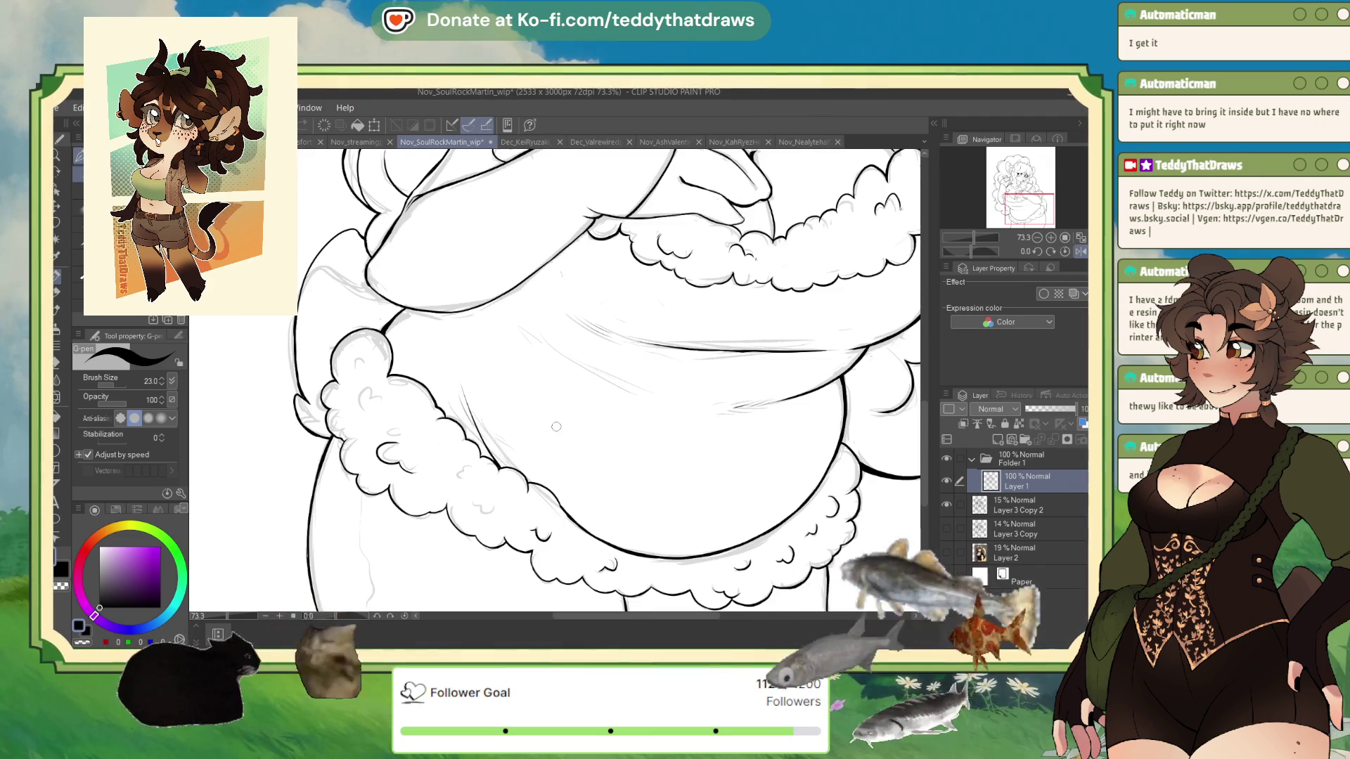
scroll(556, 426, "down", 4)
scroll(663, 297, "up", 2)
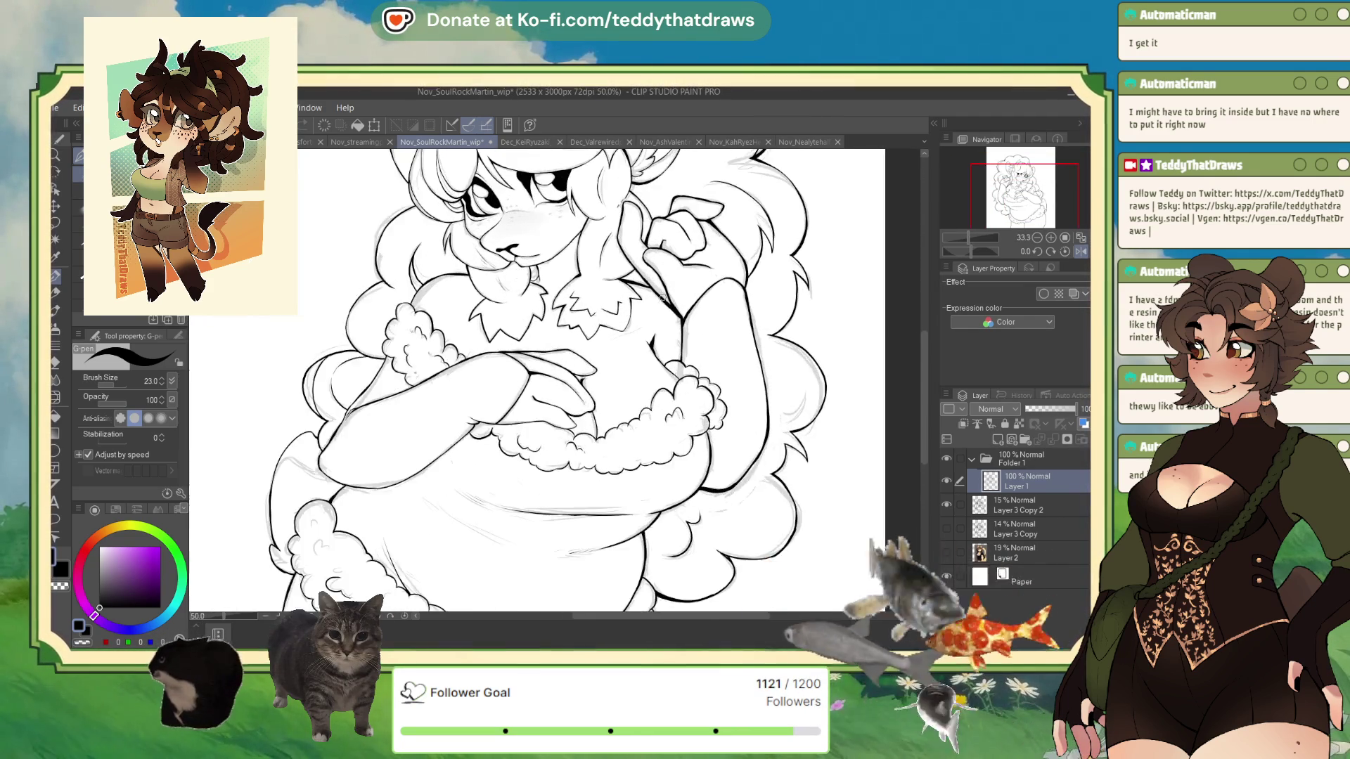
scroll(661, 298, "down", 1)
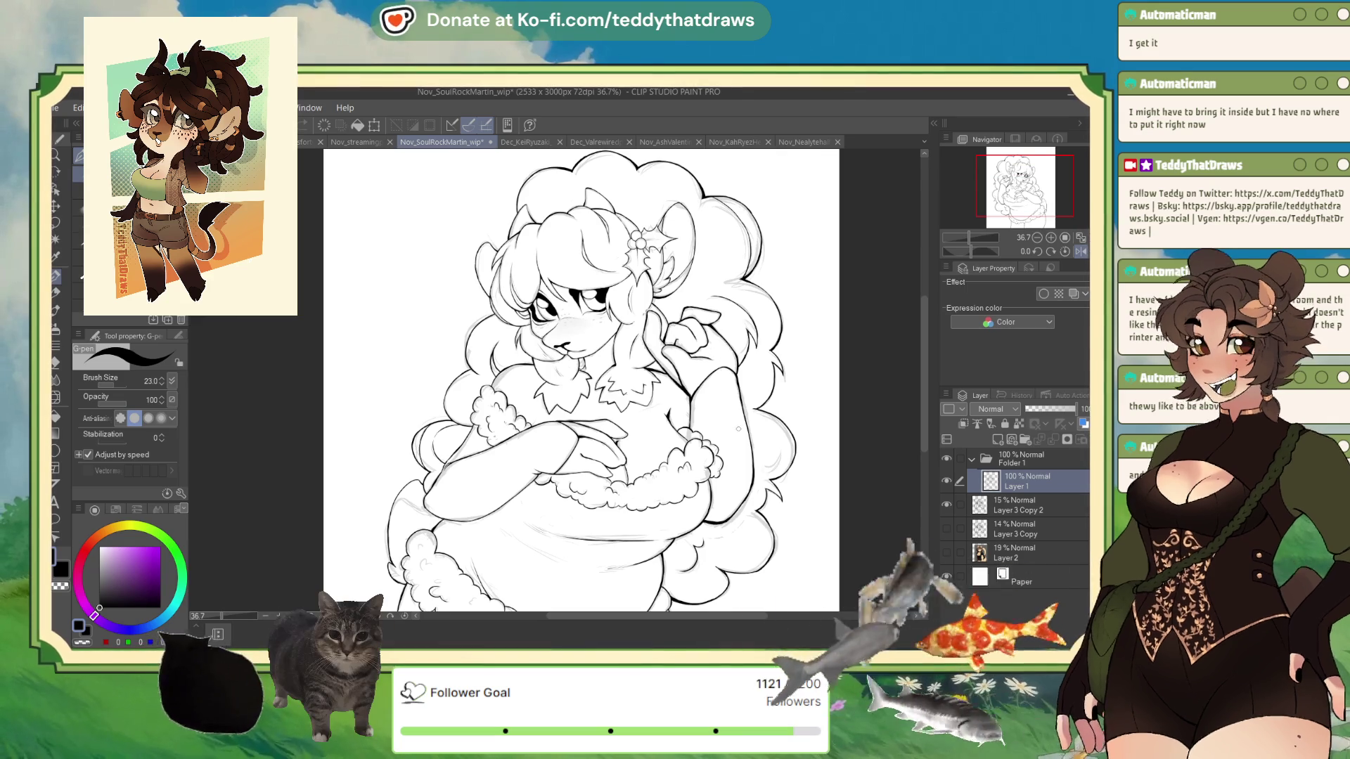
scroll(784, 468, "up", 3)
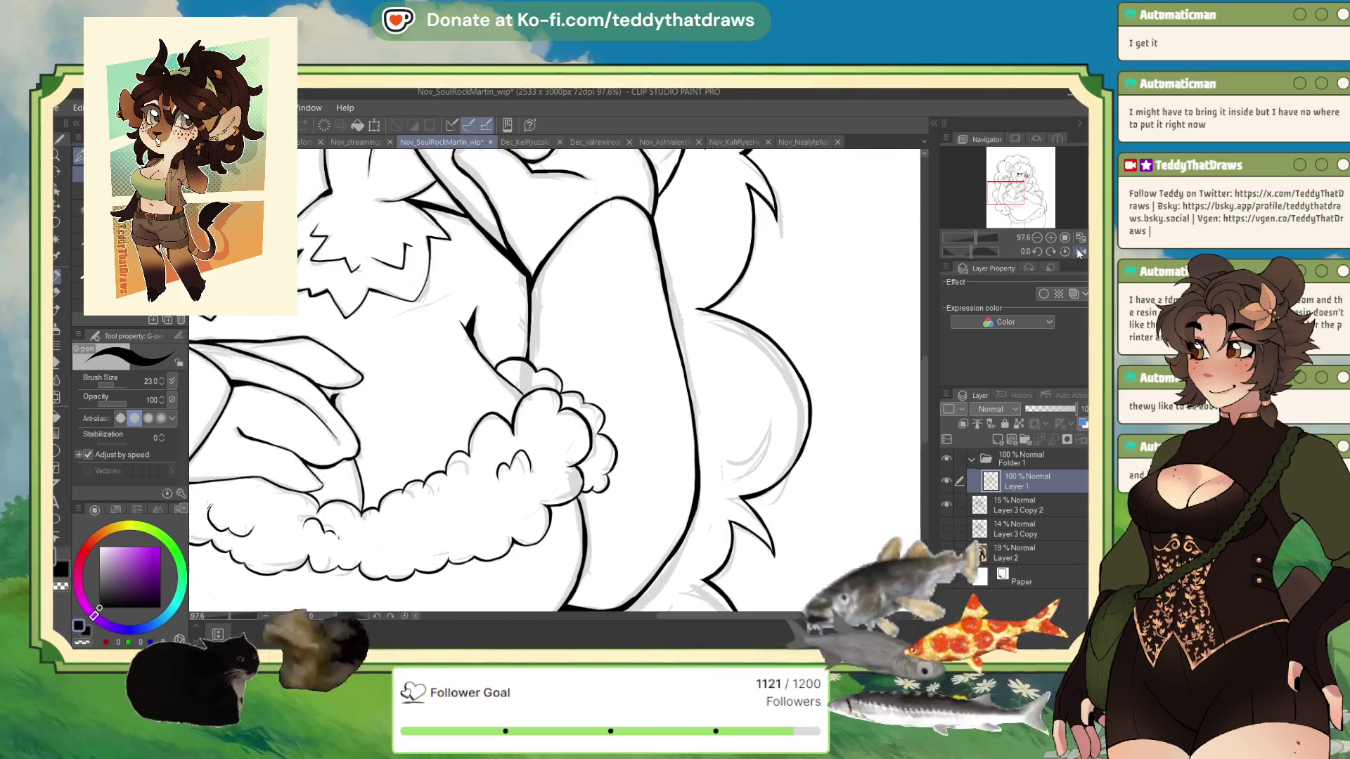
left_click(1079, 253)
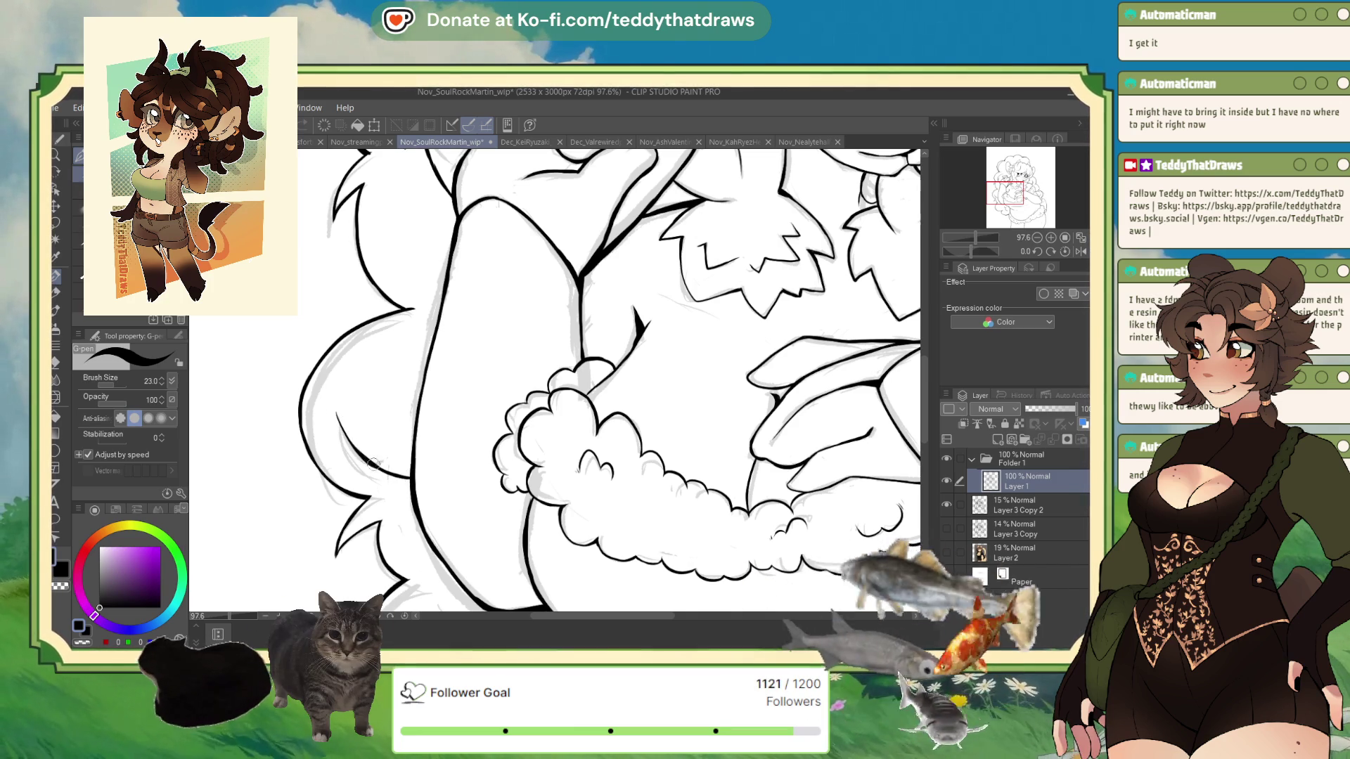
Extend the fur line with a new G-pen stroke
left_click_drag(372, 470, 413, 496)
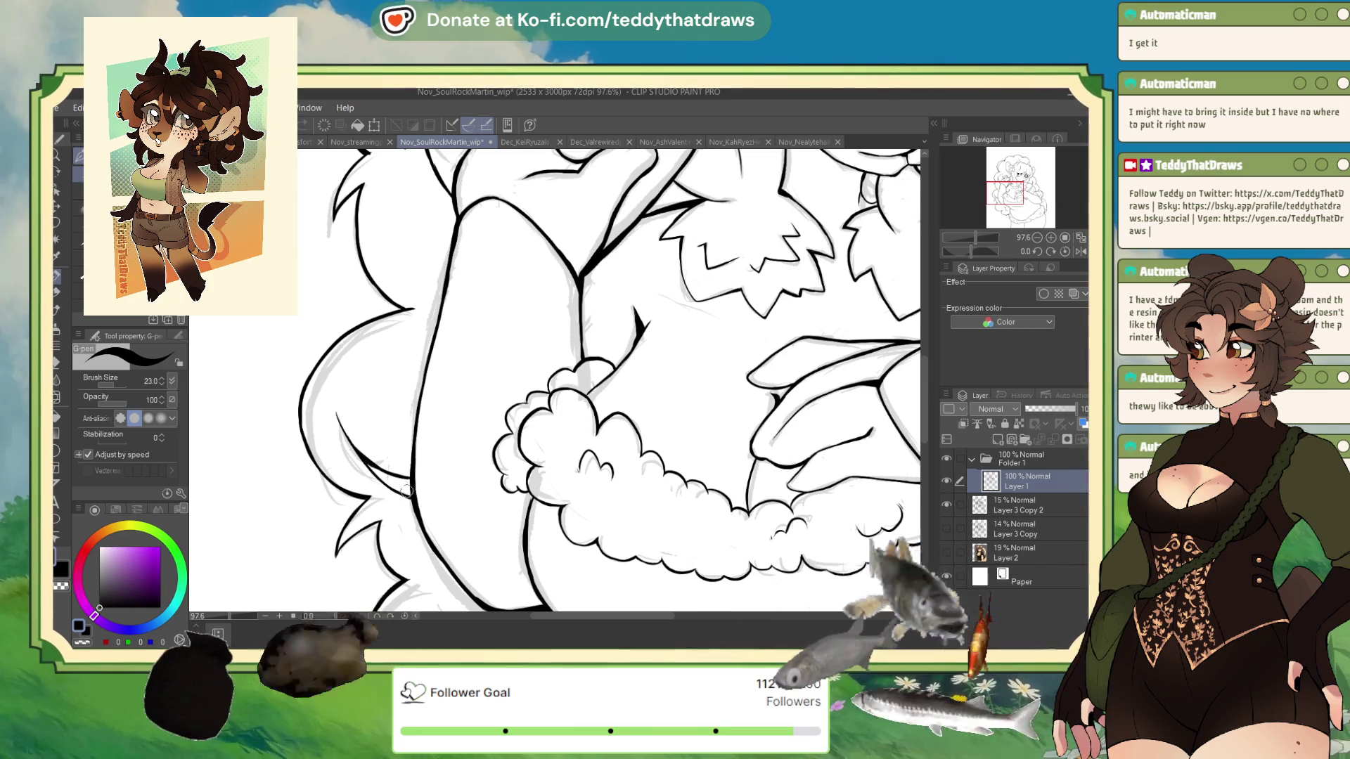
scroll(412, 496, "down", 4)
scroll(523, 383, "up", 4)
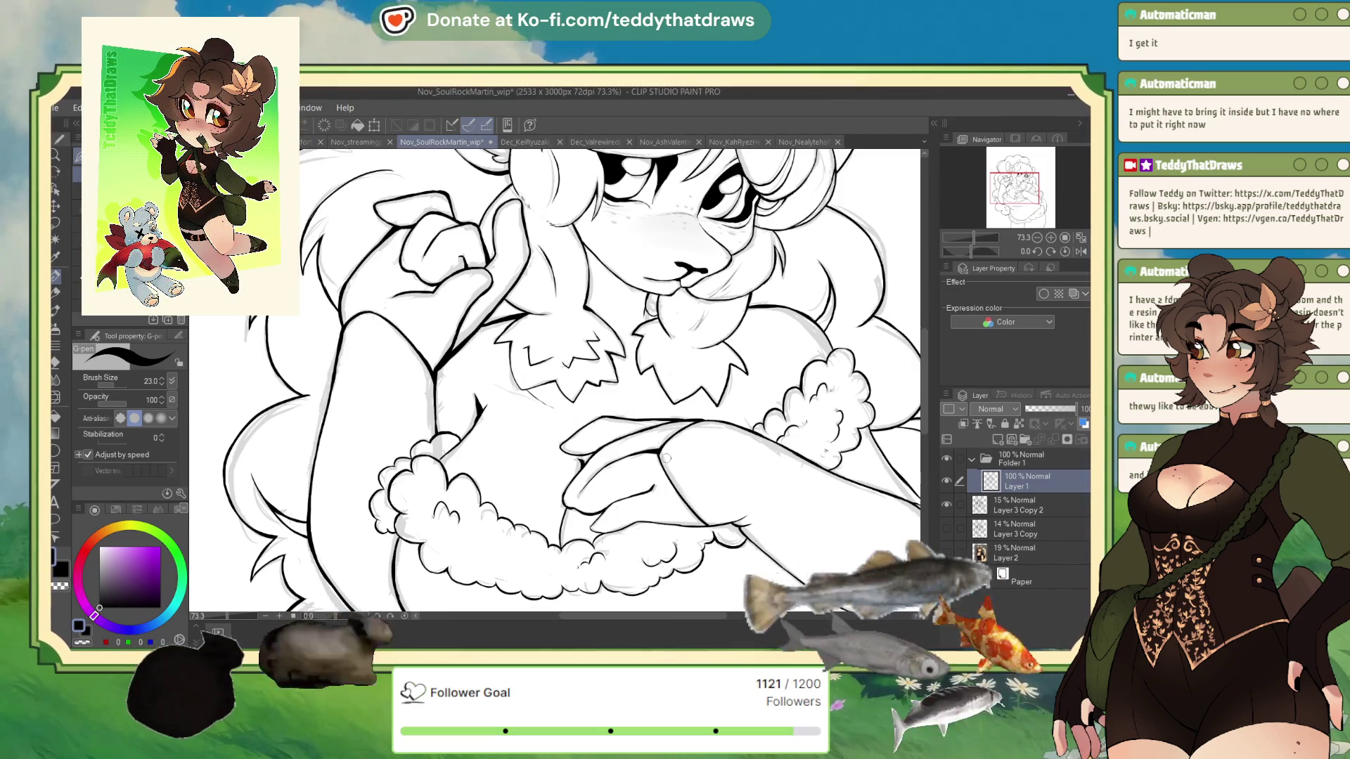
scroll(667, 458, "down", 5)
scroll(621, 322, "up", 1)
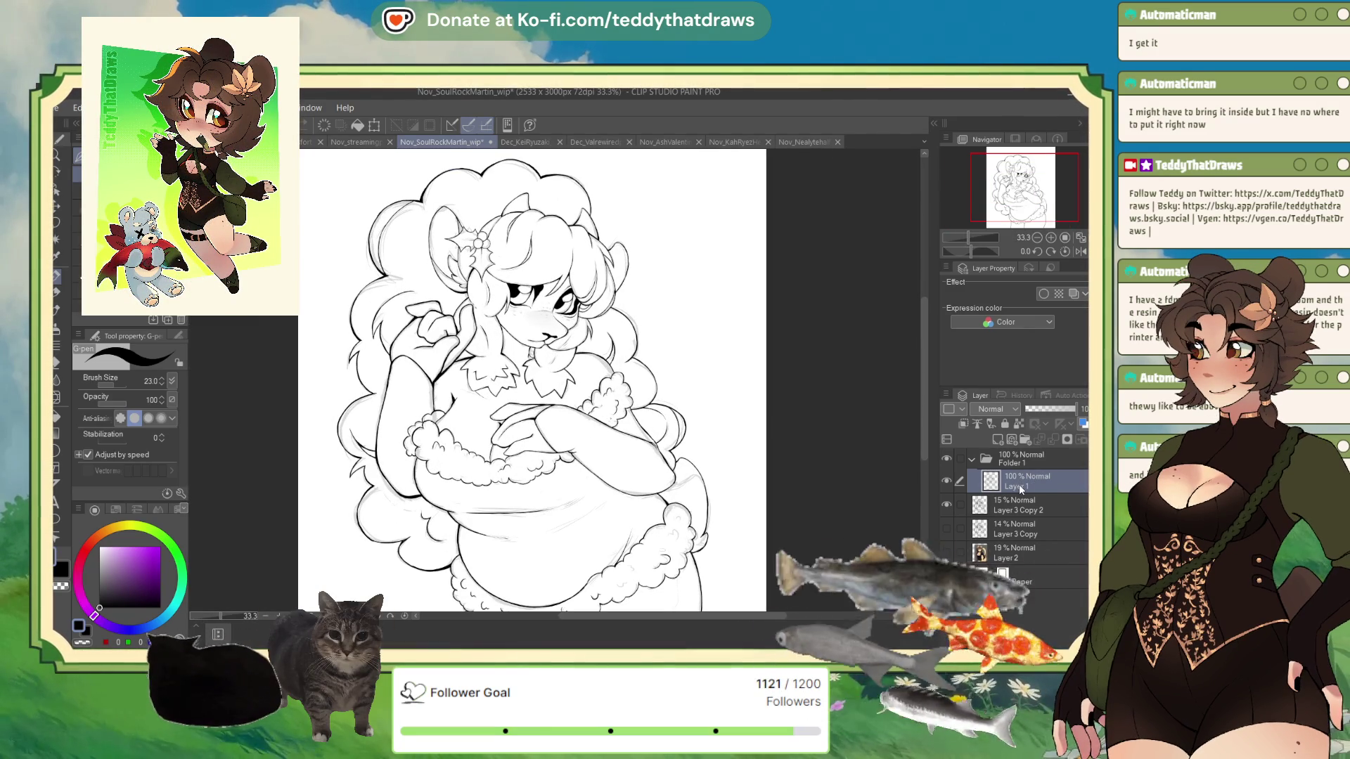
Hide the grey sketch layer, rename Layer 1 to 'lineart' and delete leftover Layer 2
left_click(946, 505)
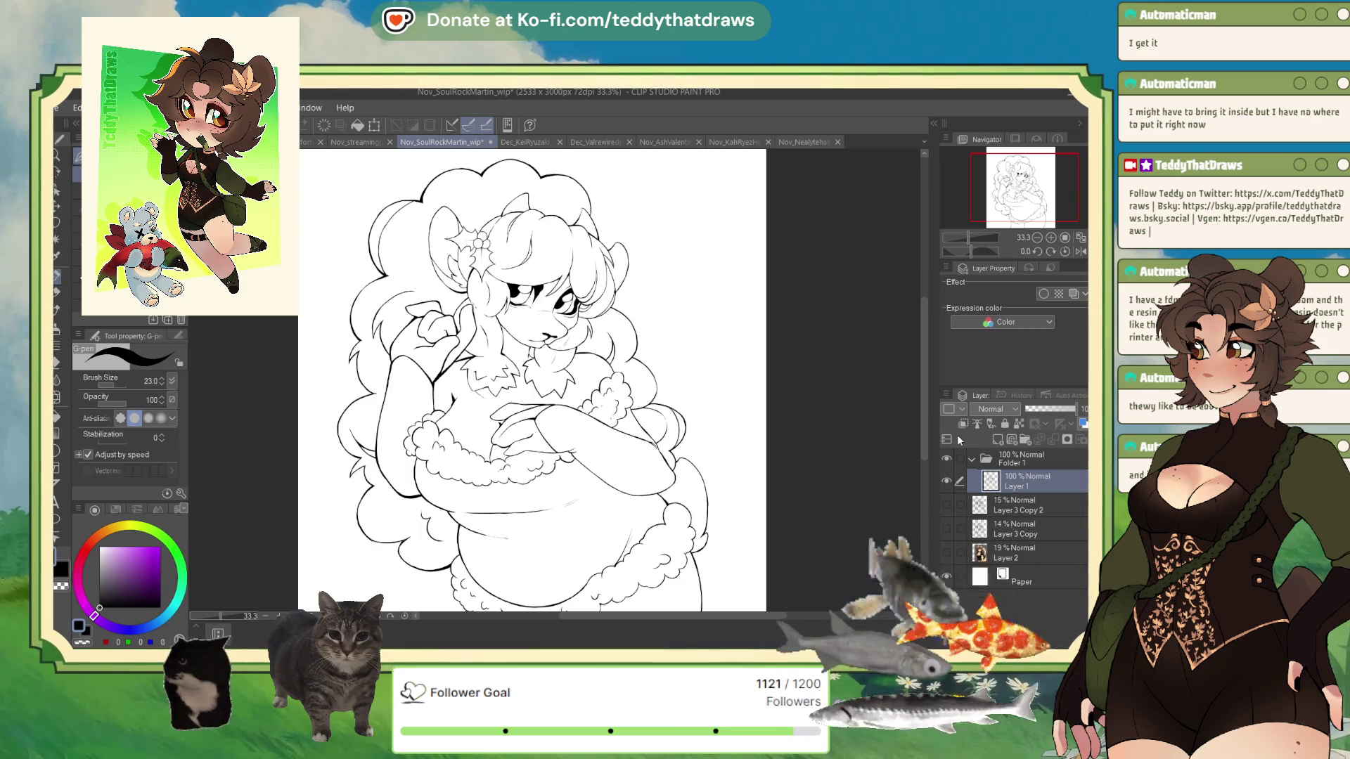
double_click(1015, 486)
type("lineart")
key("Return")
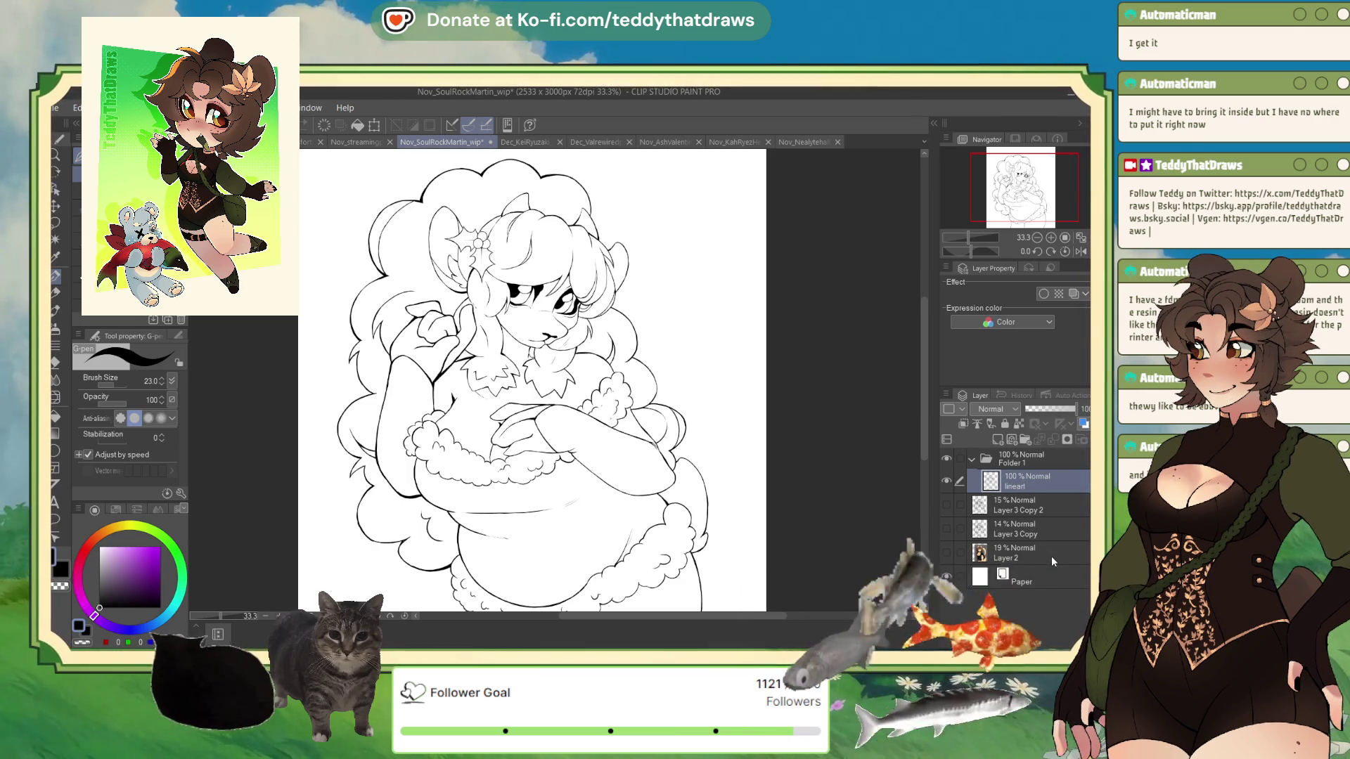
left_click(1047, 558)
key("Delete")
left_click(1045, 481)
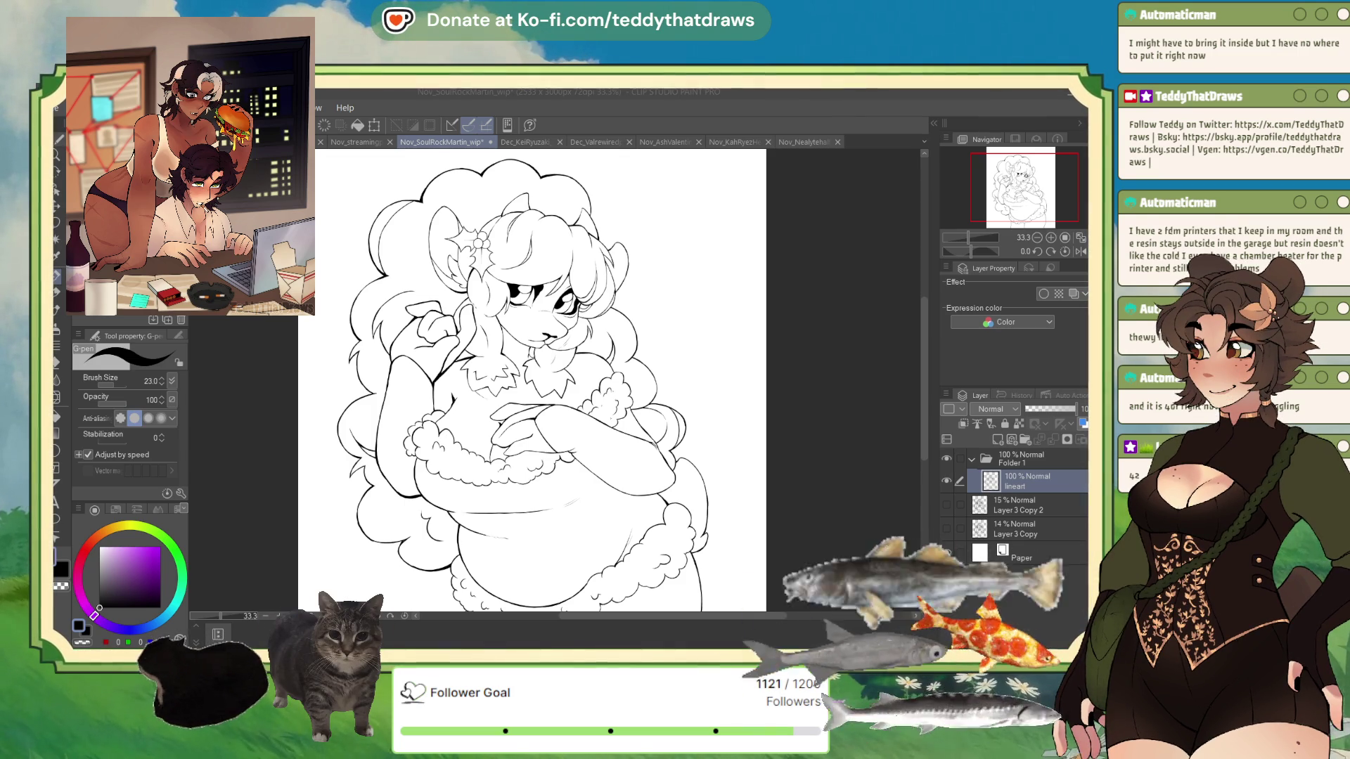
Refocus the drawing window and create a new blank 1920 x 1080 canvas
left_click(839, 432)
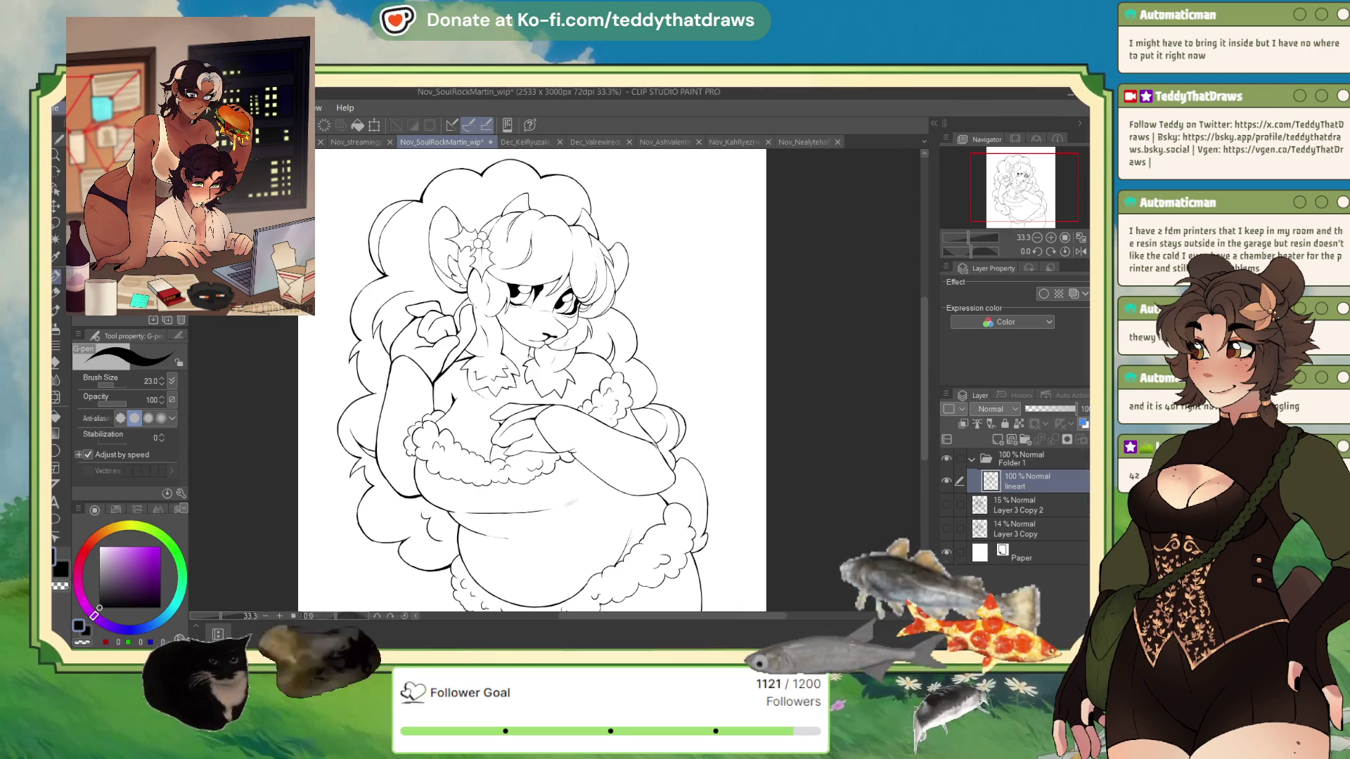
key("ctrl+n")
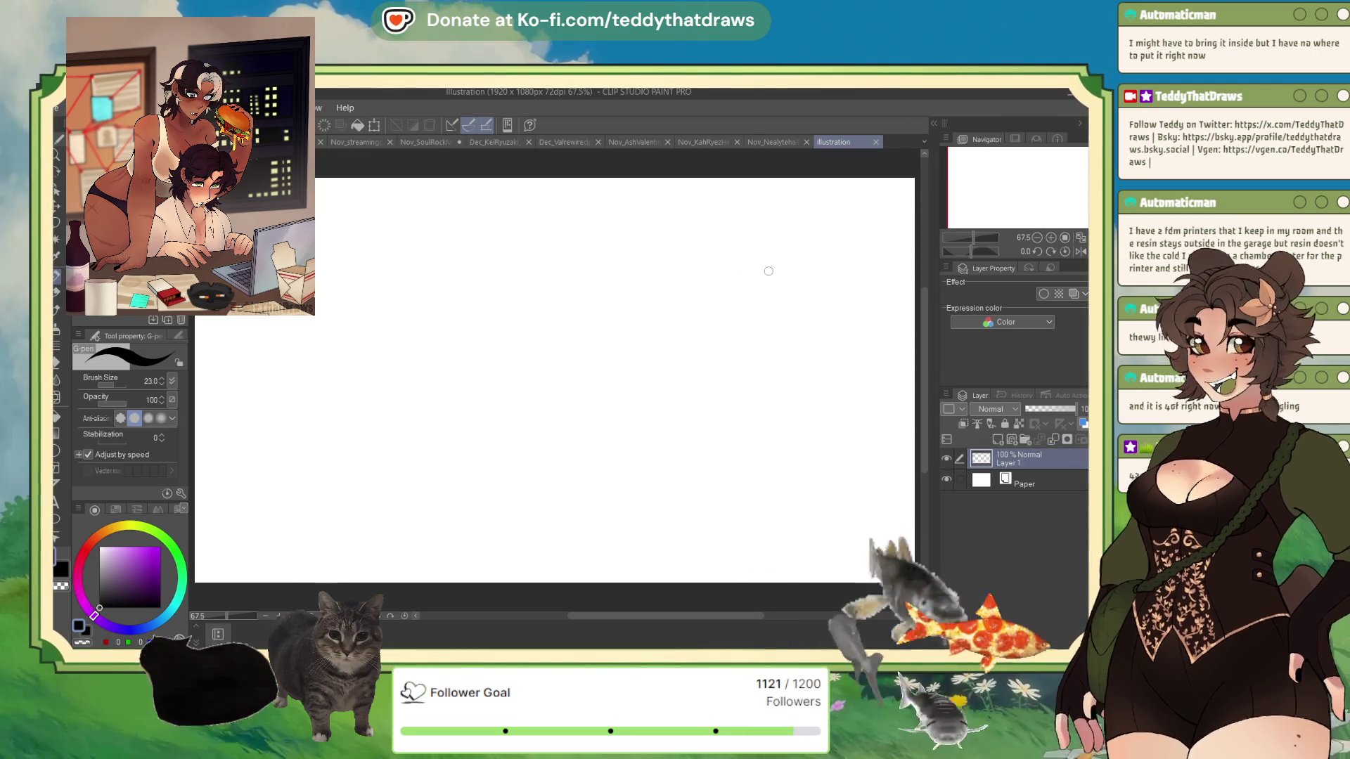
Paste the lettie reference sheet into a new canvas and enlarge it to about 155%
left_click(876, 142)
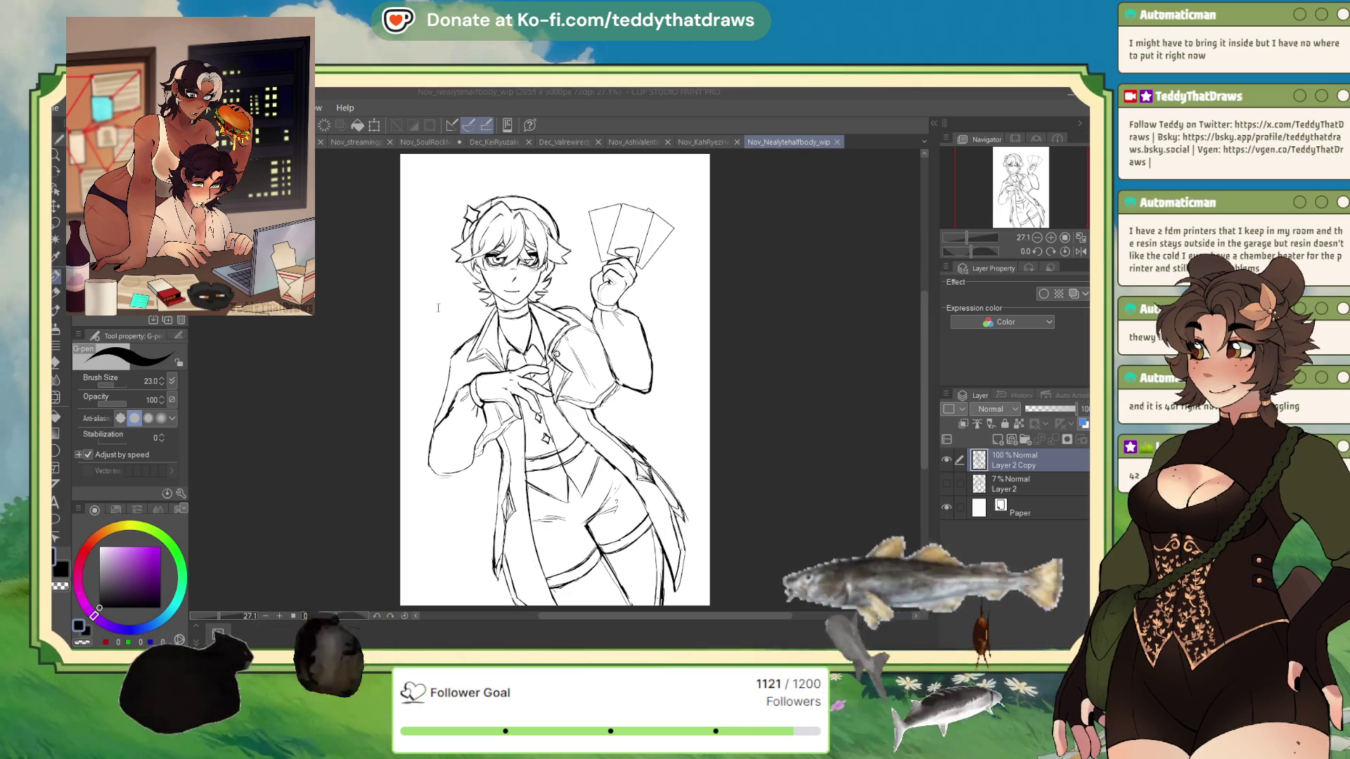
key("Return")
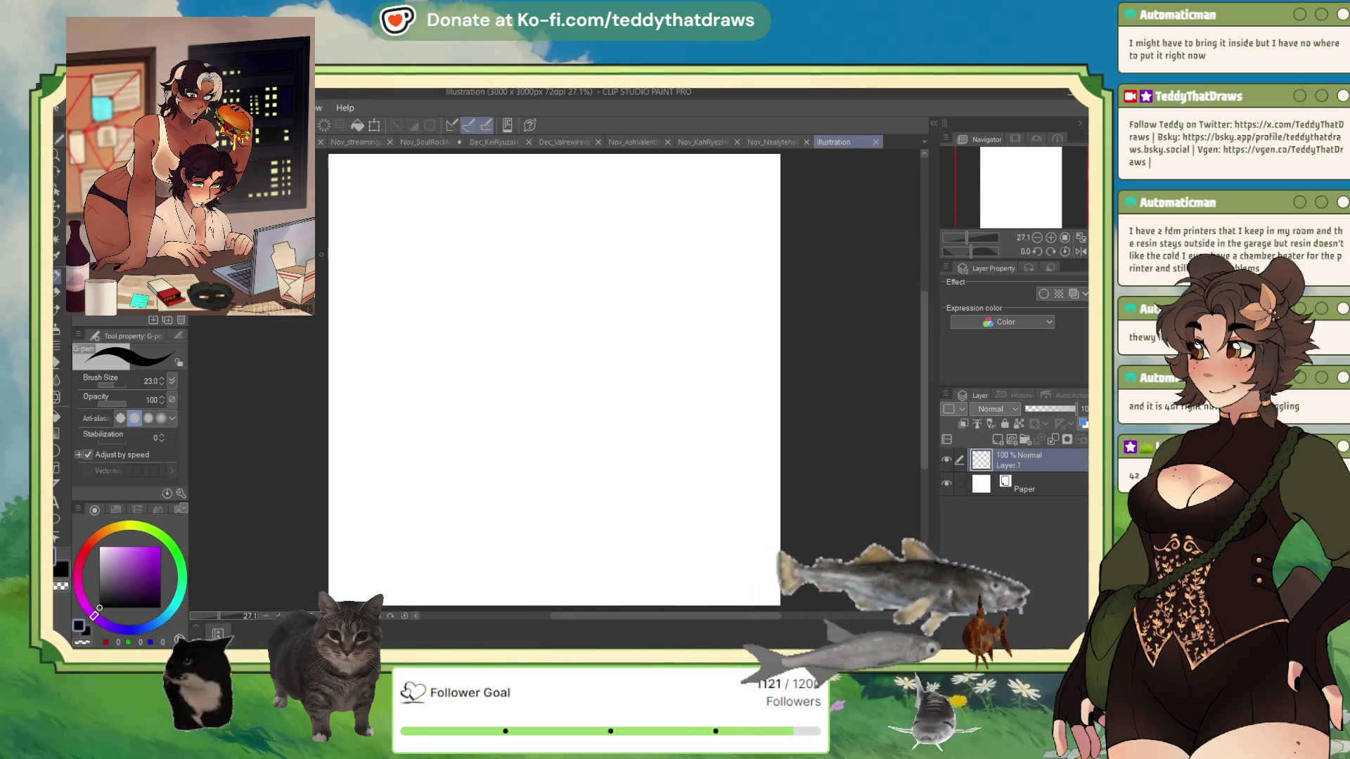
key("ctrl+v")
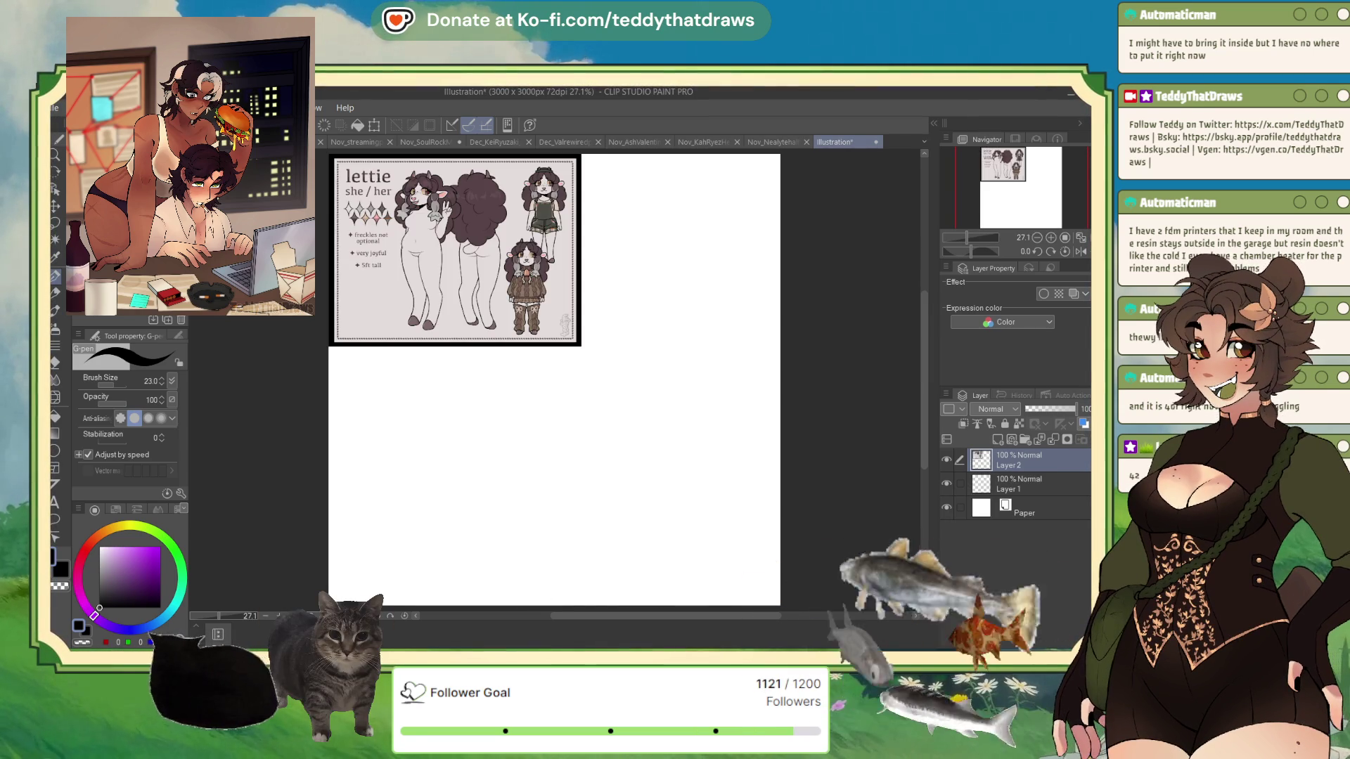
key("ctrl+t")
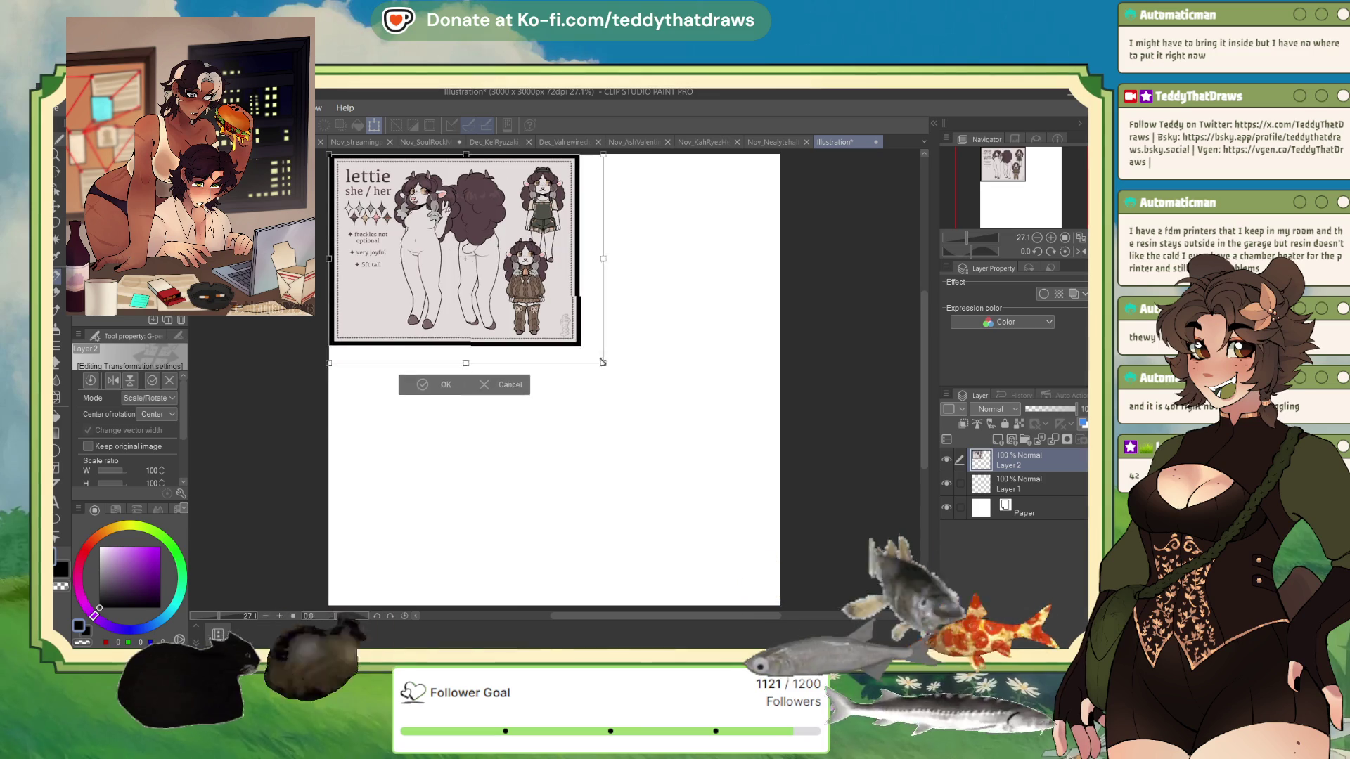
left_click_drag(728, 412, 728, 422)
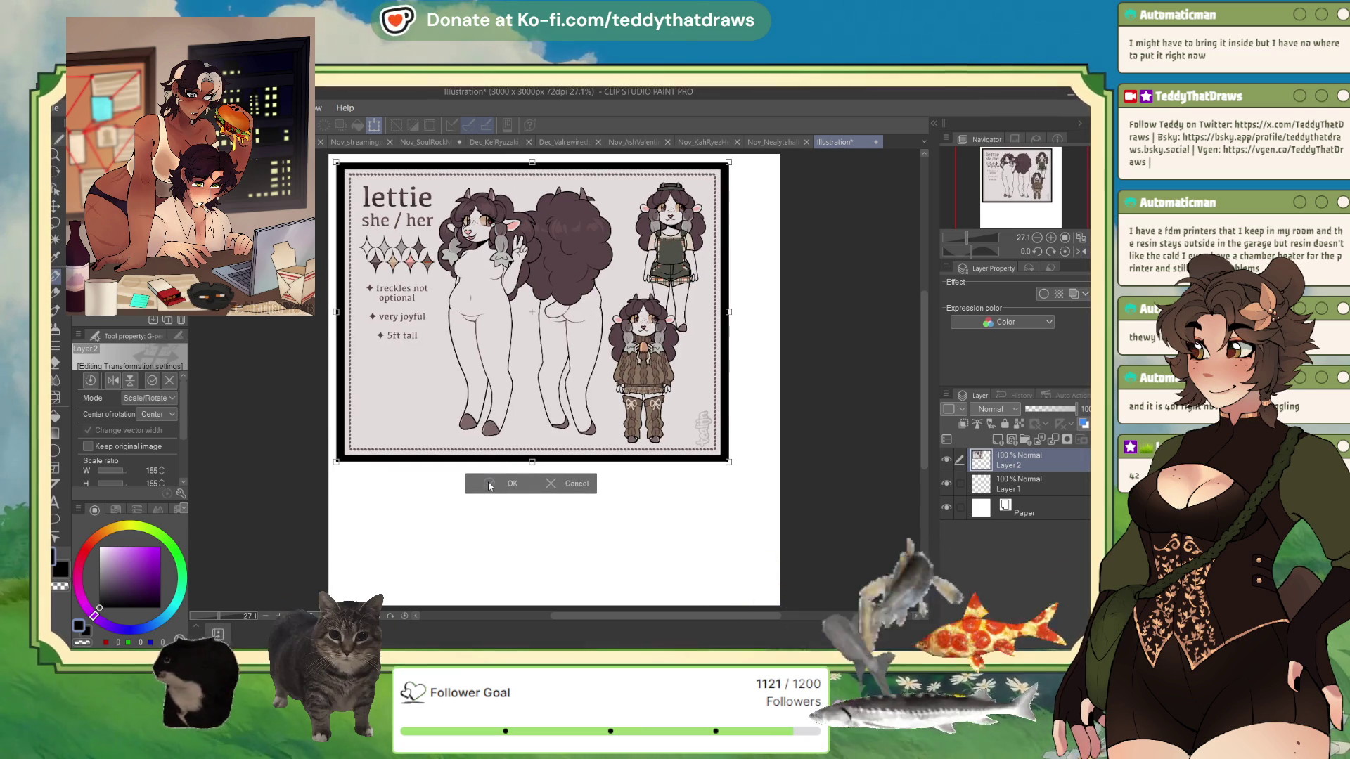
left_click(490, 485)
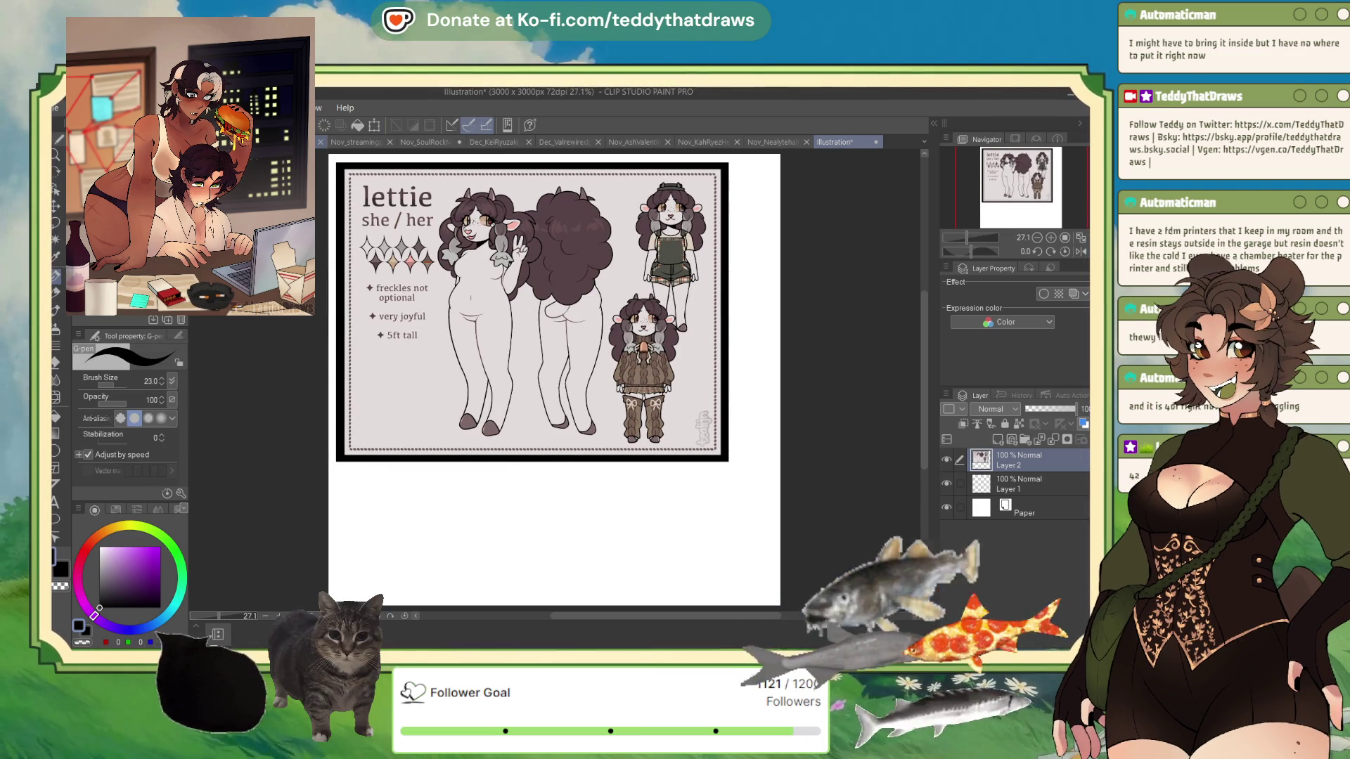
Sample the light grey-pink from the reference and return to the SoulRockMartin drawing
scroll(520, 338, "up", 3)
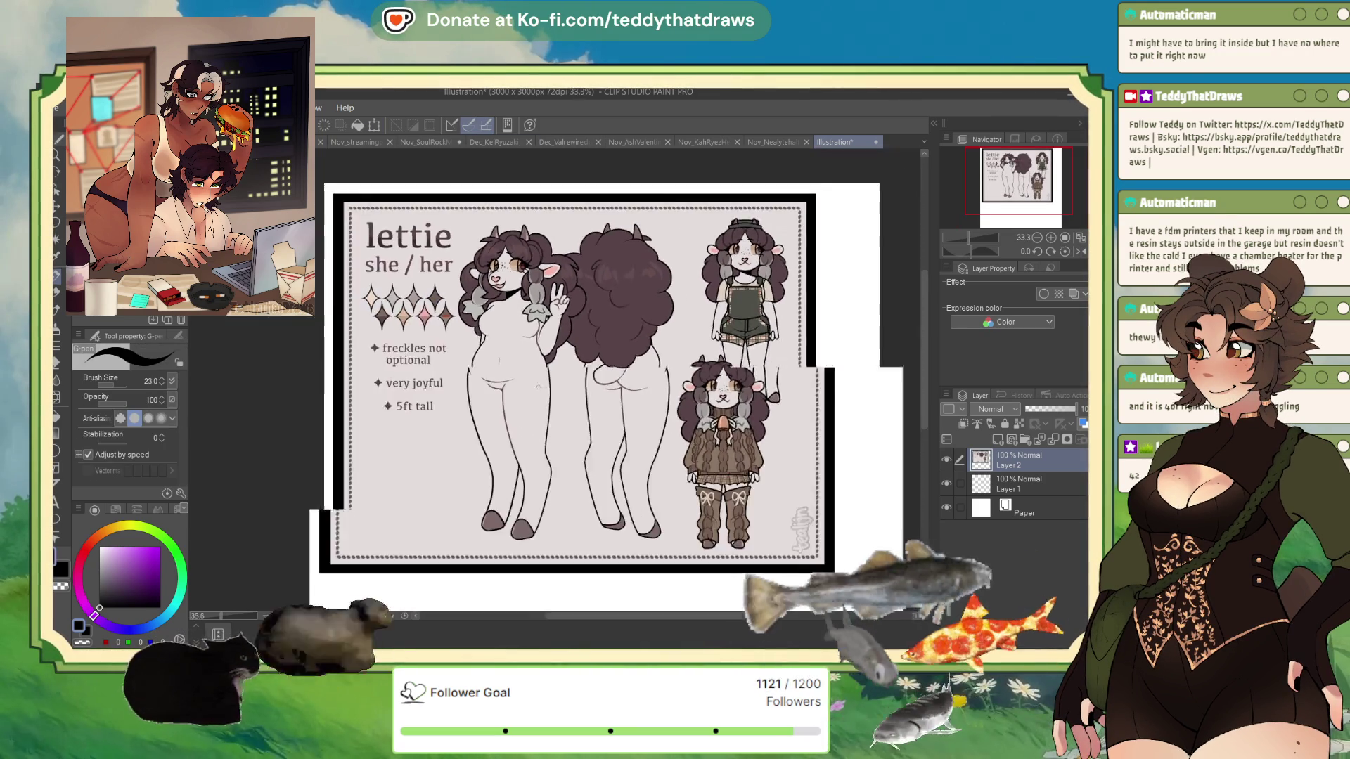
left_click(521, 338, "alt")
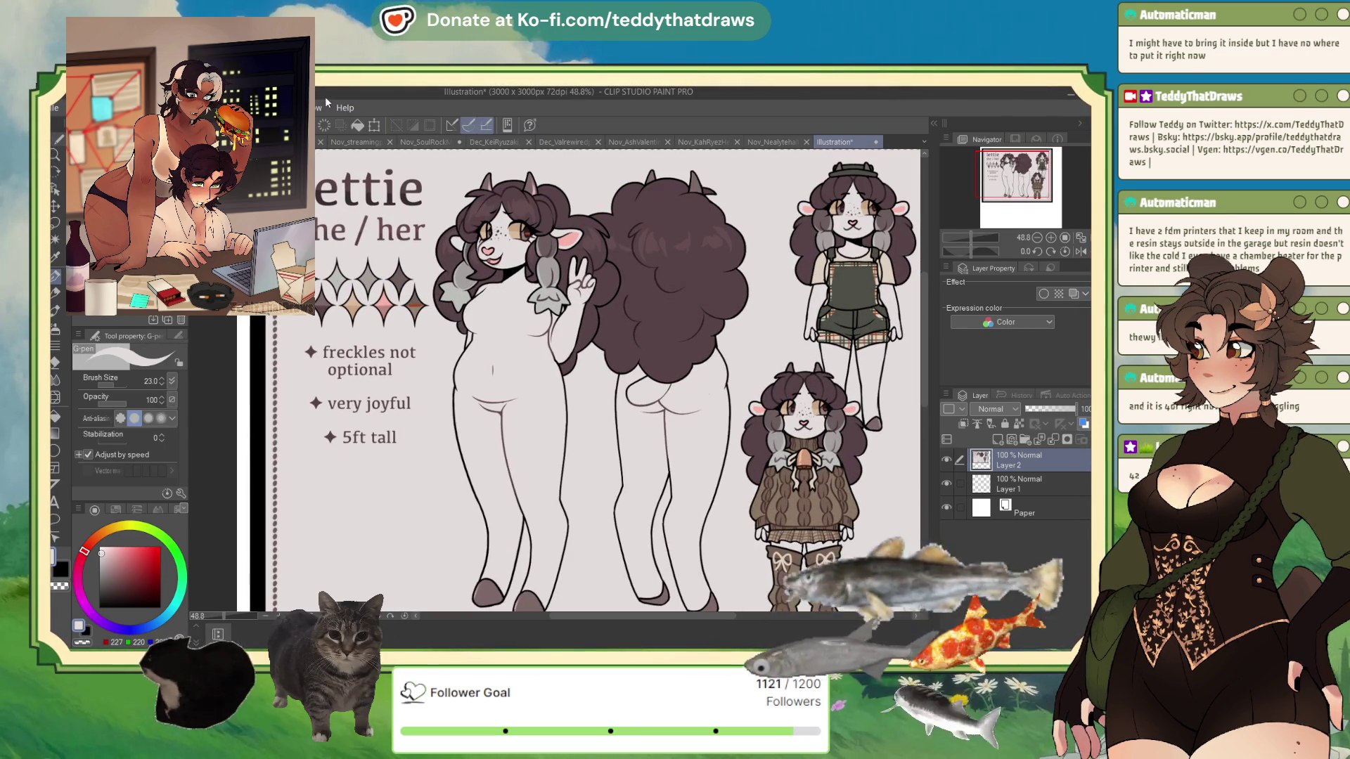
left_click(425, 142)
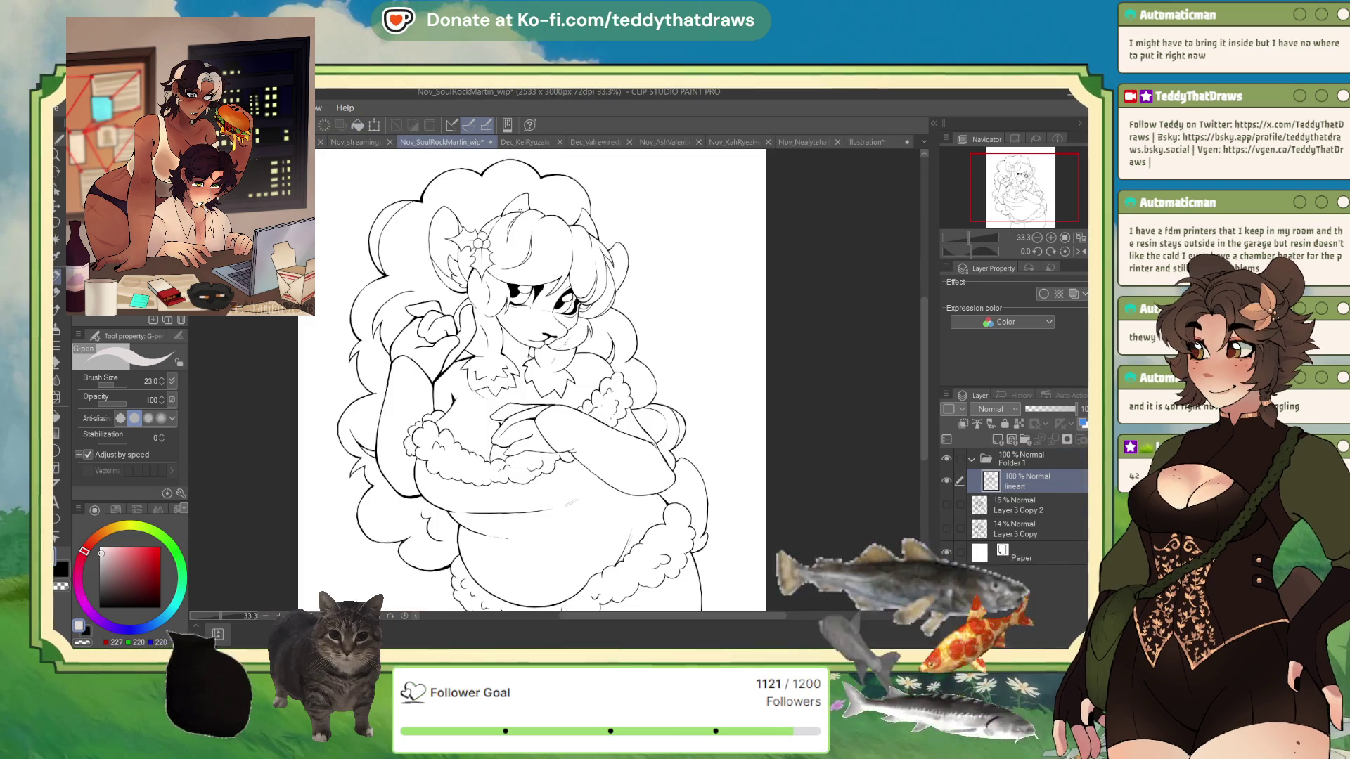
Tint the paper grey and add a folder named 'skin' beneath the lineart
left_click(980, 555)
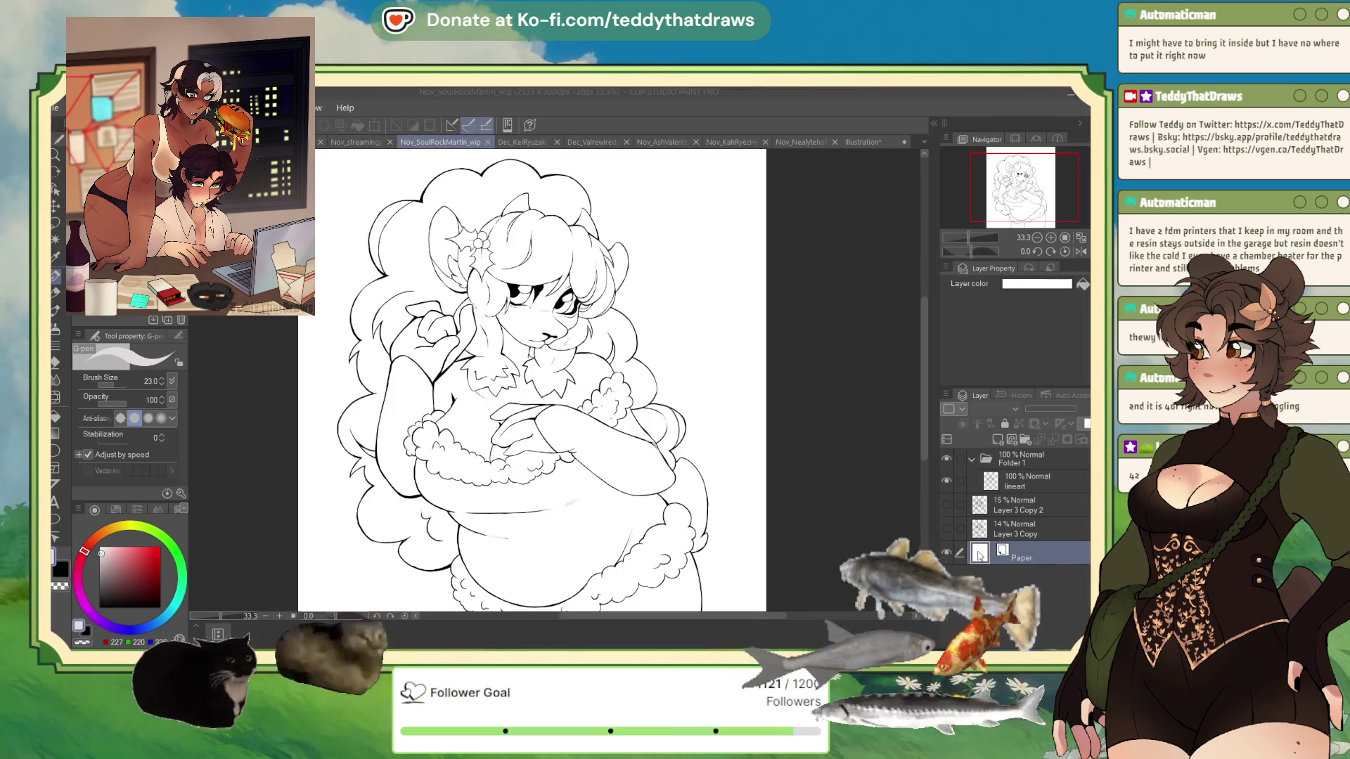
left_click(1027, 482)
key("ctrl+g")
left_click_drag(1023, 480, 1028, 513)
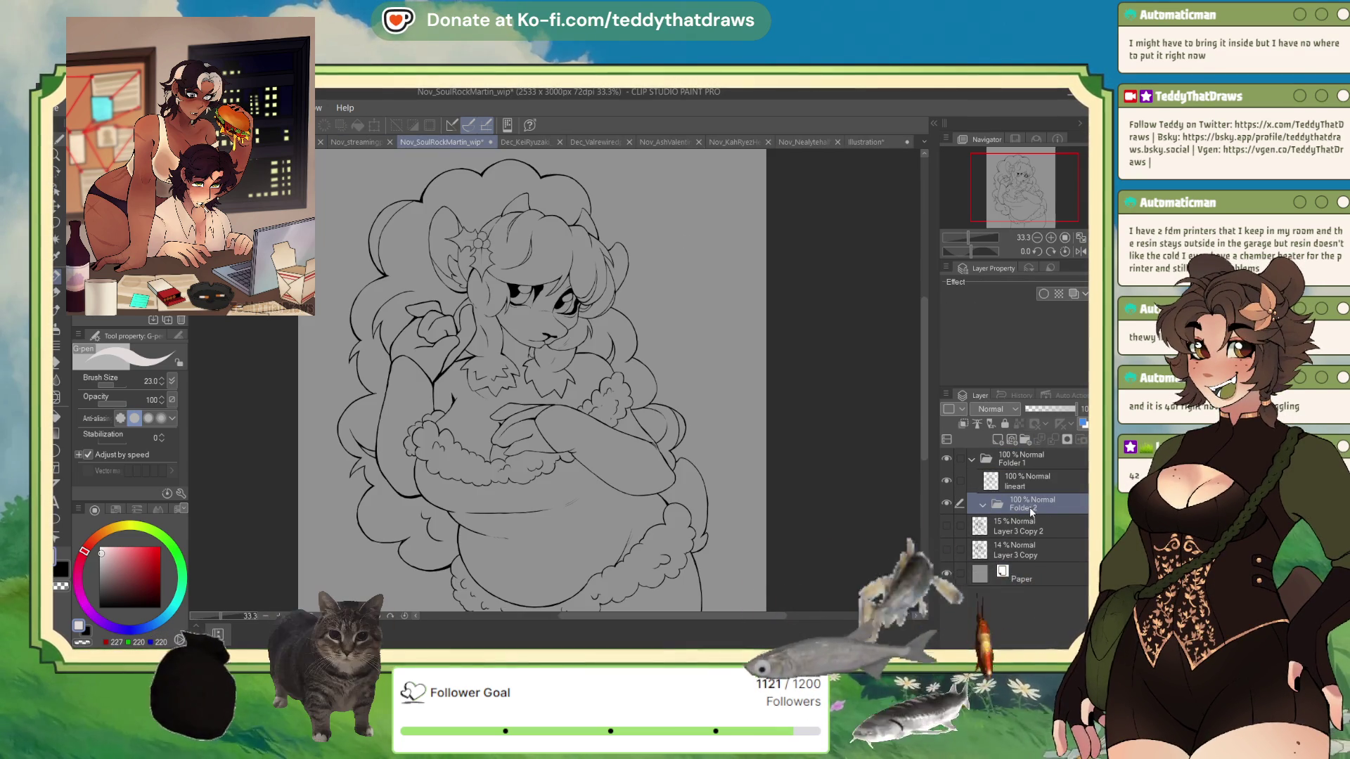
double_click(1024, 507)
type("skin")
key("Return")
key("g")
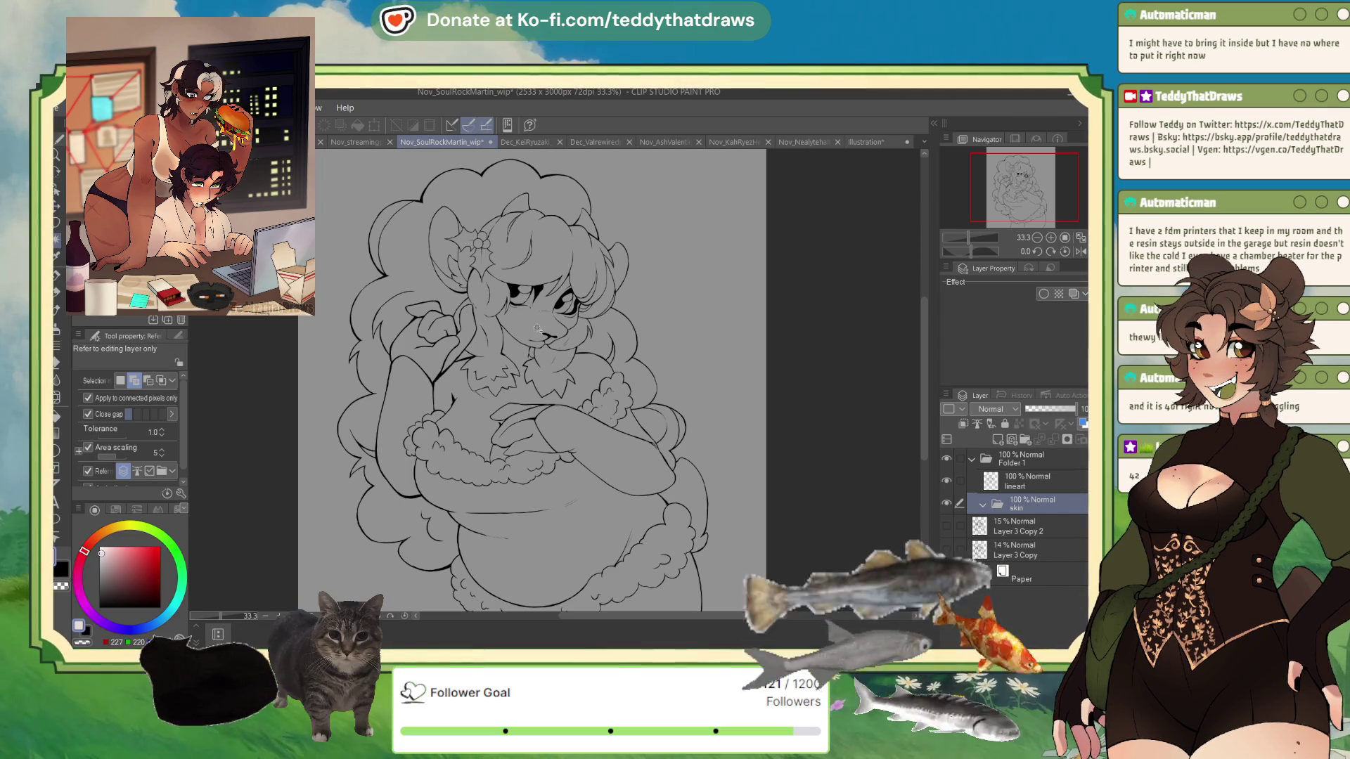
Select the face, left arm and shoulder gap, with the selection pen at size 33.9
left_click(538, 326)
scroll(718, 296, "up", 5)
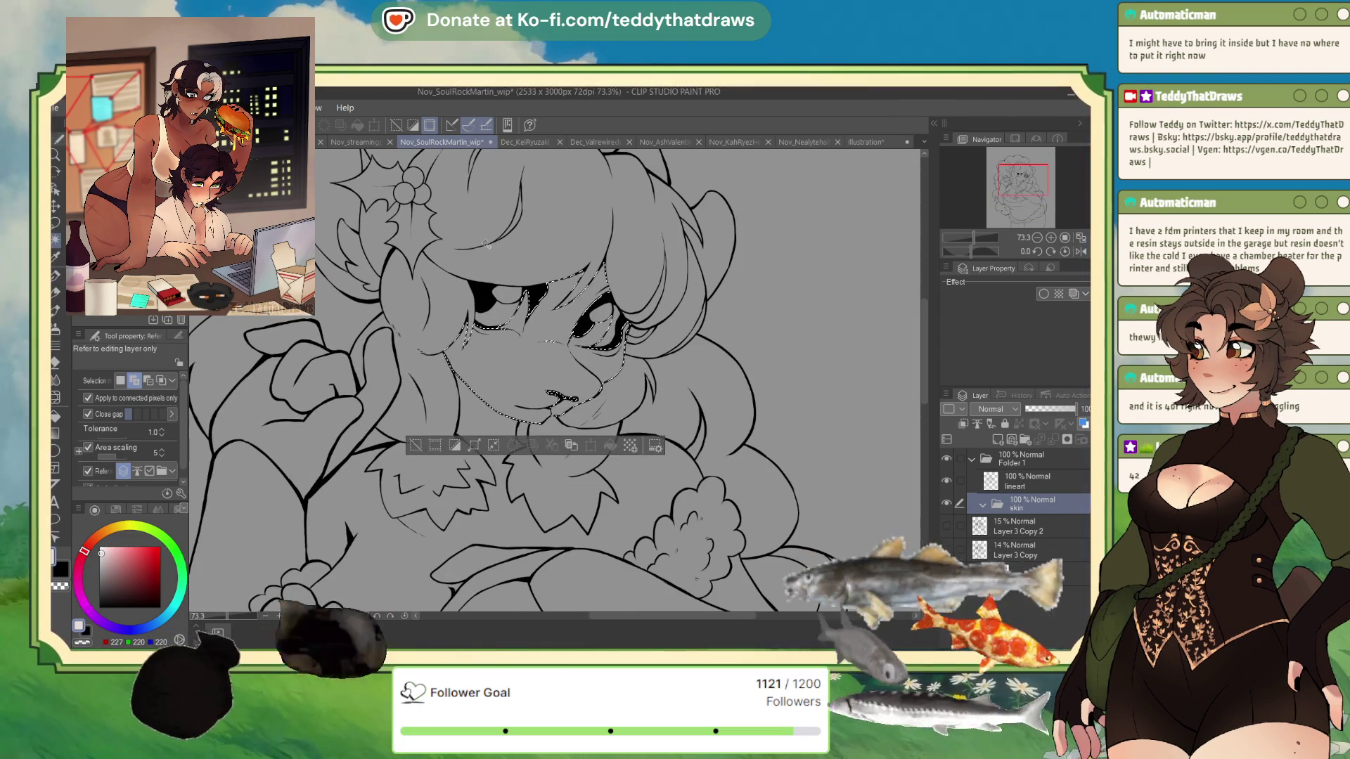
left_click(56, 222)
left_click(124, 401)
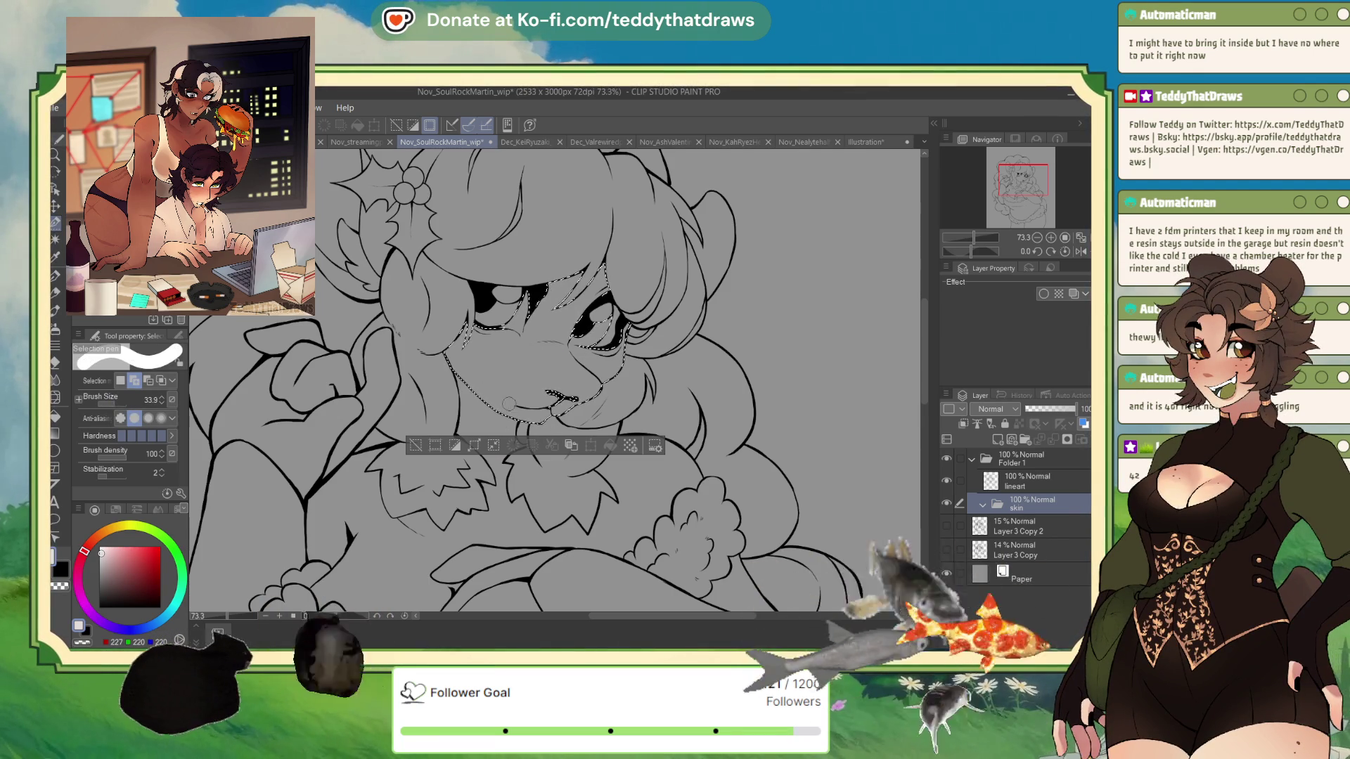
left_click(57, 242)
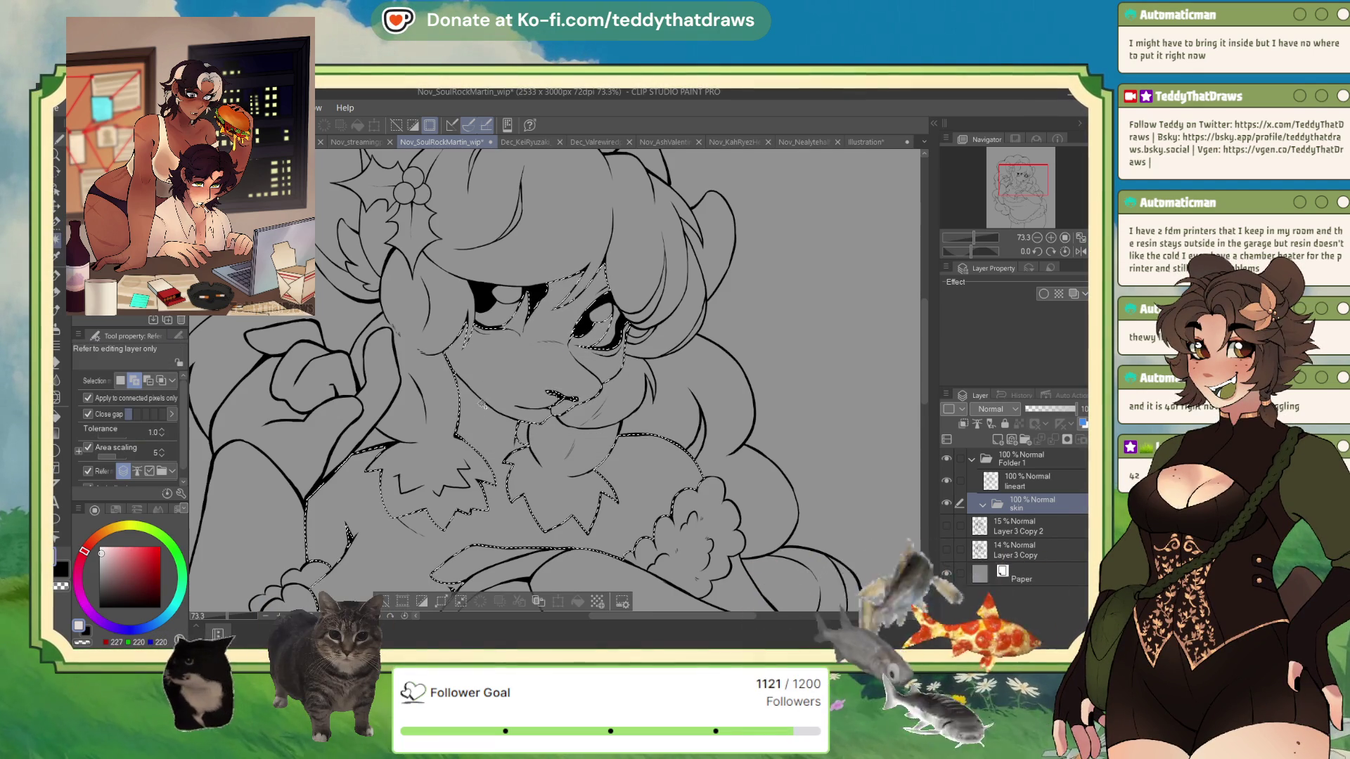
scroll(473, 486, "down", 5)
scroll(474, 487, "up", 1)
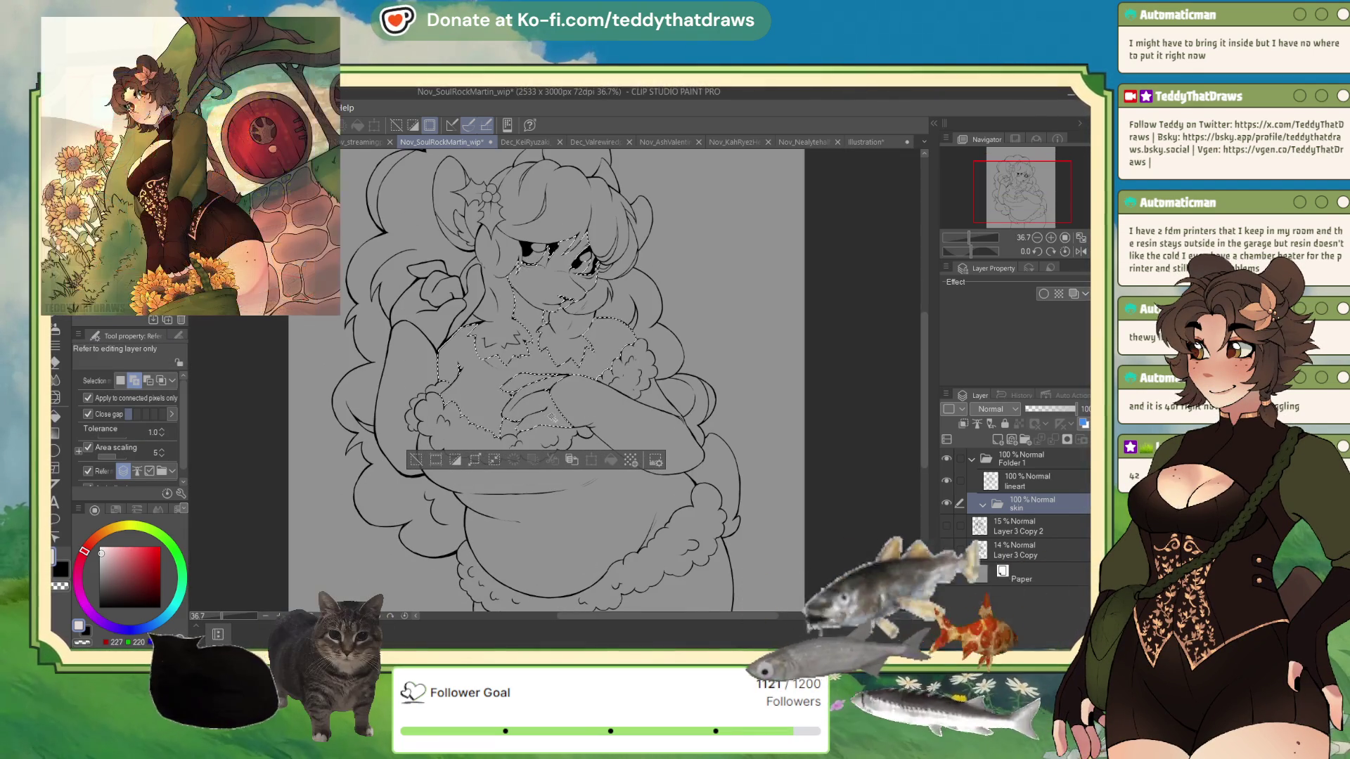
left_click(431, 276)
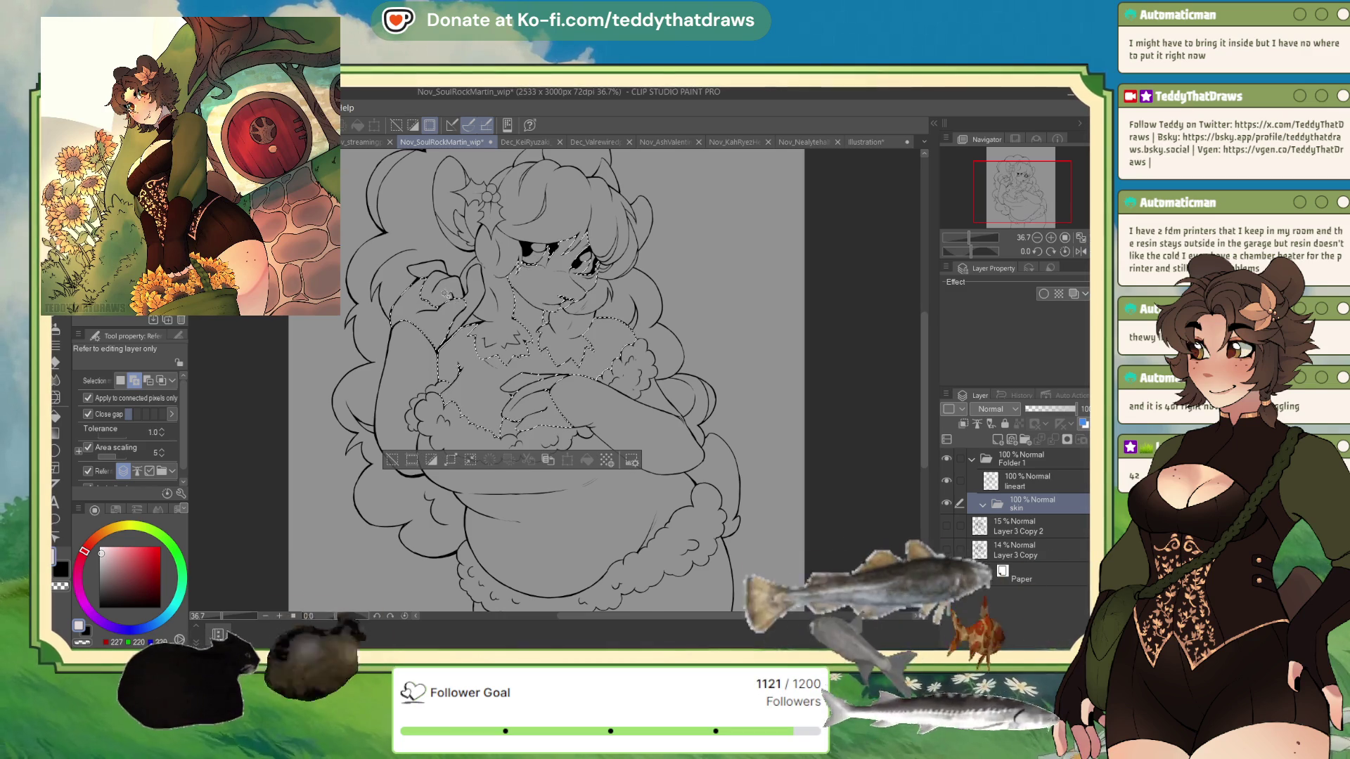
left_click(423, 269)
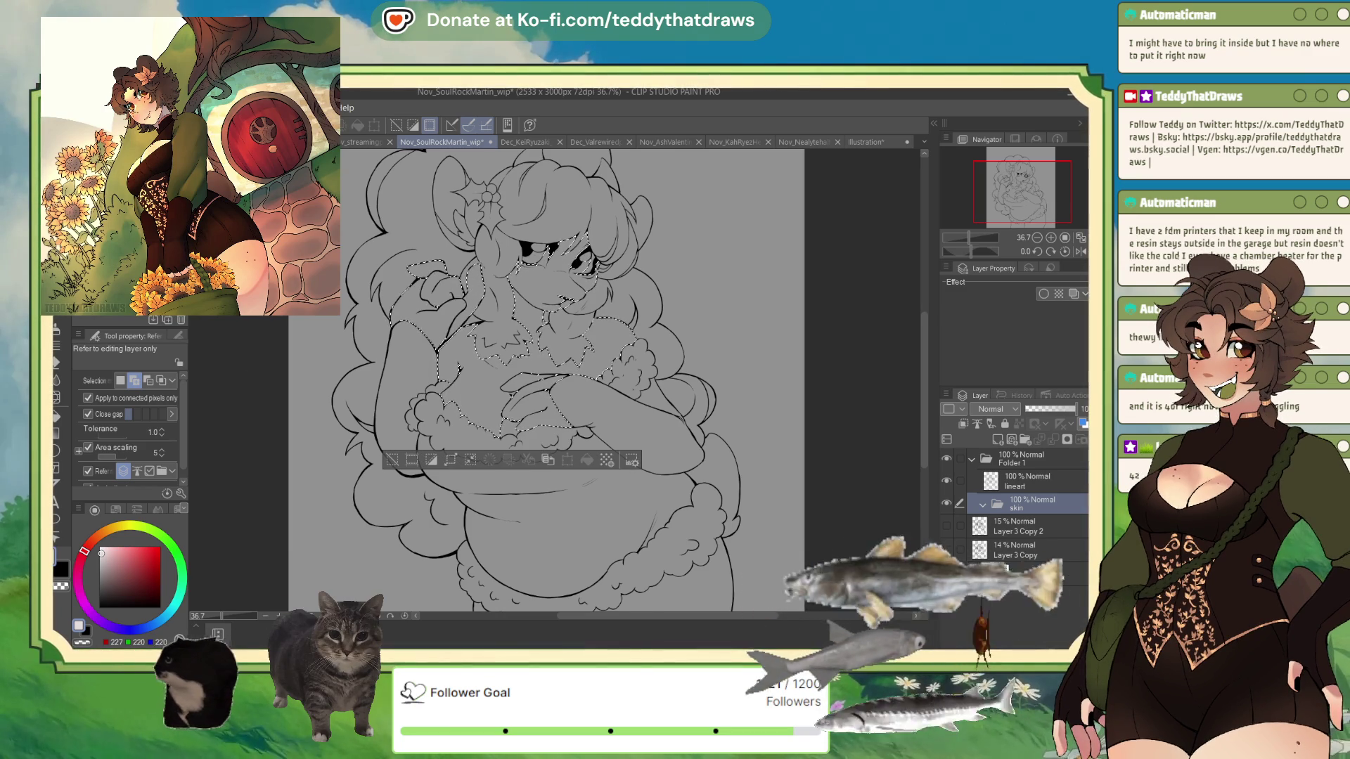
Add the area beside the hand and the lower legs to the skin selection
key("m")
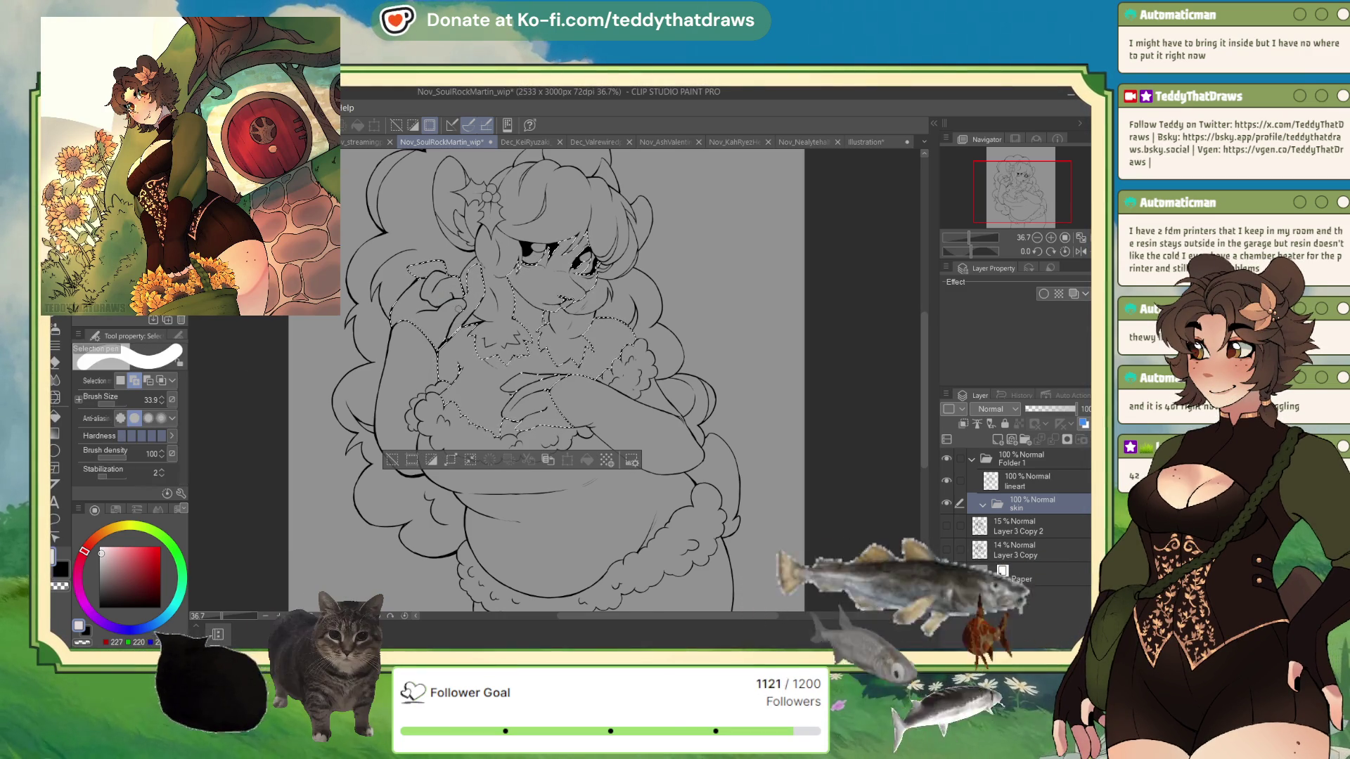
scroll(548, 316, "down", 1)
scroll(548, 317, "up", 3)
scroll(548, 317, "down", 4)
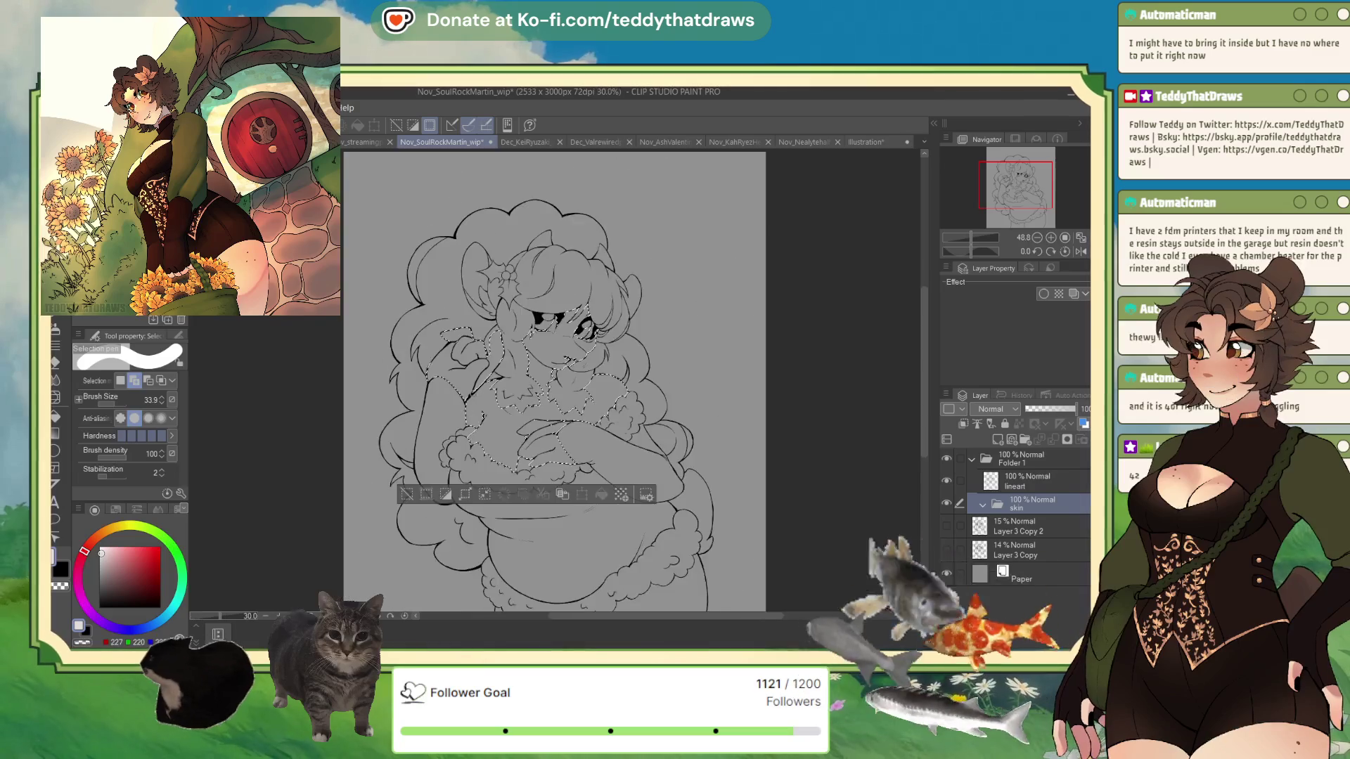
scroll(478, 352, "up", 5)
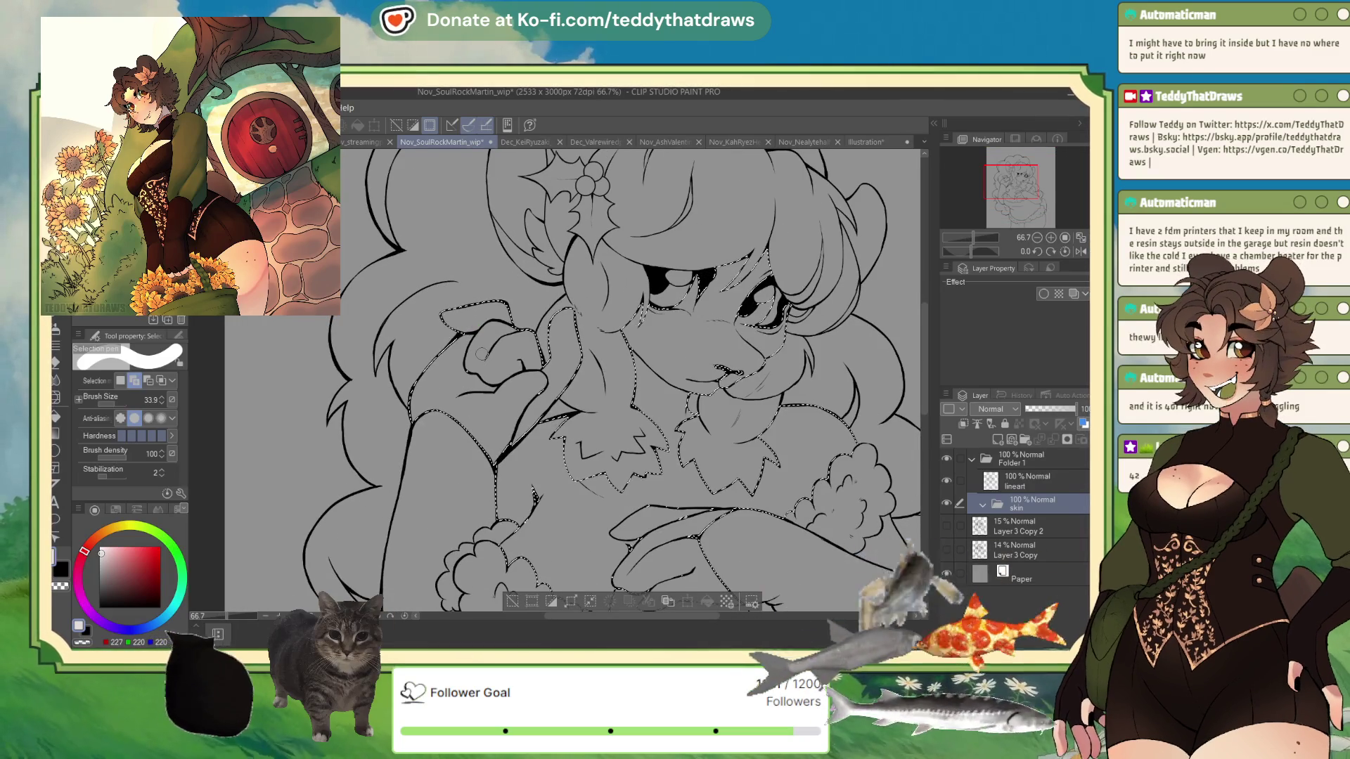
mouse_move(512, 421)
left_mouse_down()
mouse_move(548, 382)
mouse_move(501, 445)
left_mouse_up()
scroll(514, 448, "down", 5)
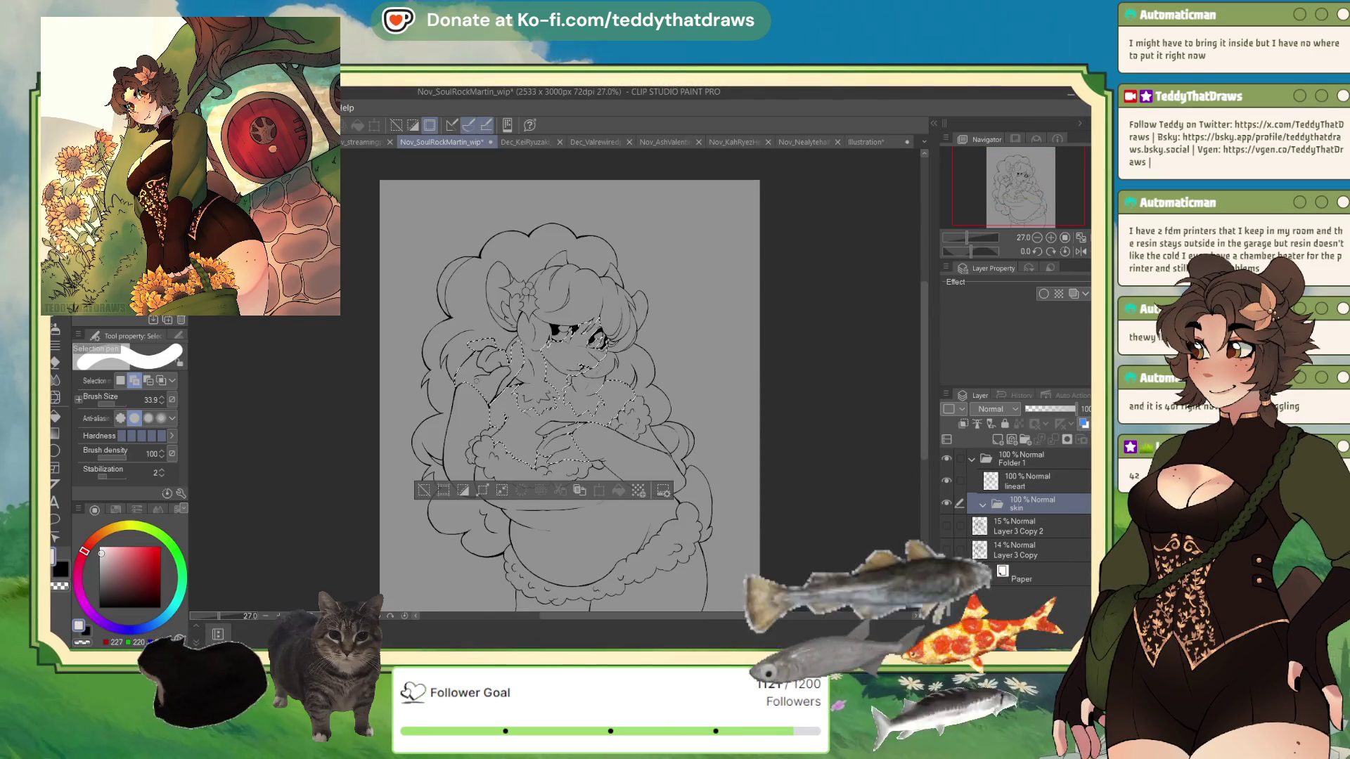
key("w")
left_click(638, 531)
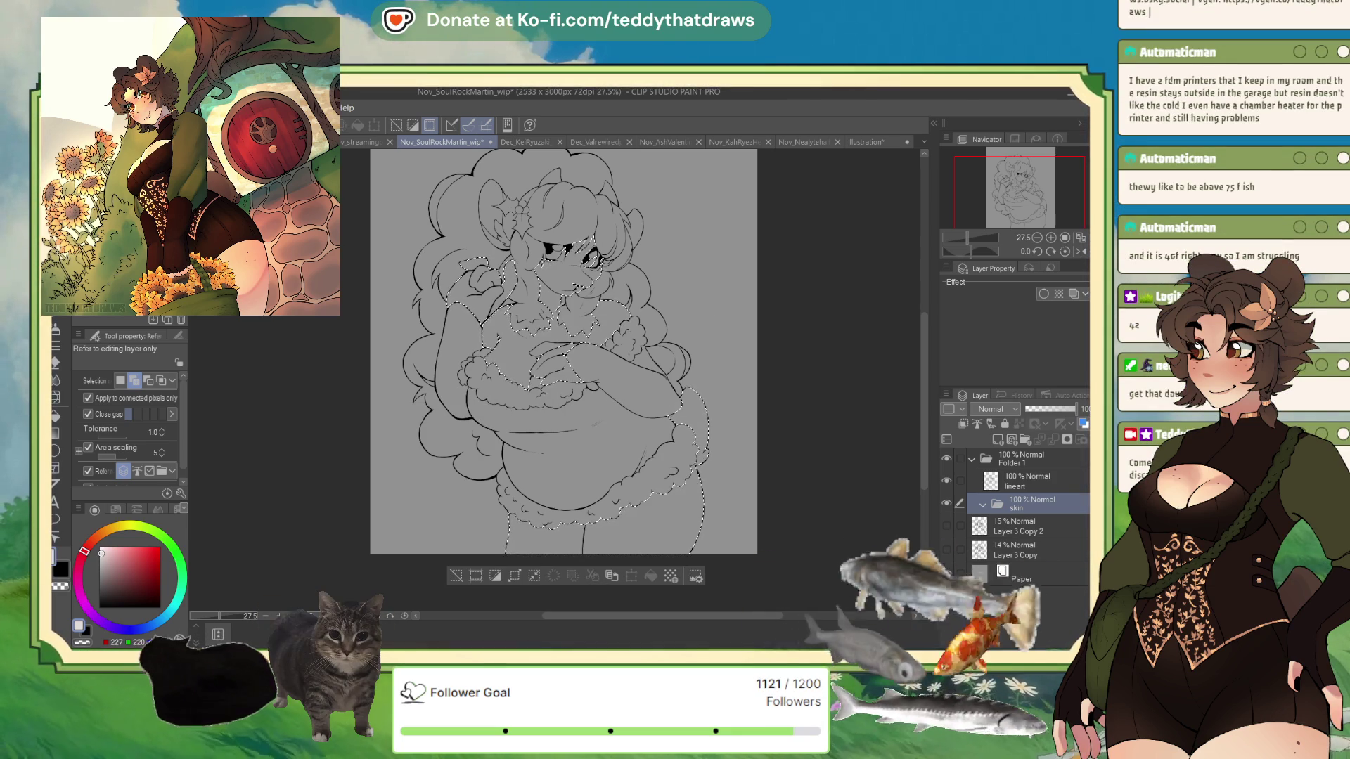
Add the hair lock beside the flower to the skin selection
key("m")
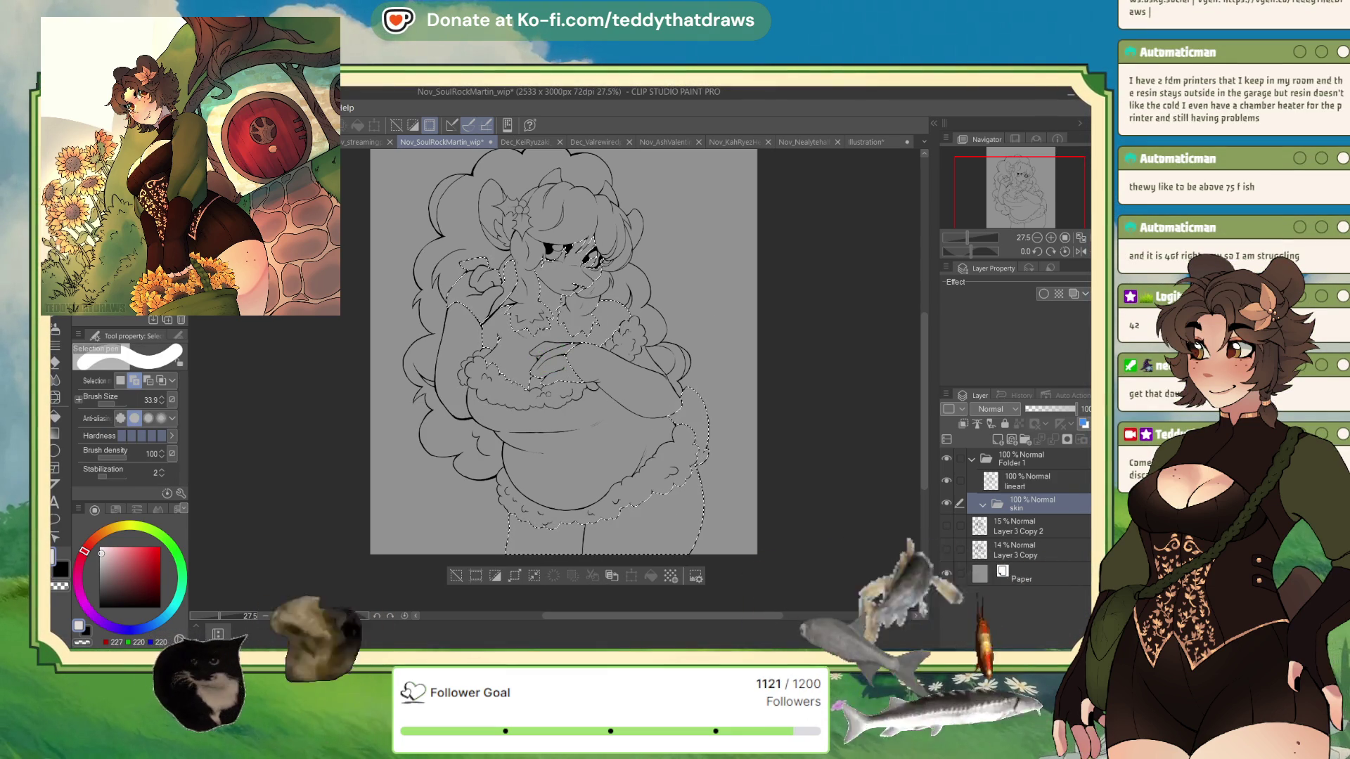
key("w")
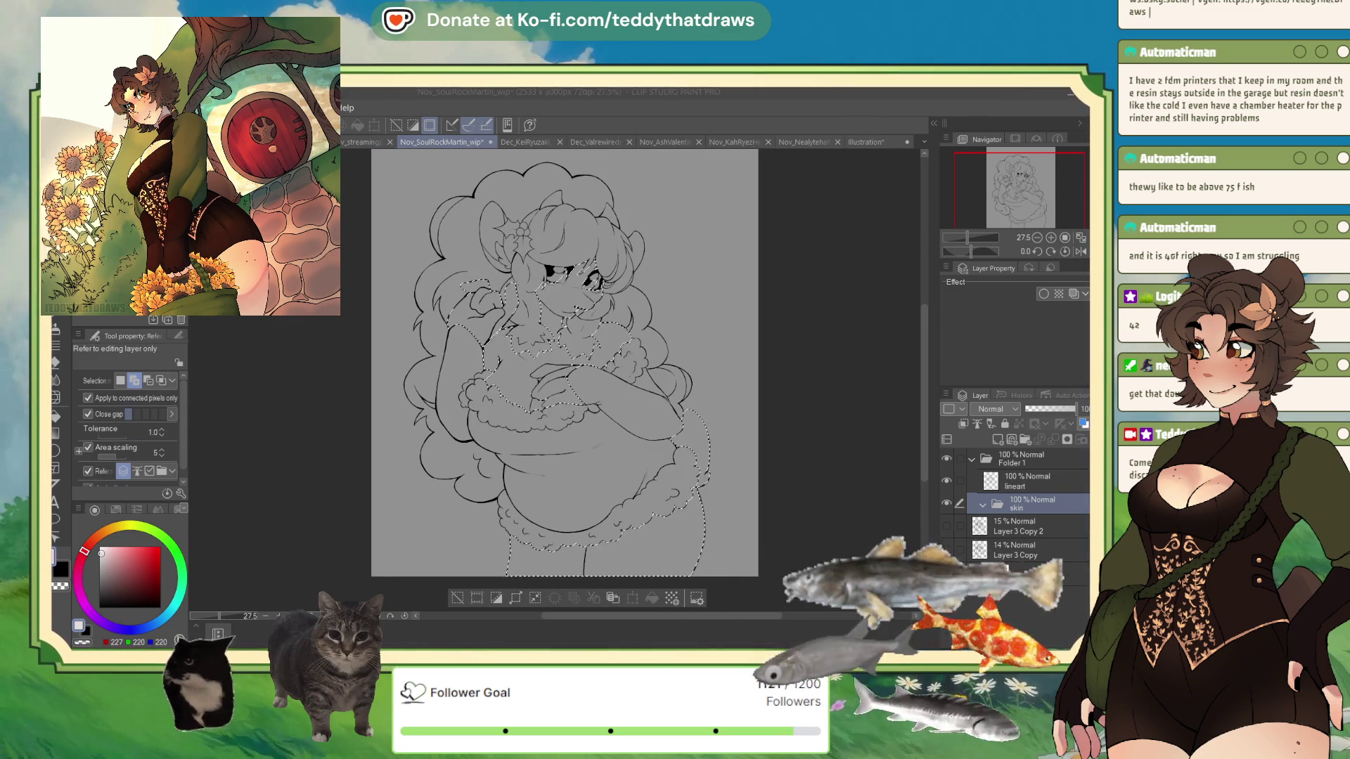
scroll(596, 192, "up", 3)
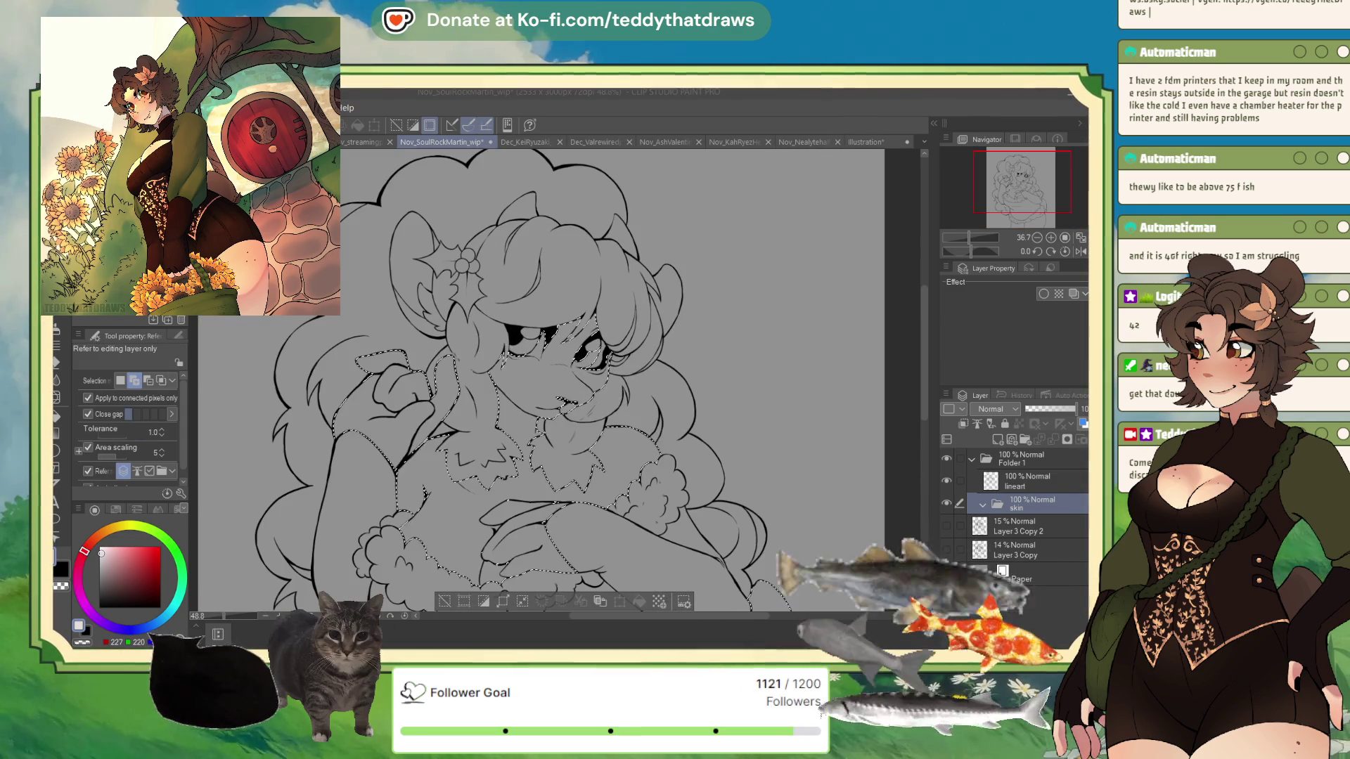
left_click(426, 291)
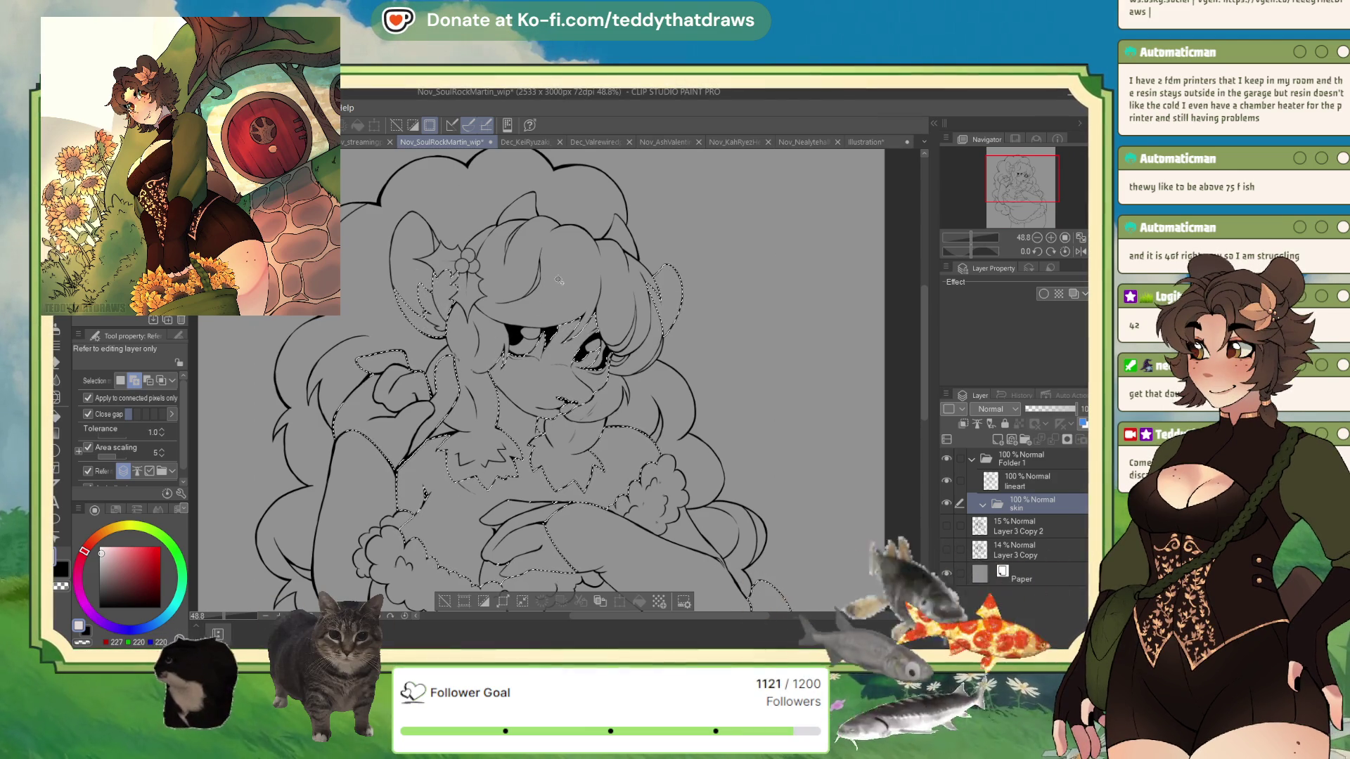
scroll(569, 274, "down", 2)
scroll(455, 367, "up", 1)
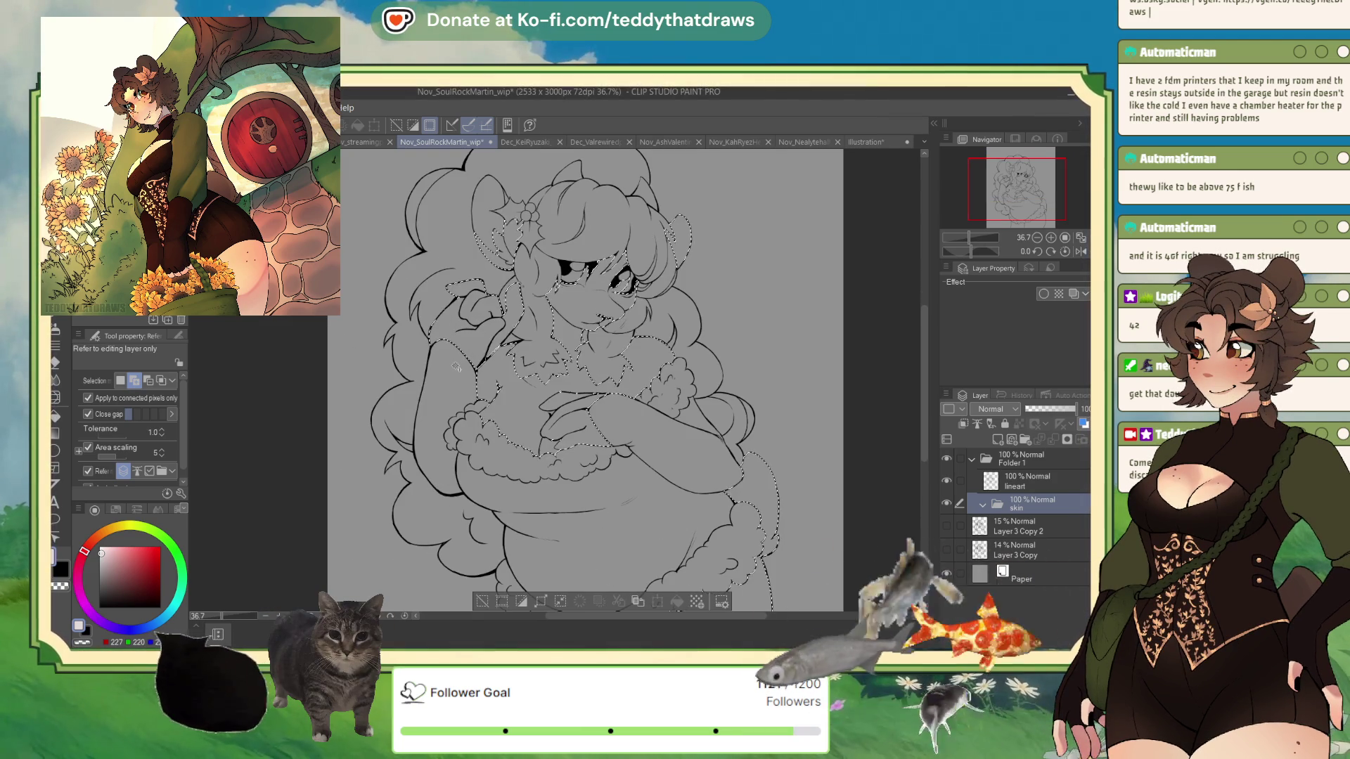
Paint the chest into the selection and fill it with light skin on a new layer
key("m")
left_click_drag(560, 391, 594, 392)
mouse_move(540, 429)
left_mouse_down()
mouse_move(573, 442)
mouse_move(556, 443)
left_mouse_up()
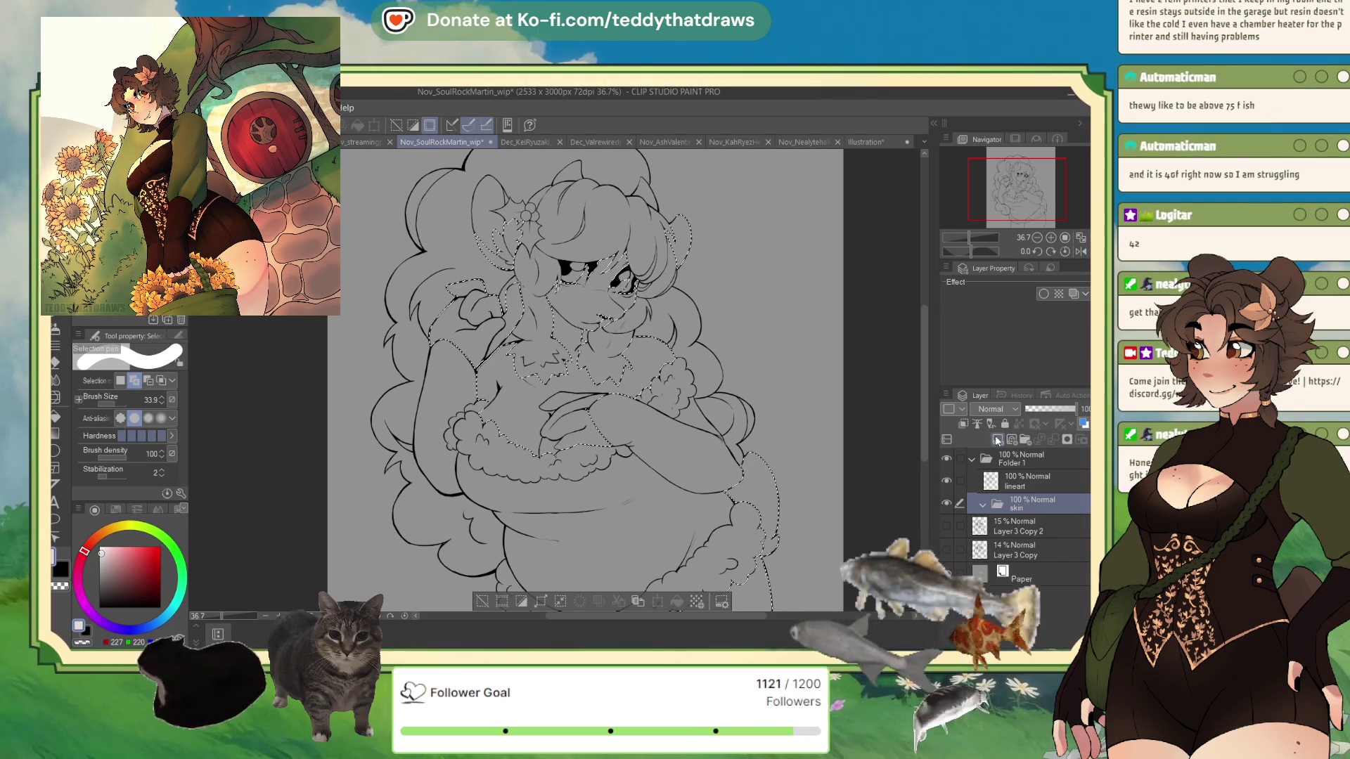
left_click(995, 439)
left_click(674, 601)
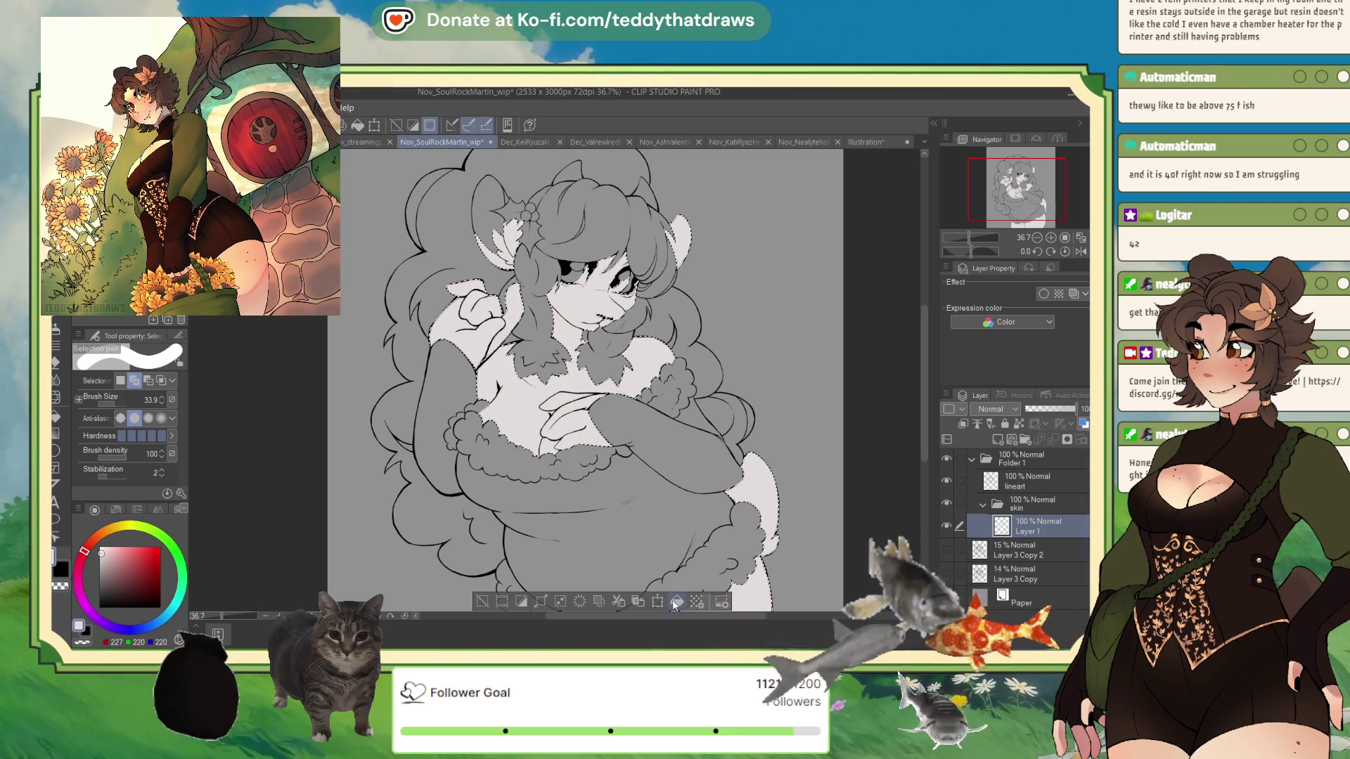
Deselect the skin fill and zoom in to check the face's pale skin tone
scroll(550, 360, "down", 2)
scroll(533, 227, "up", 3)
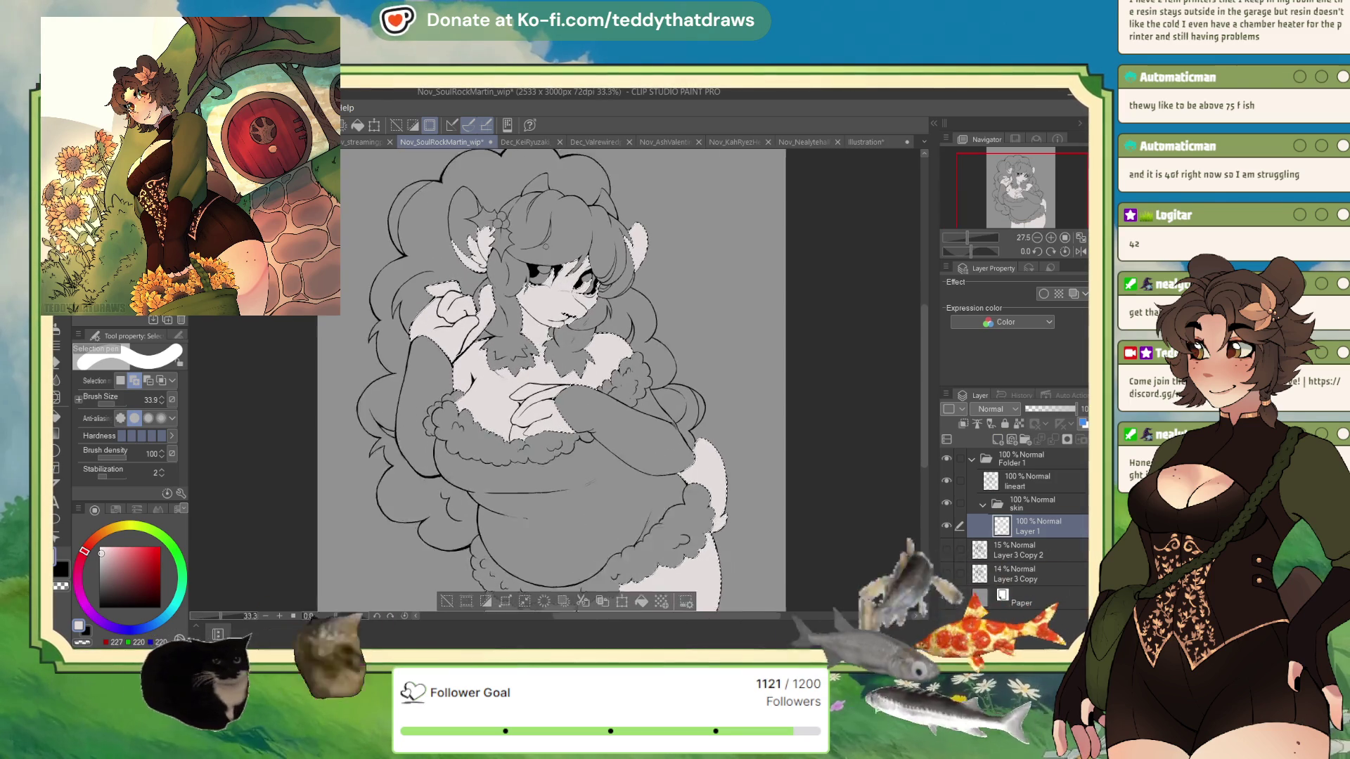
scroll(673, 373, "down", 2)
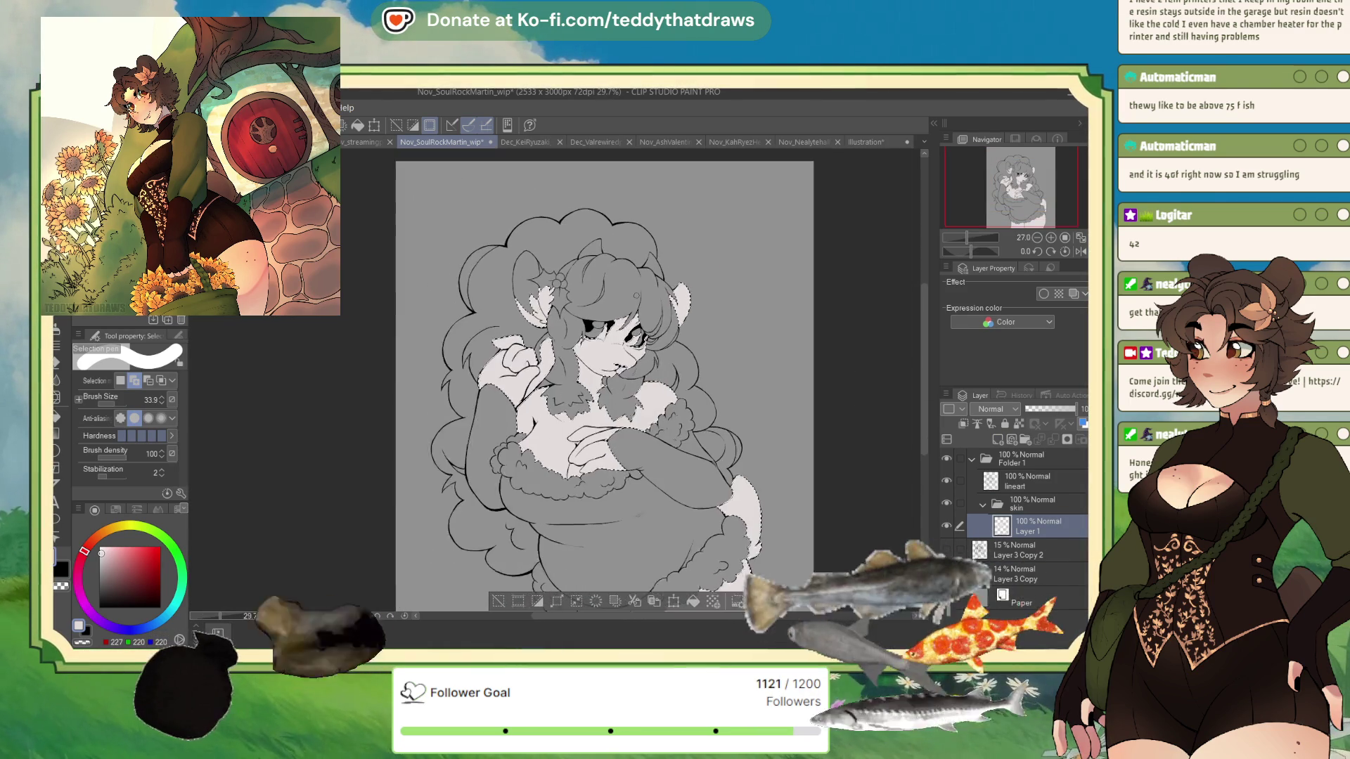
scroll(635, 299, "up", 1)
key("g")
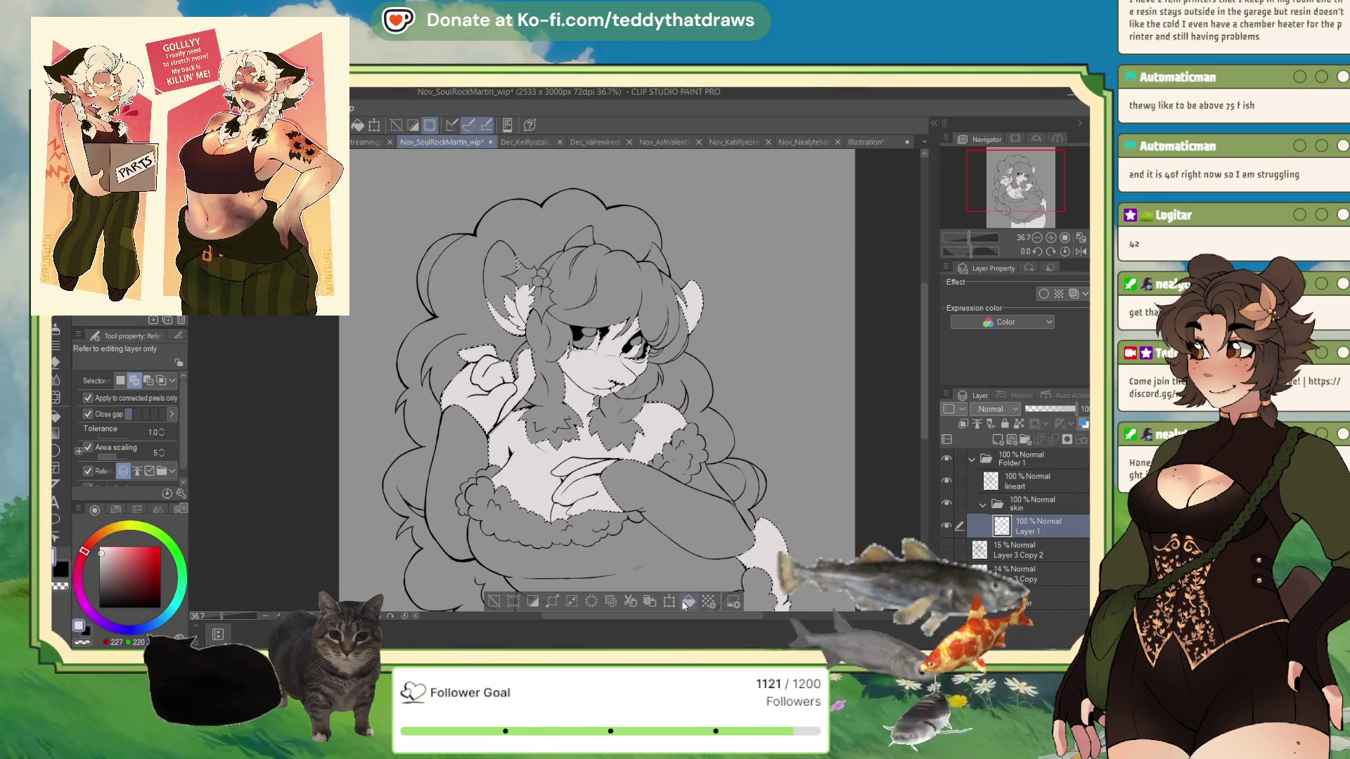
key("ctrl+d")
scroll(606, 469, "down", 2)
scroll(608, 287, "up", 4)
scroll(638, 253, "up", 1)
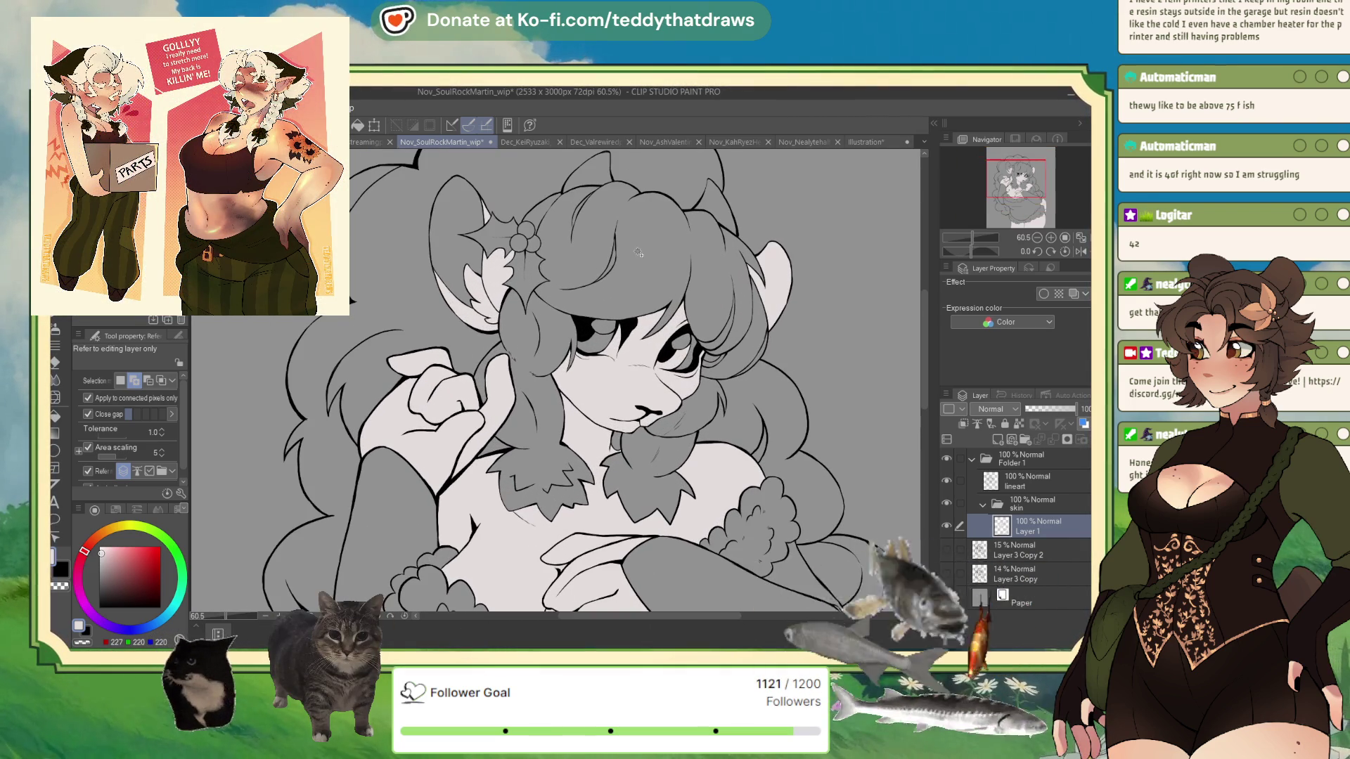
scroll(638, 254, "up", 1)
left_click(695, 383)
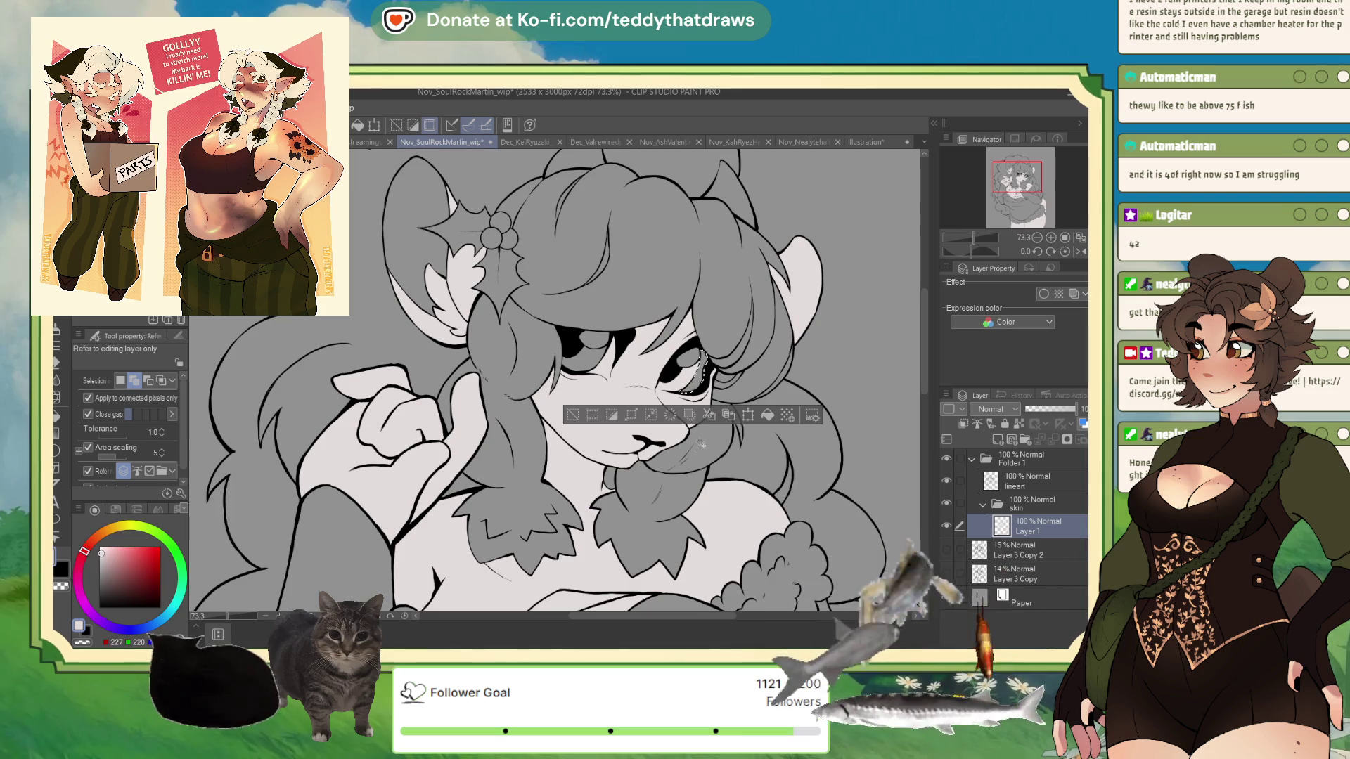
left_click(574, 418)
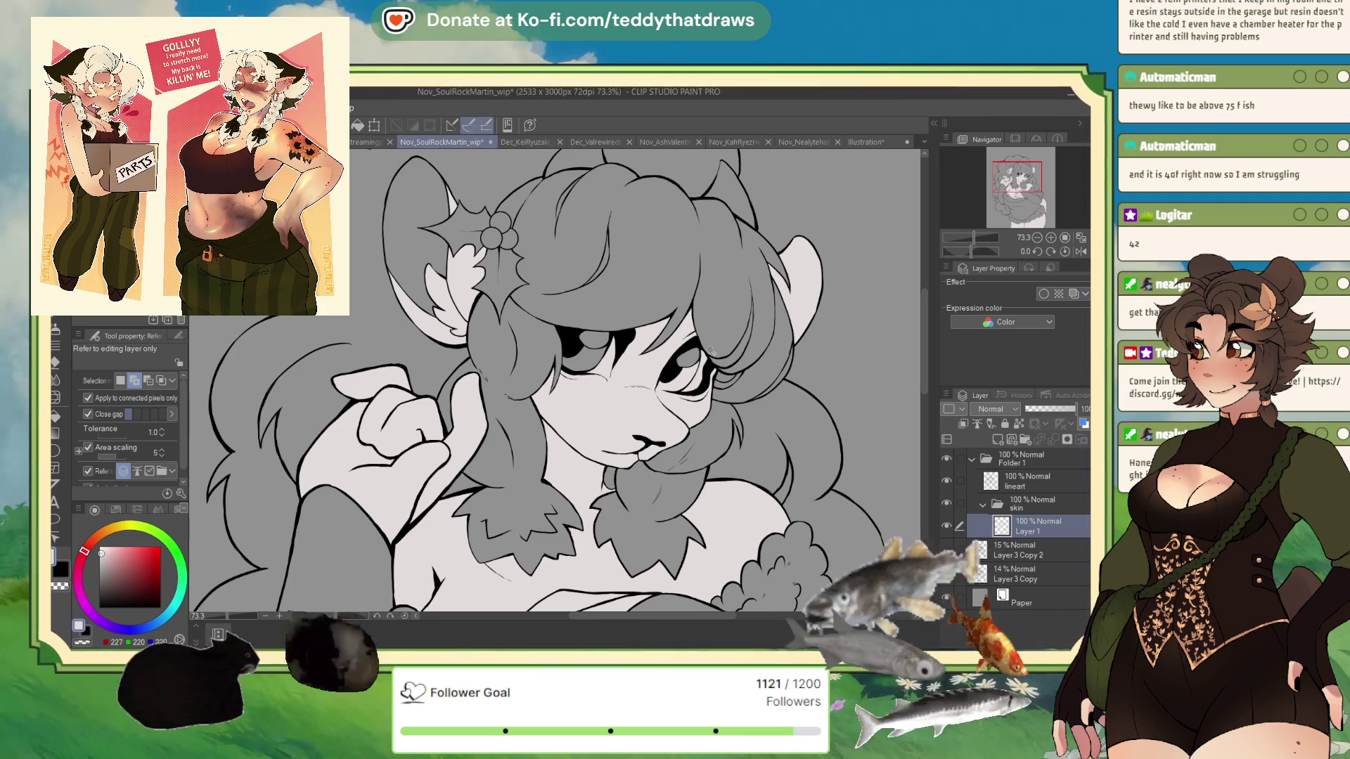
scroll(671, 319, "down", 3)
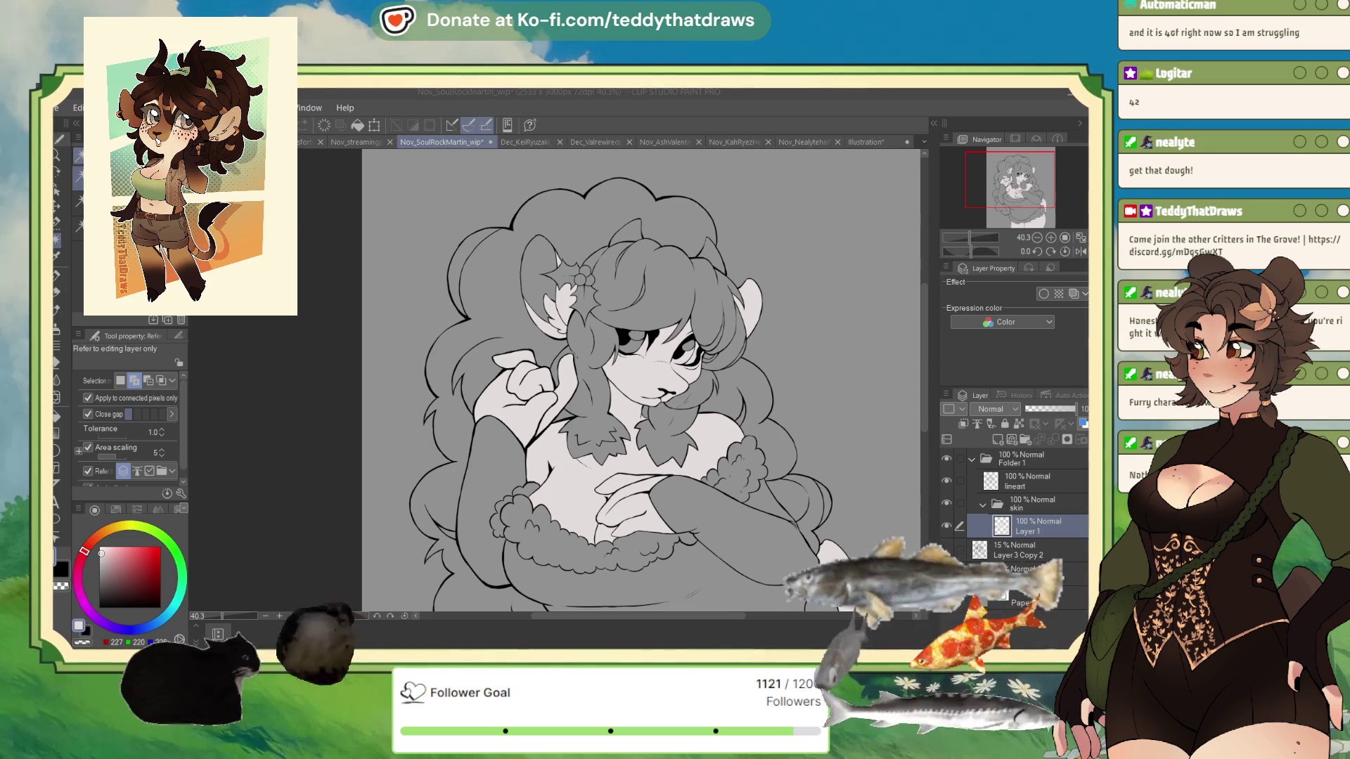
key("ctrl+Tab")
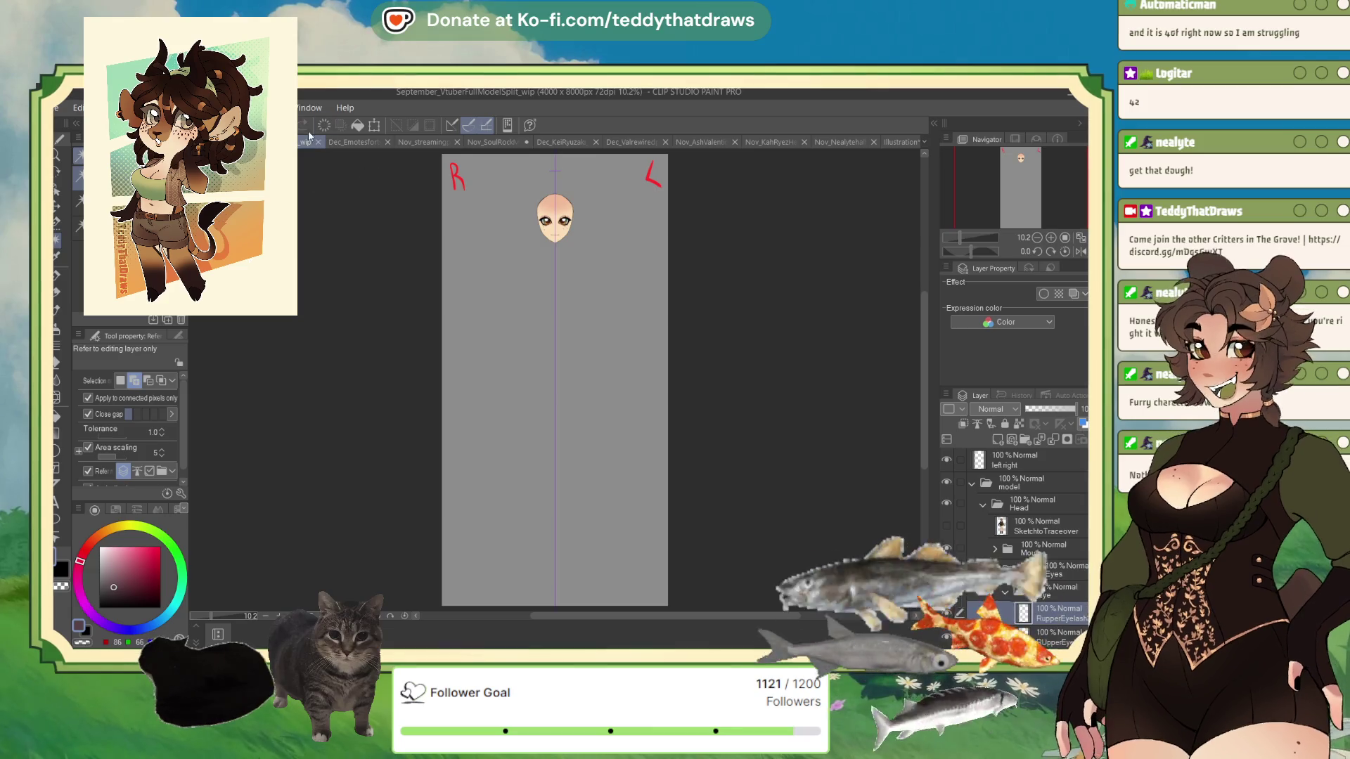
scroll(527, 233, "up", 8)
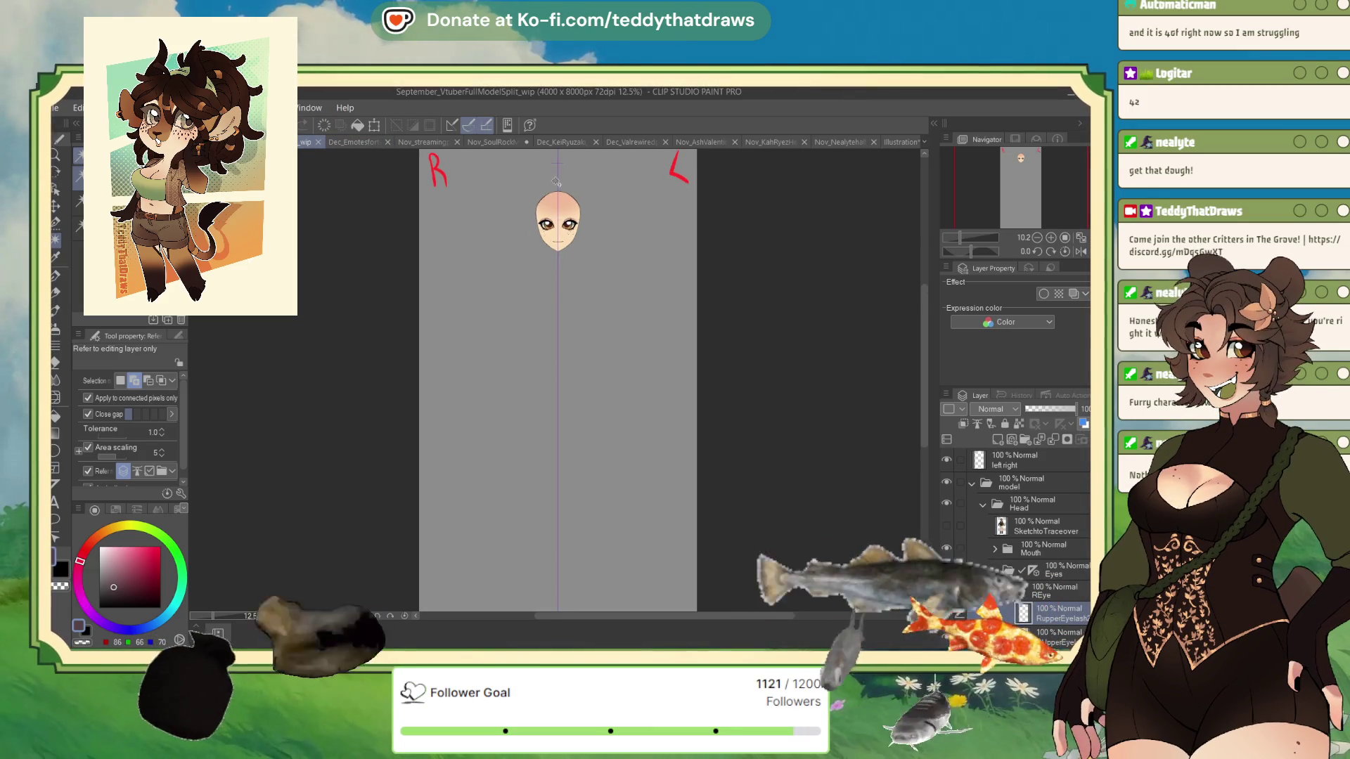
scroll(603, 323, "up", 2)
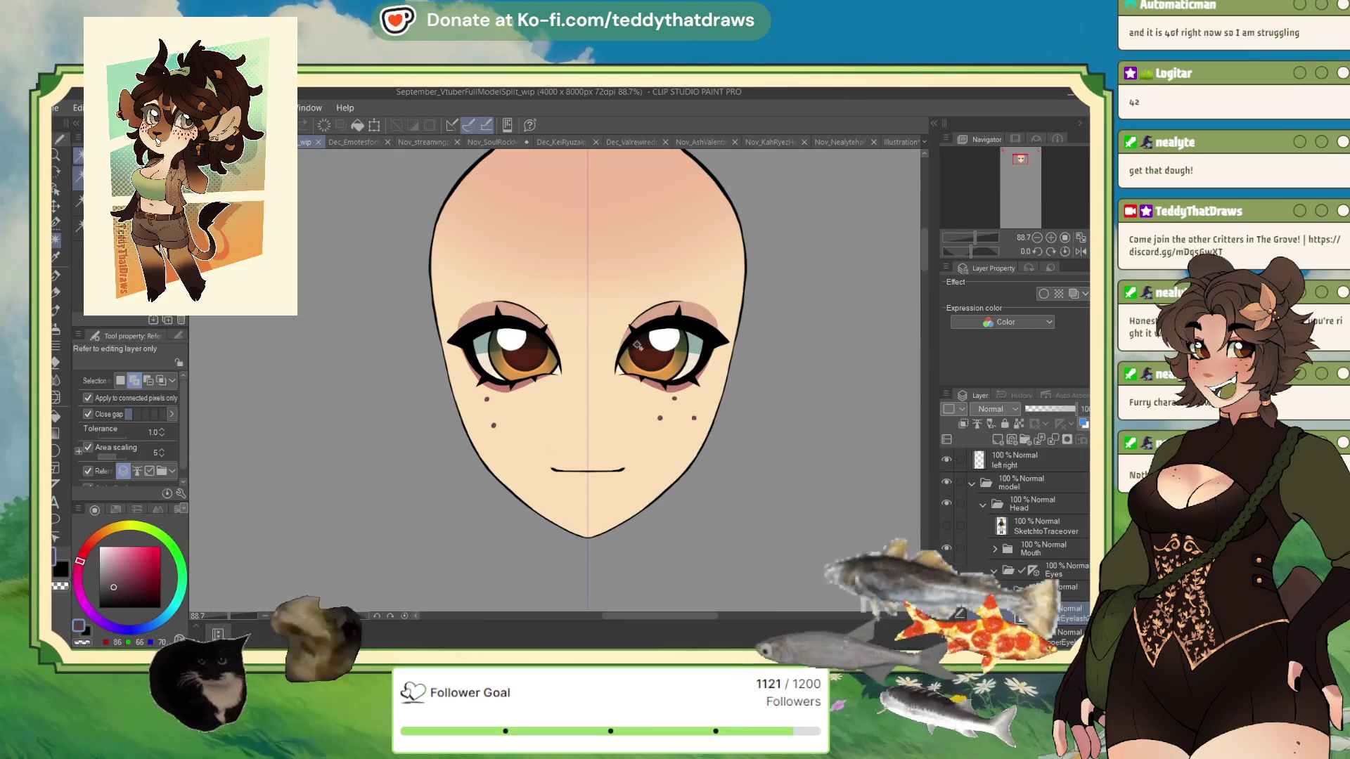
left_click(361, 143)
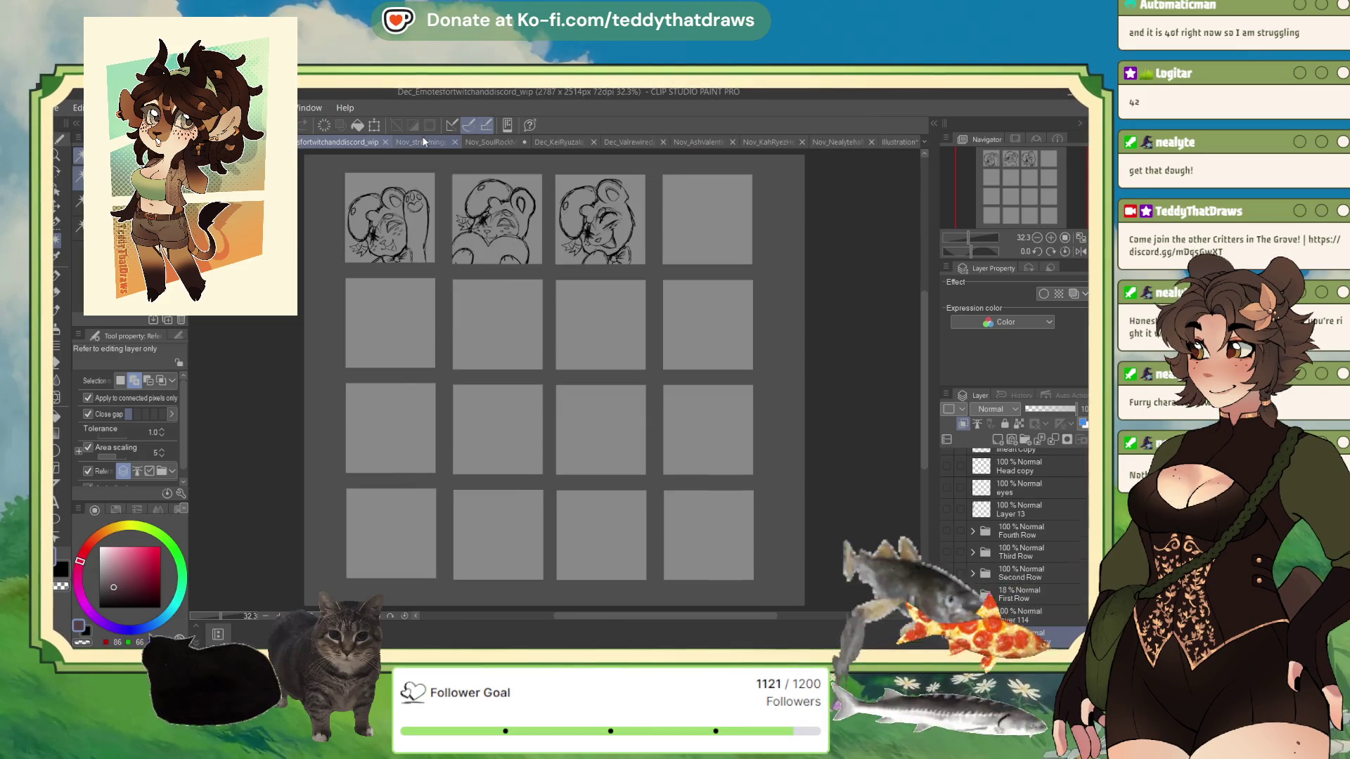
left_click(422, 140)
left_click(457, 140)
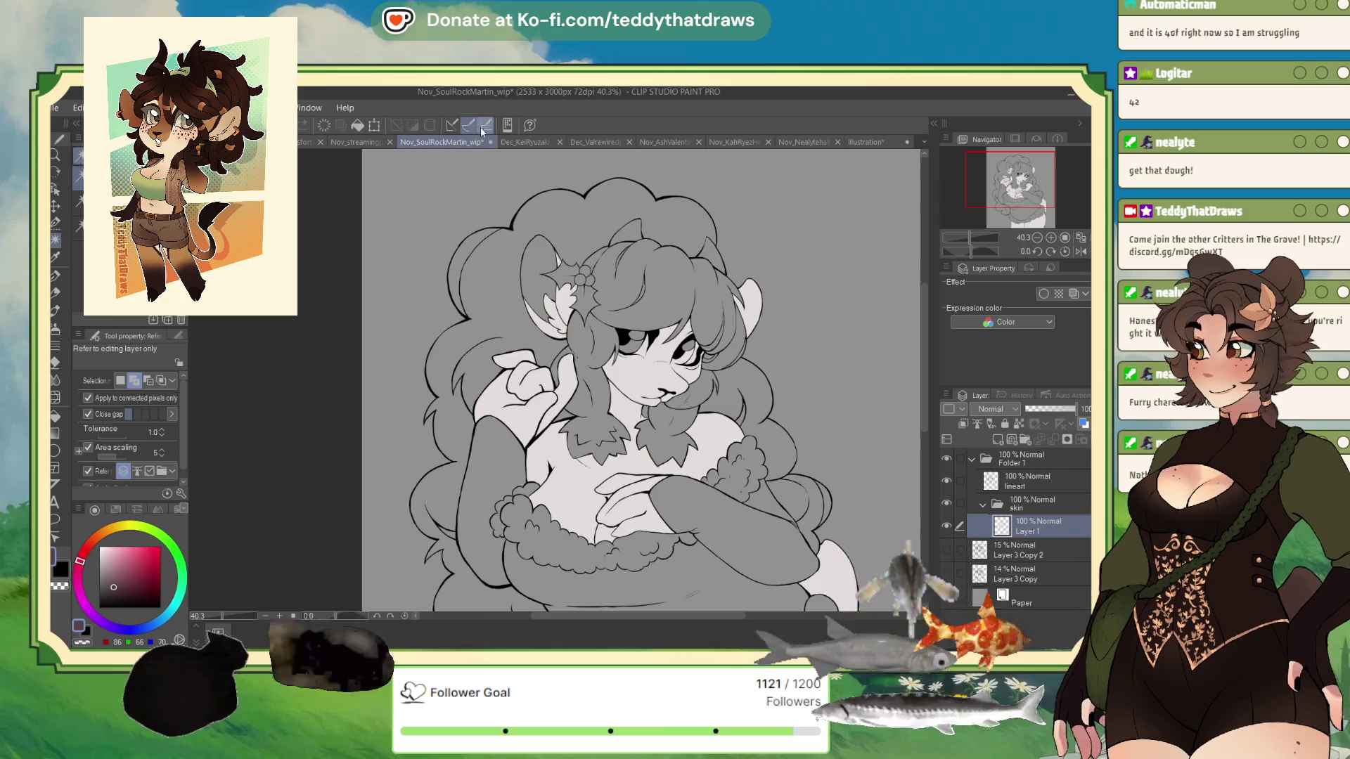
scroll(458, 162, "down", 1)
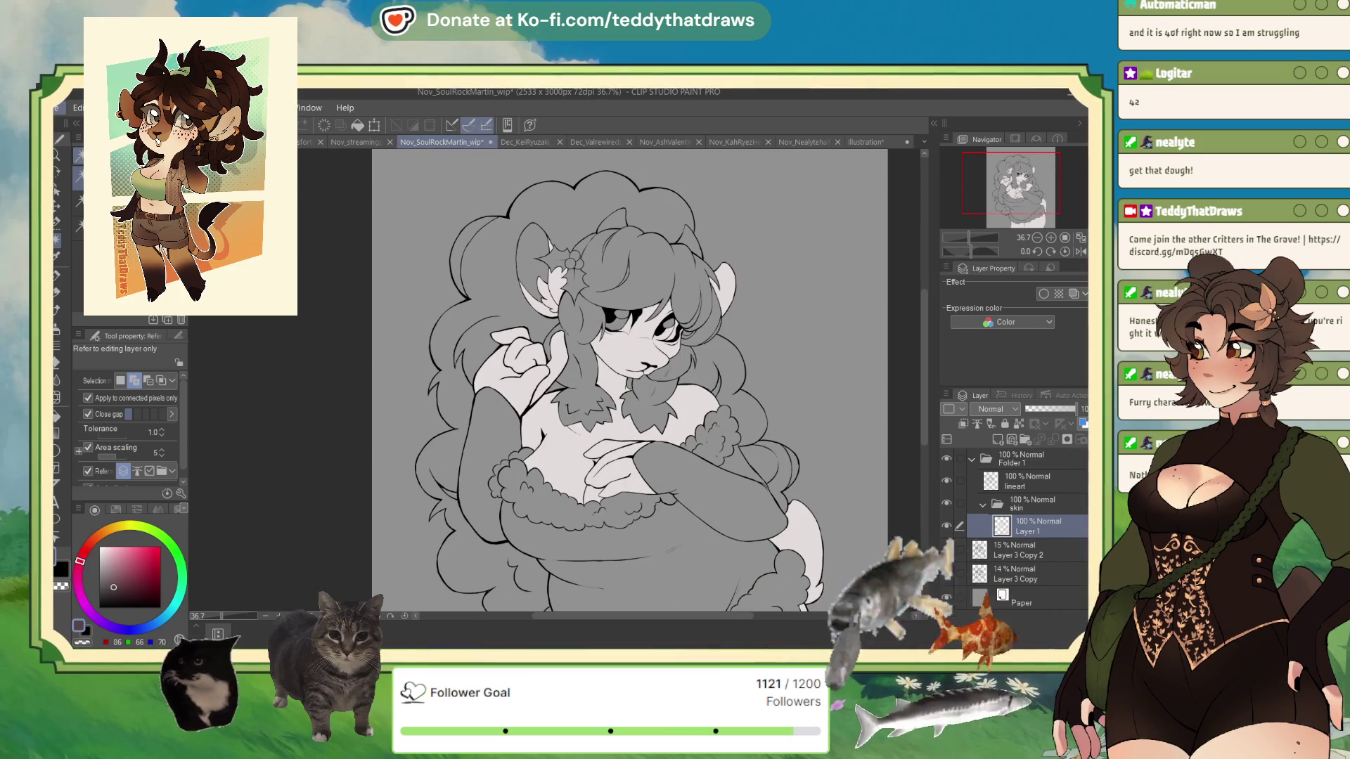
scroll(590, 359, "up", 6)
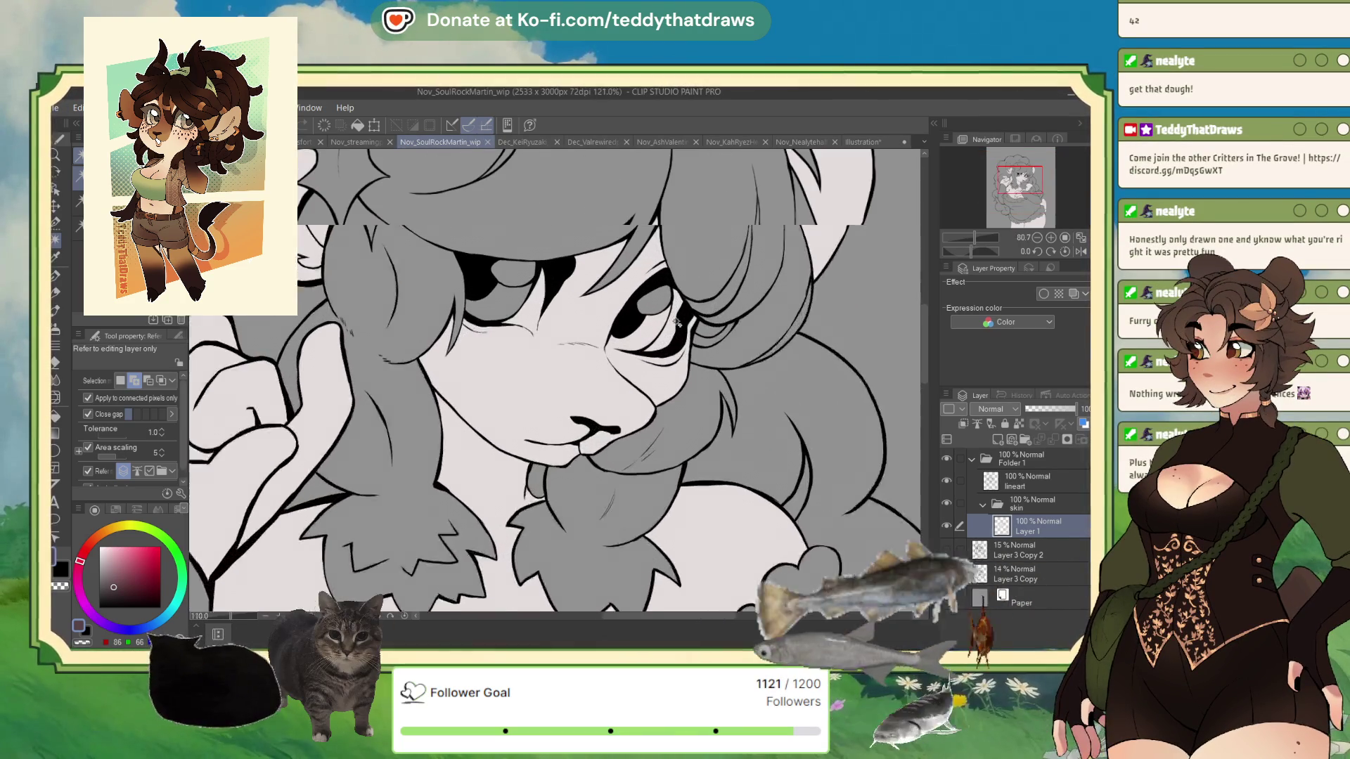
key("ctrl+shift+n")
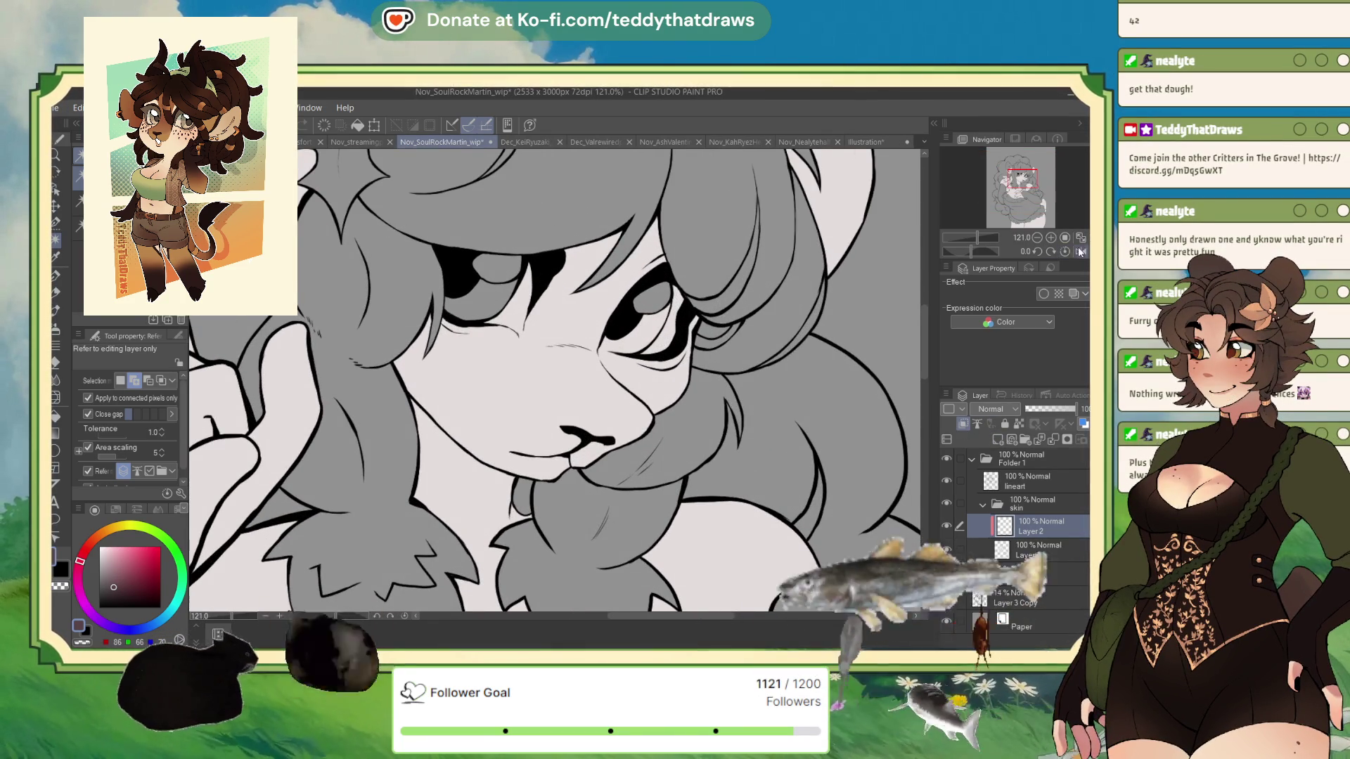
key("h")
left_click(64, 280)
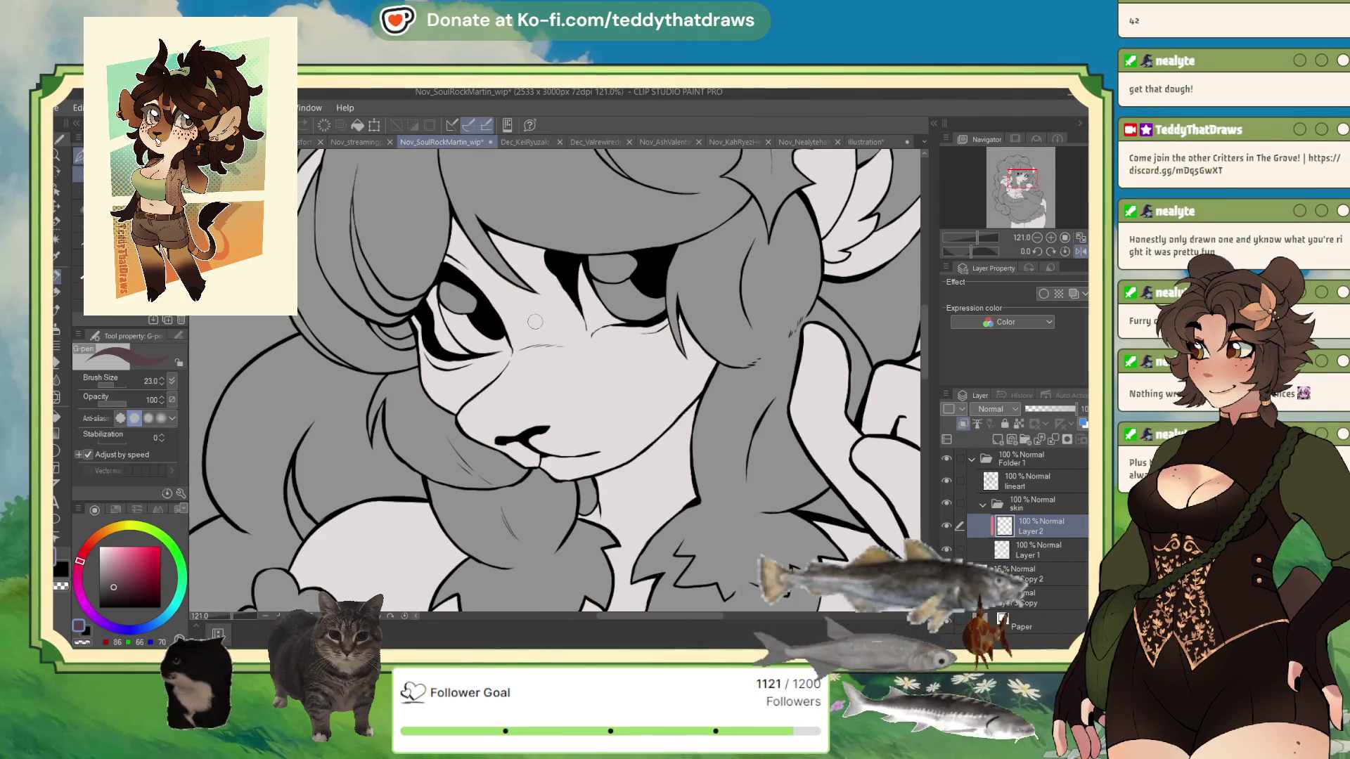
left_click(533, 358)
left_click(522, 369)
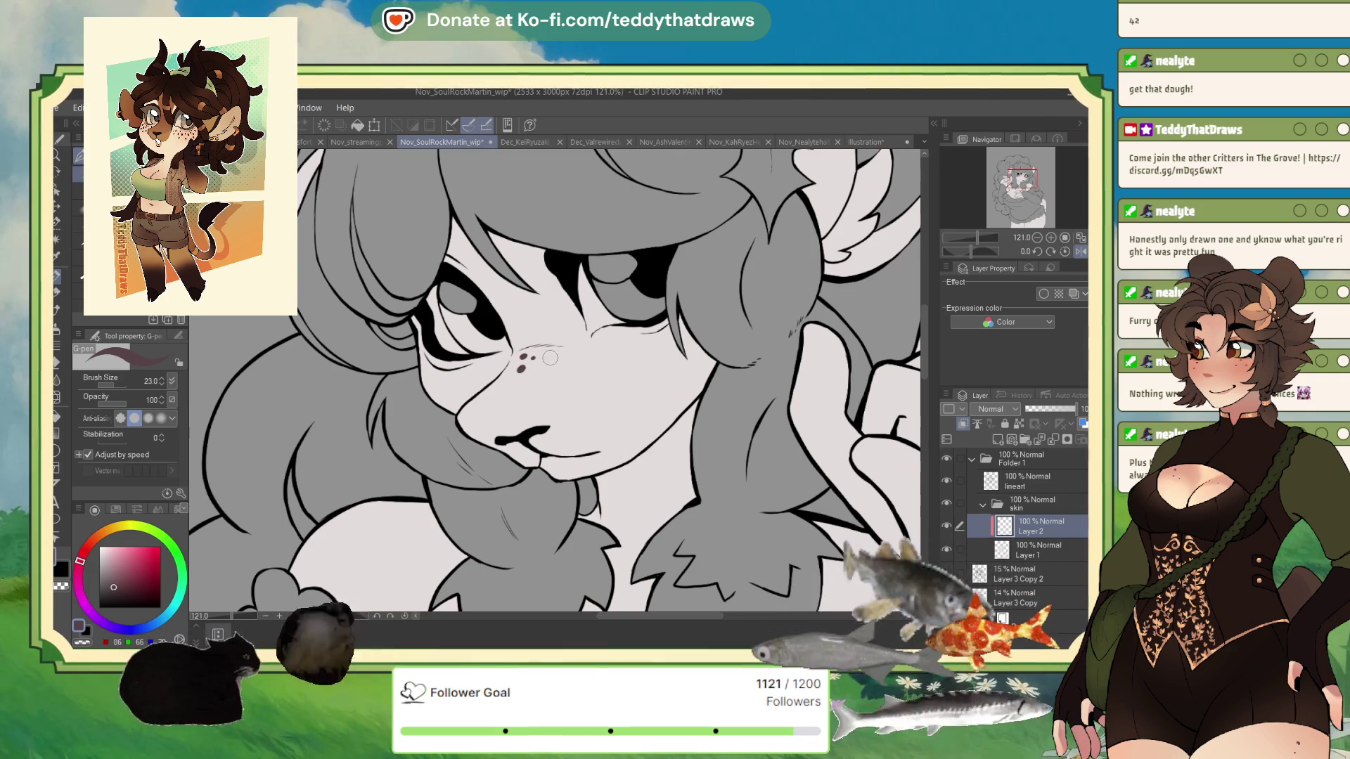
left_click(550, 358)
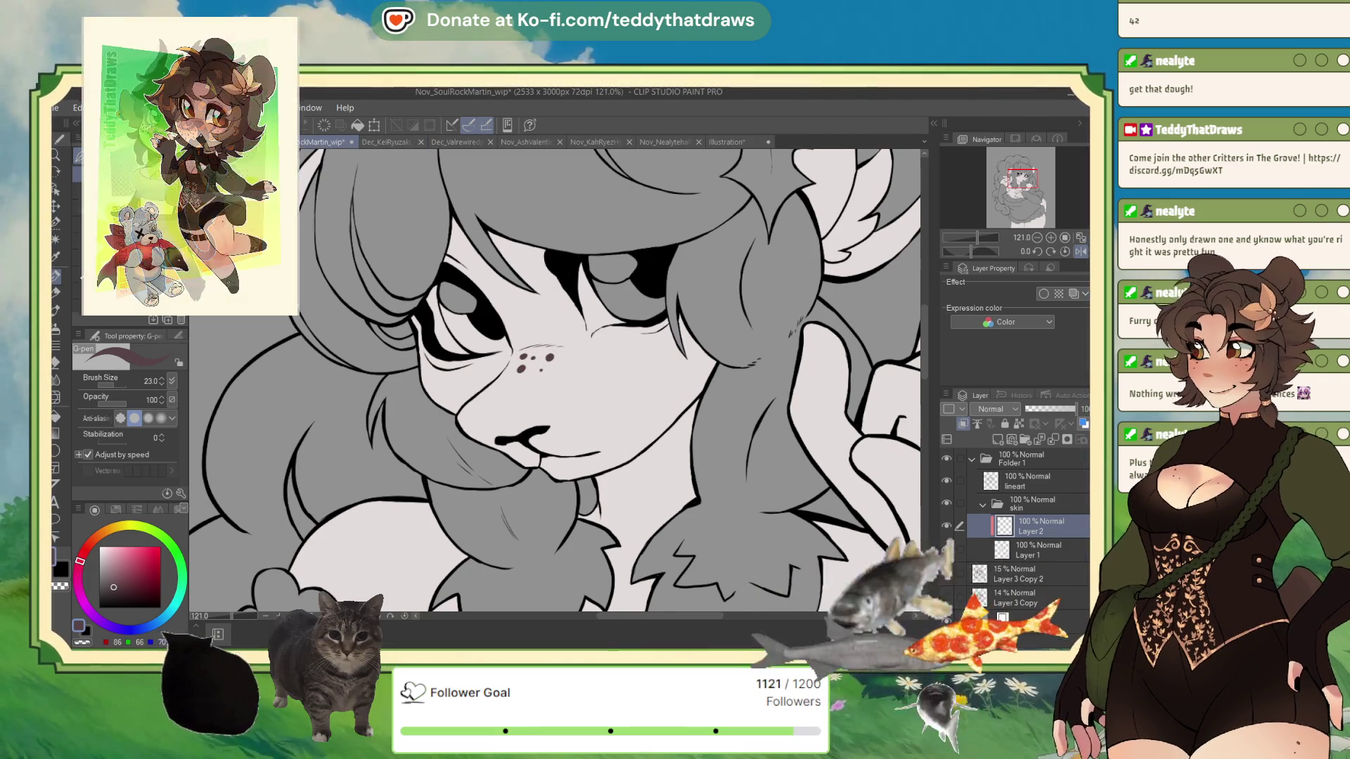
left_click(567, 357)
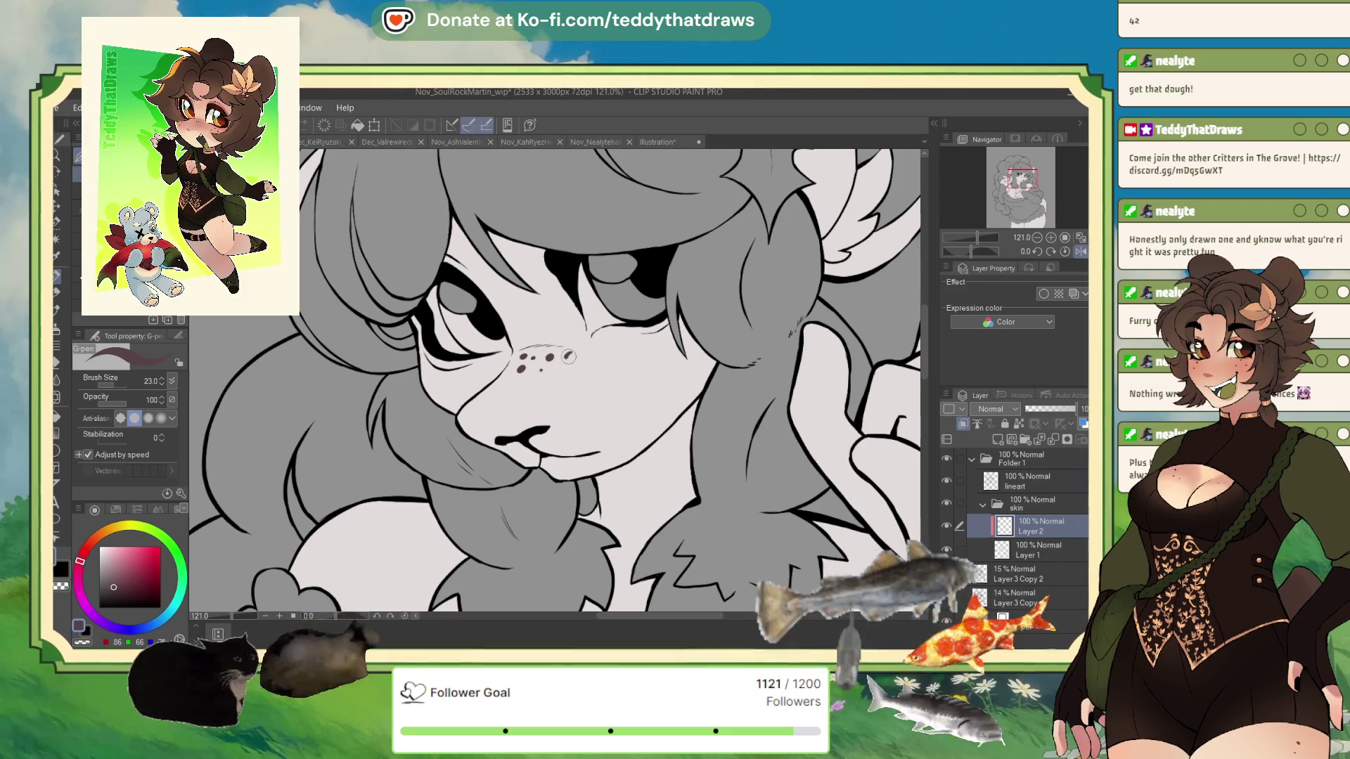
left_click(523, 384)
left_click(538, 334)
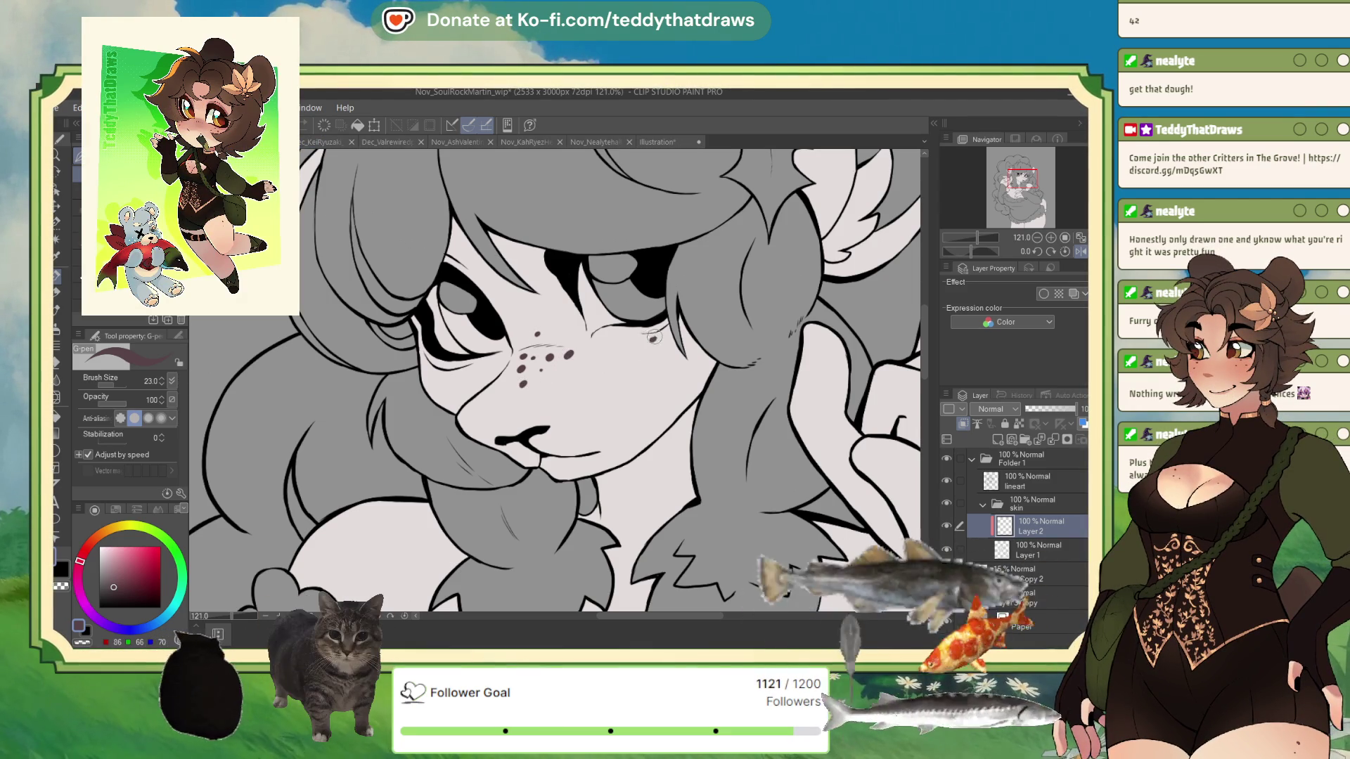
left_click(672, 357)
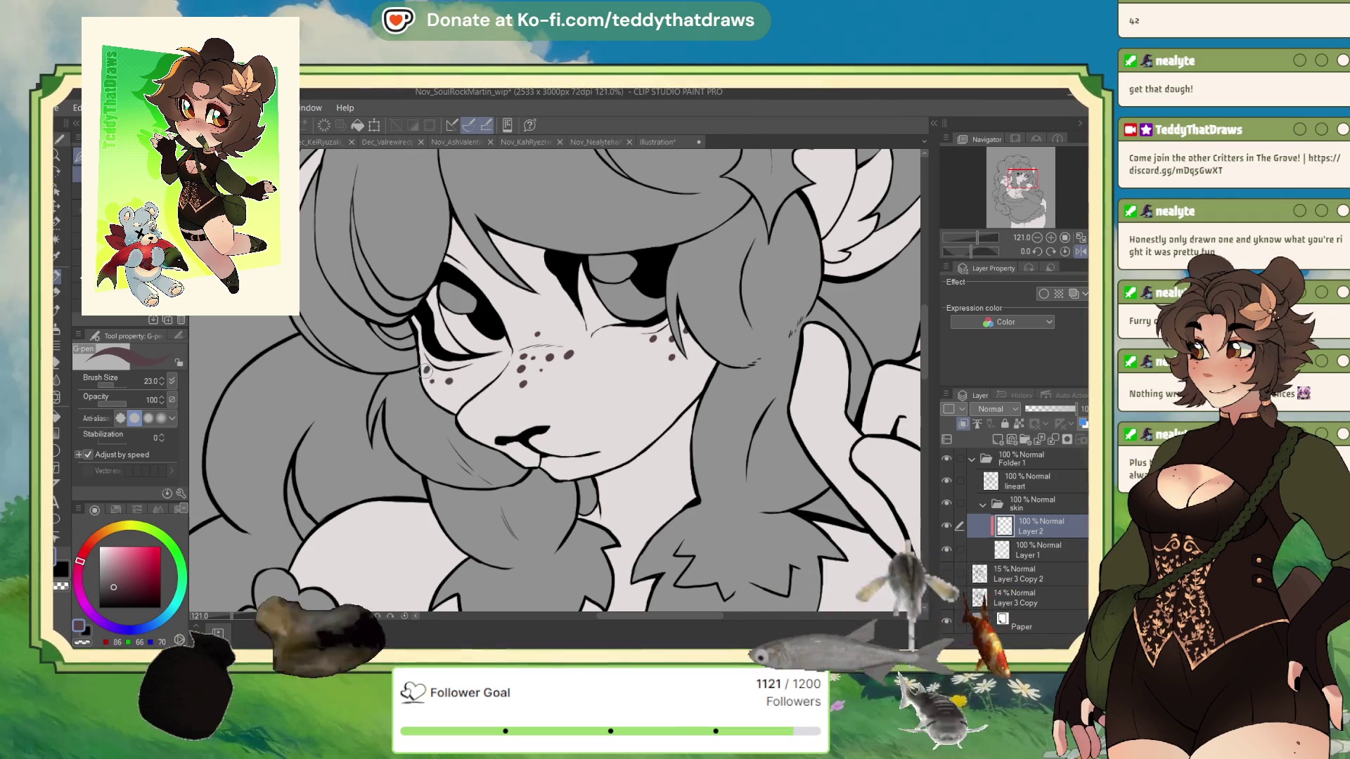
left_click(426, 369)
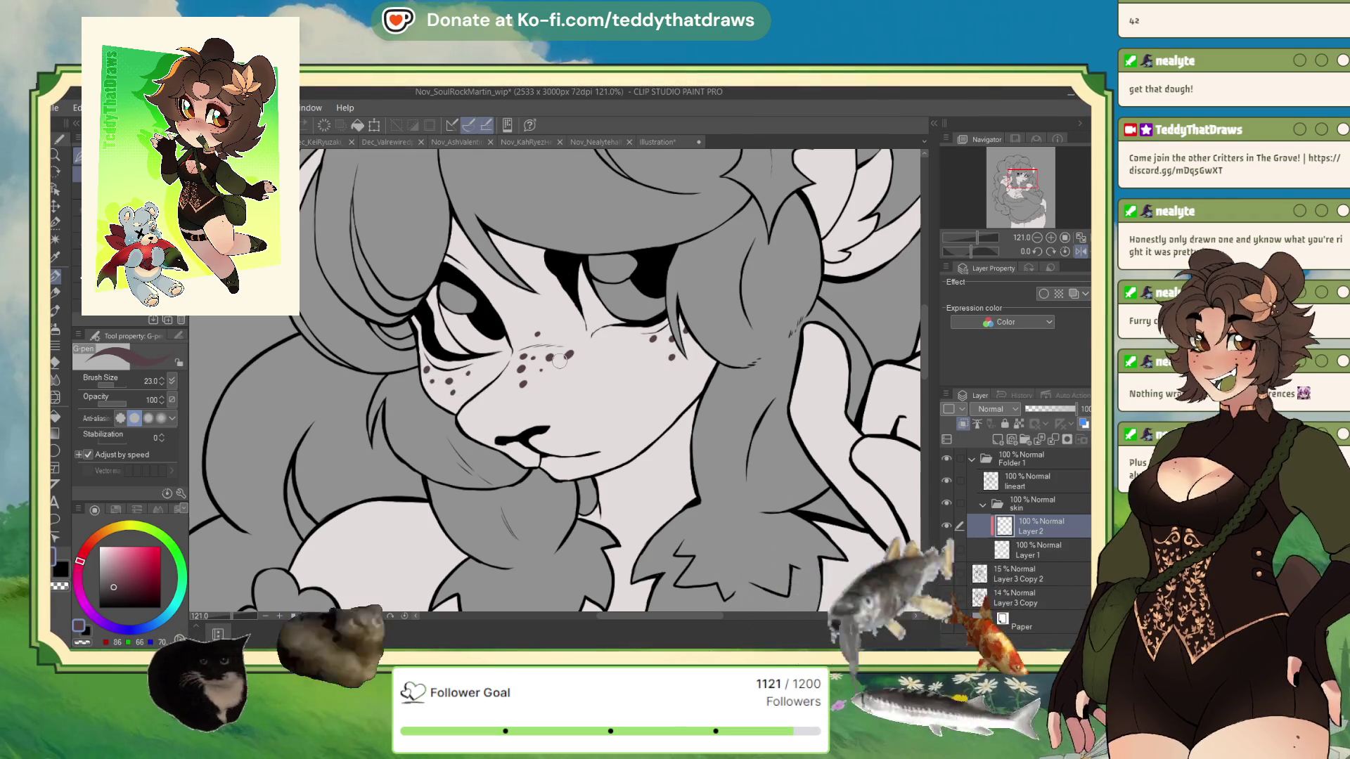
scroll(510, 251, "up", 1)
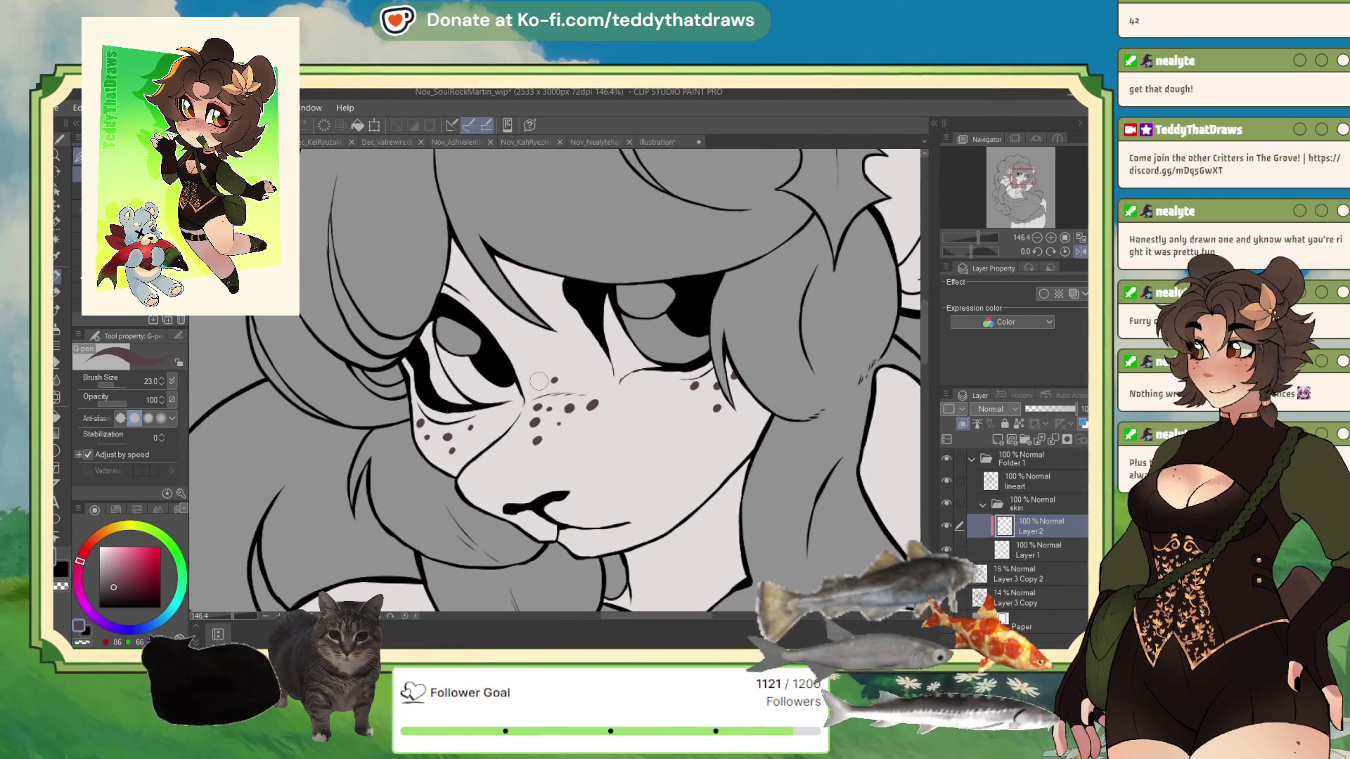
scroll(636, 400, "down", 4)
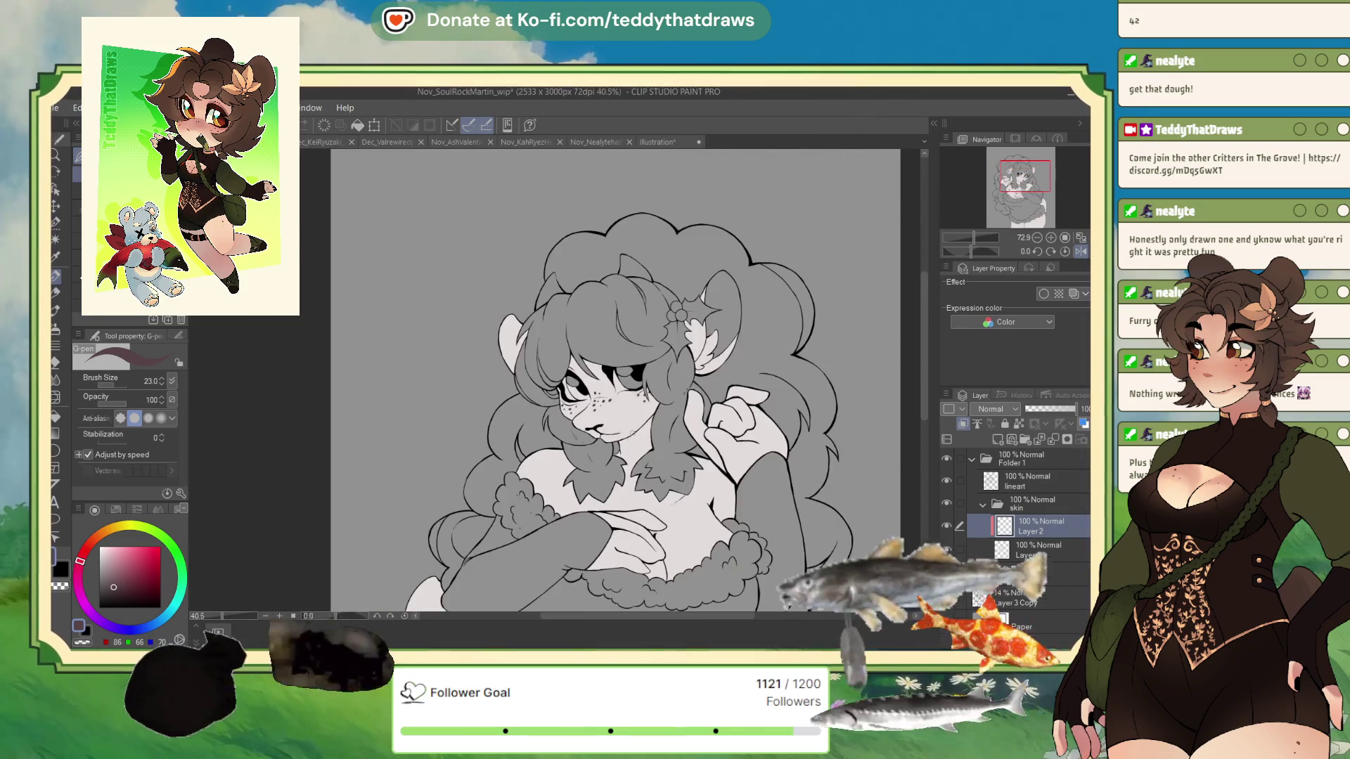
scroll(471, 273, "up", 3)
Zoom out and pan to view the whole figure
scroll(471, 273, "down", 1)
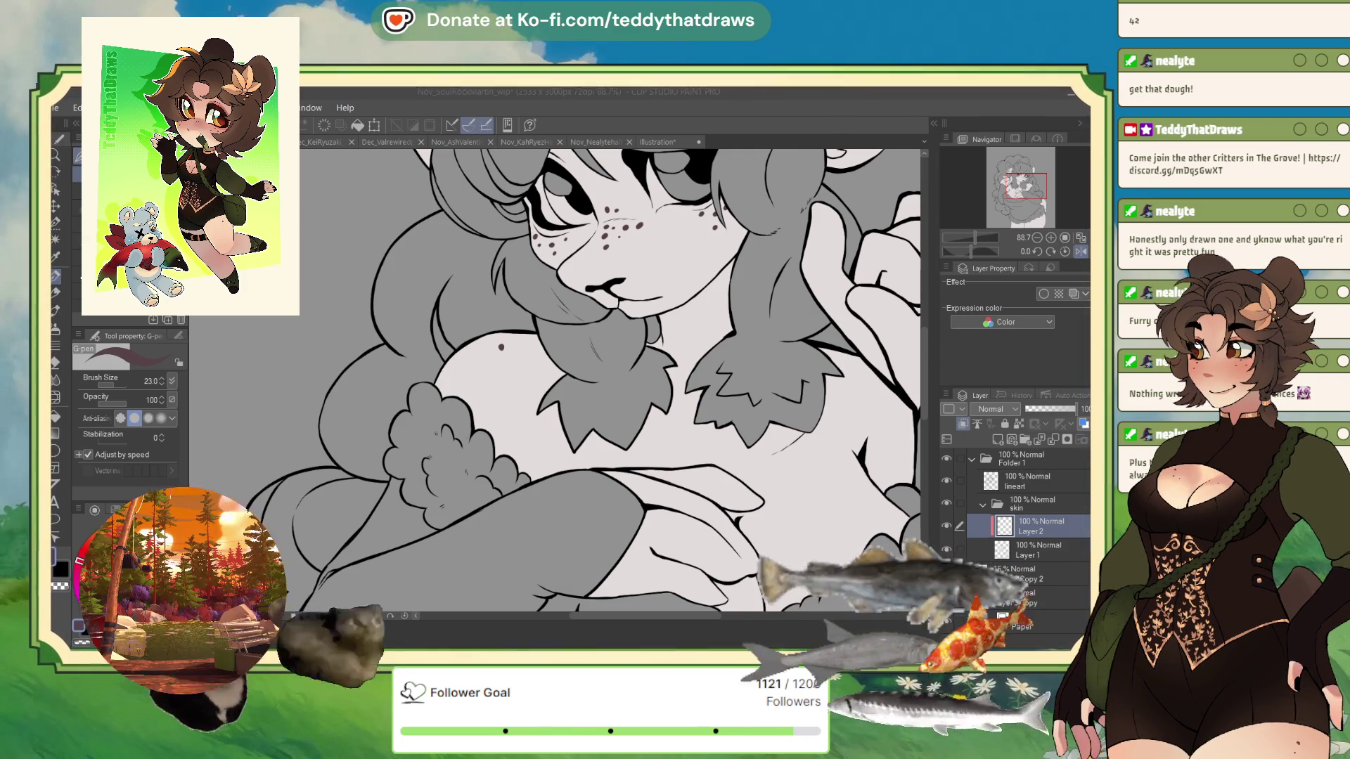
left_click(520, 232)
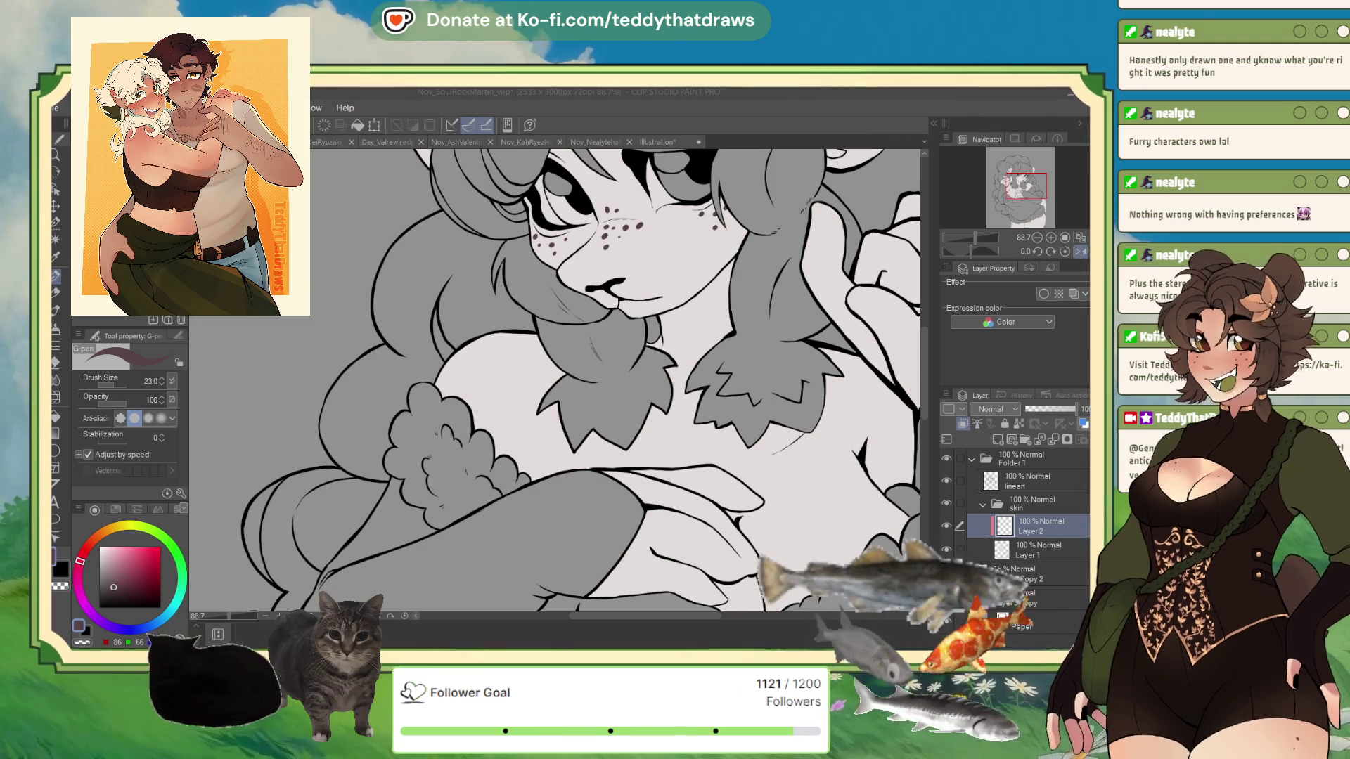
key("ctrl+minus")
key("ctrl+minus")
key("ctrl+minus")
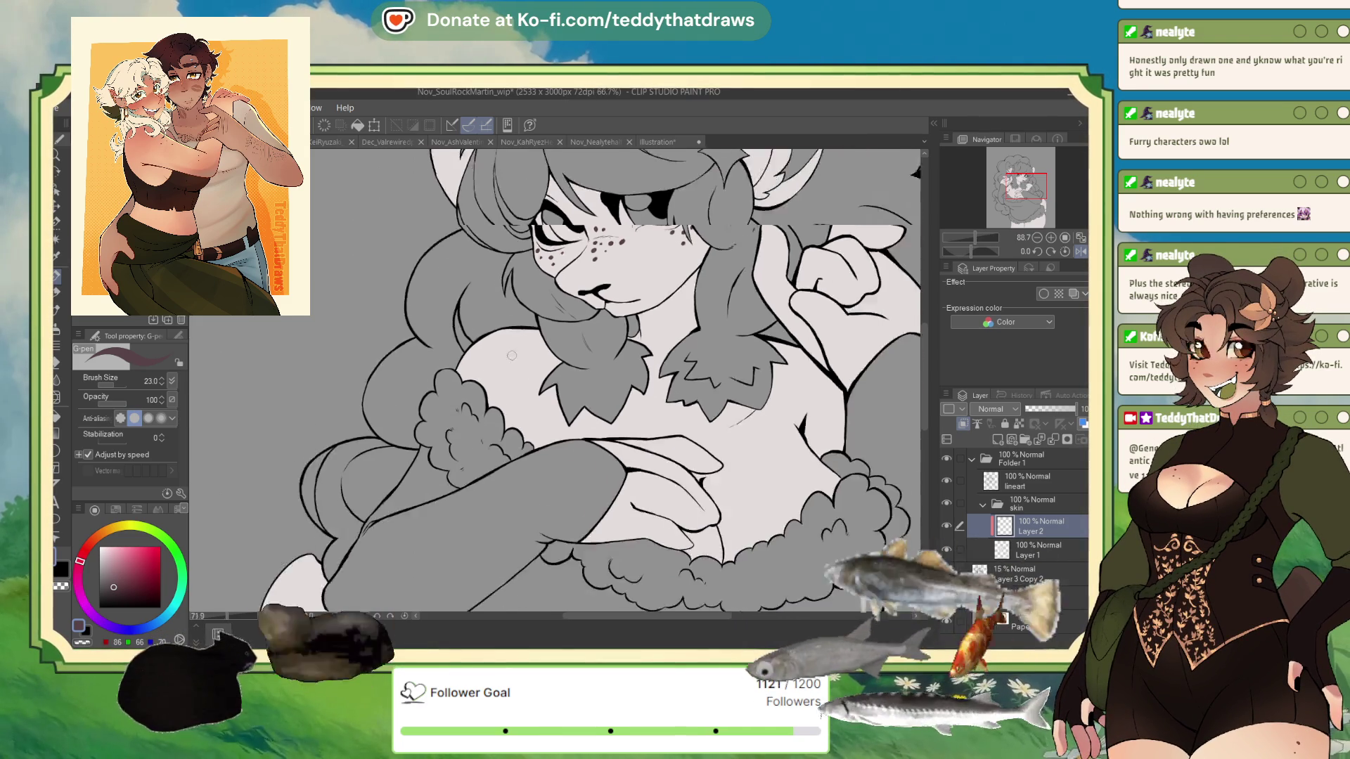
left_click_drag(629, 380, 618, 380)
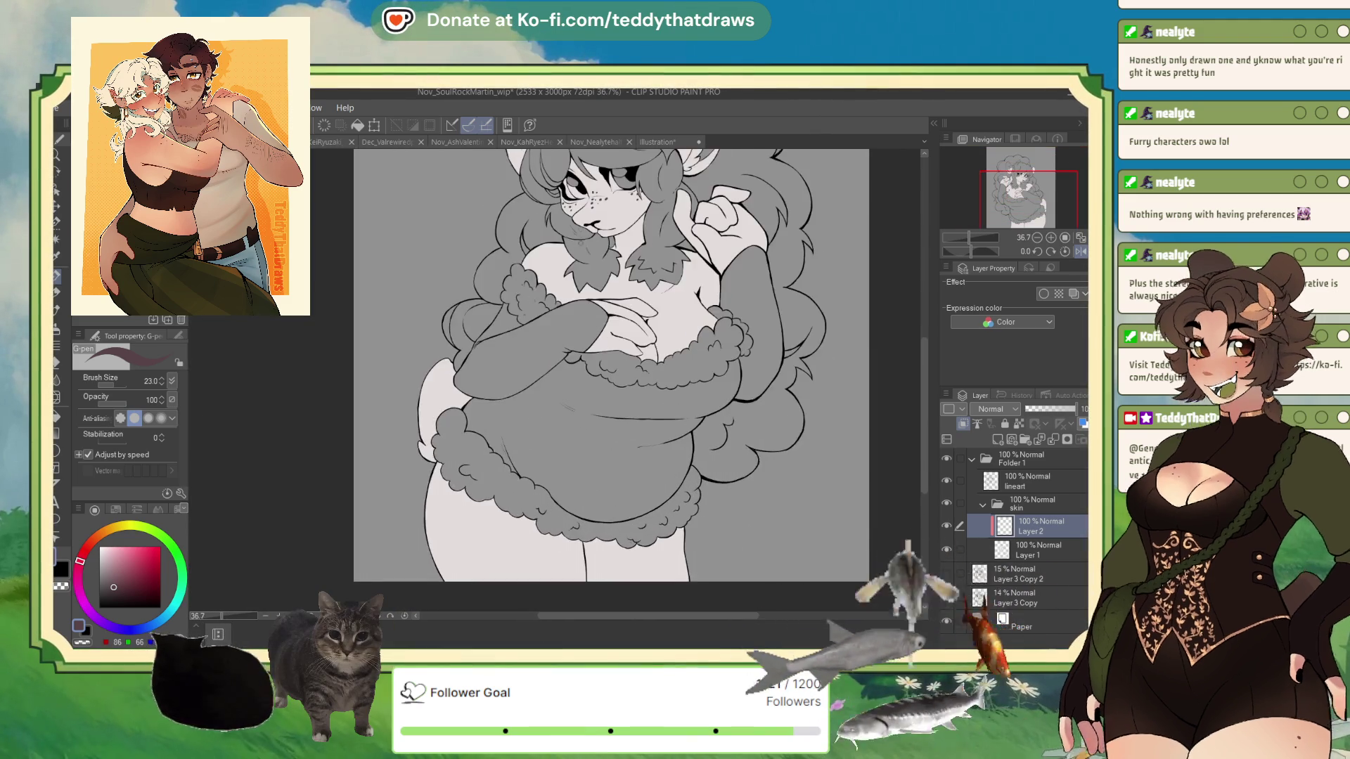
scroll(620, 219, "up", 5)
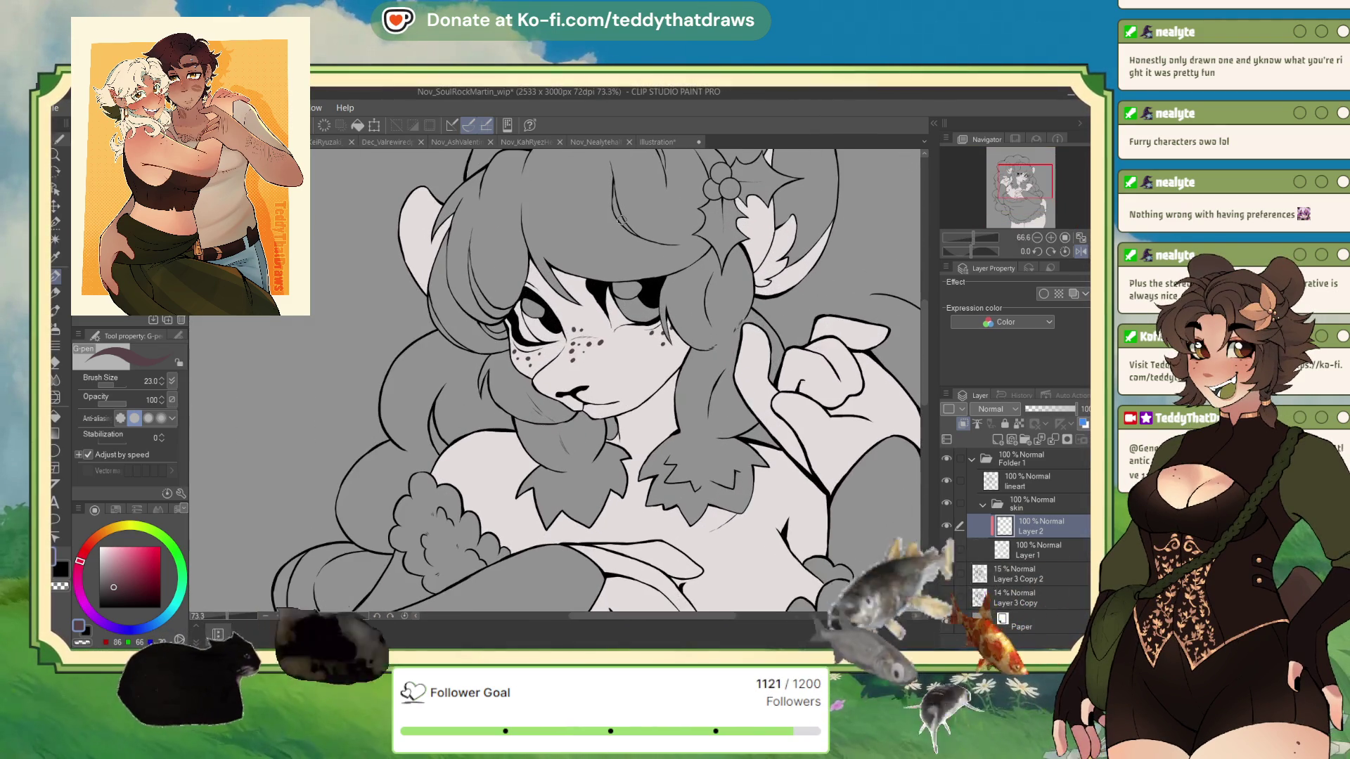
Collapse the skin folder and wrap it in a new folder named 'eyes'
left_click(982, 504)
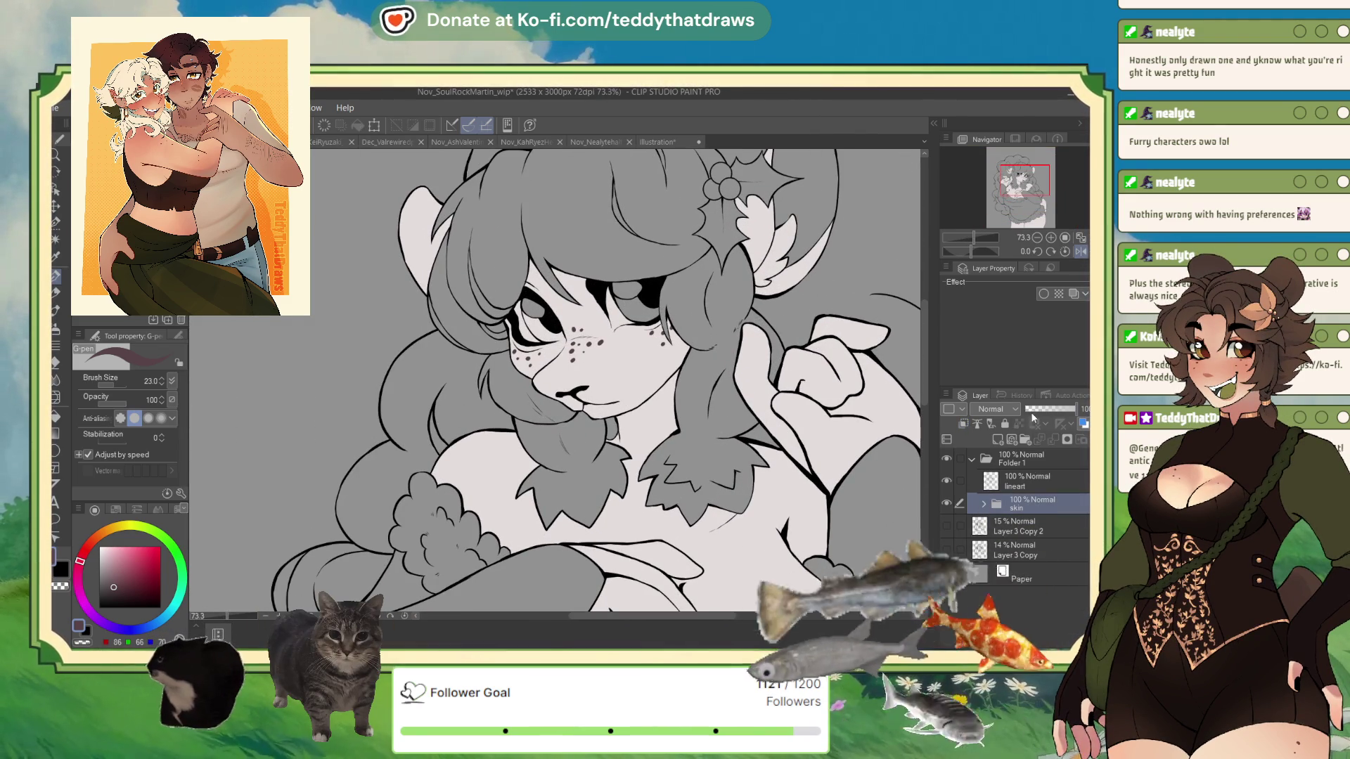
left_click(1024, 439)
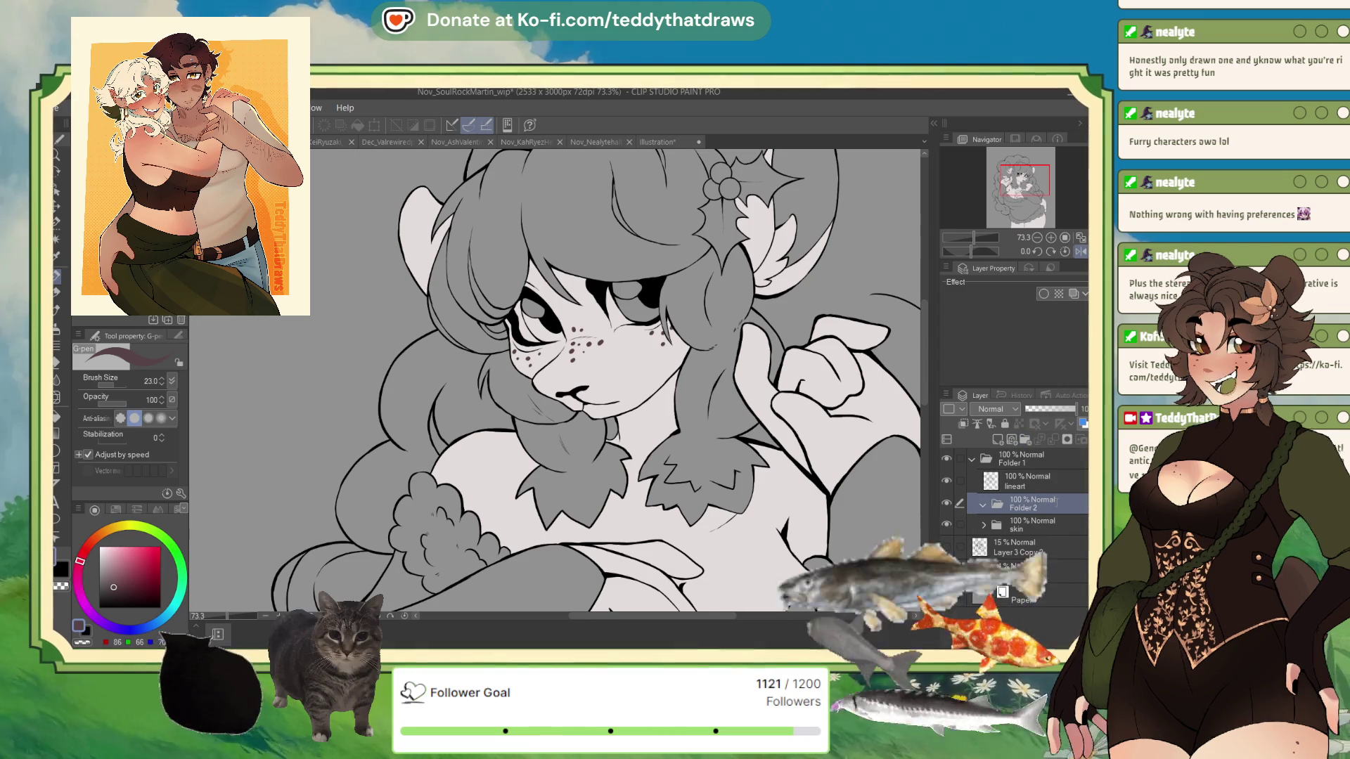
type("eyes")
key("Return")
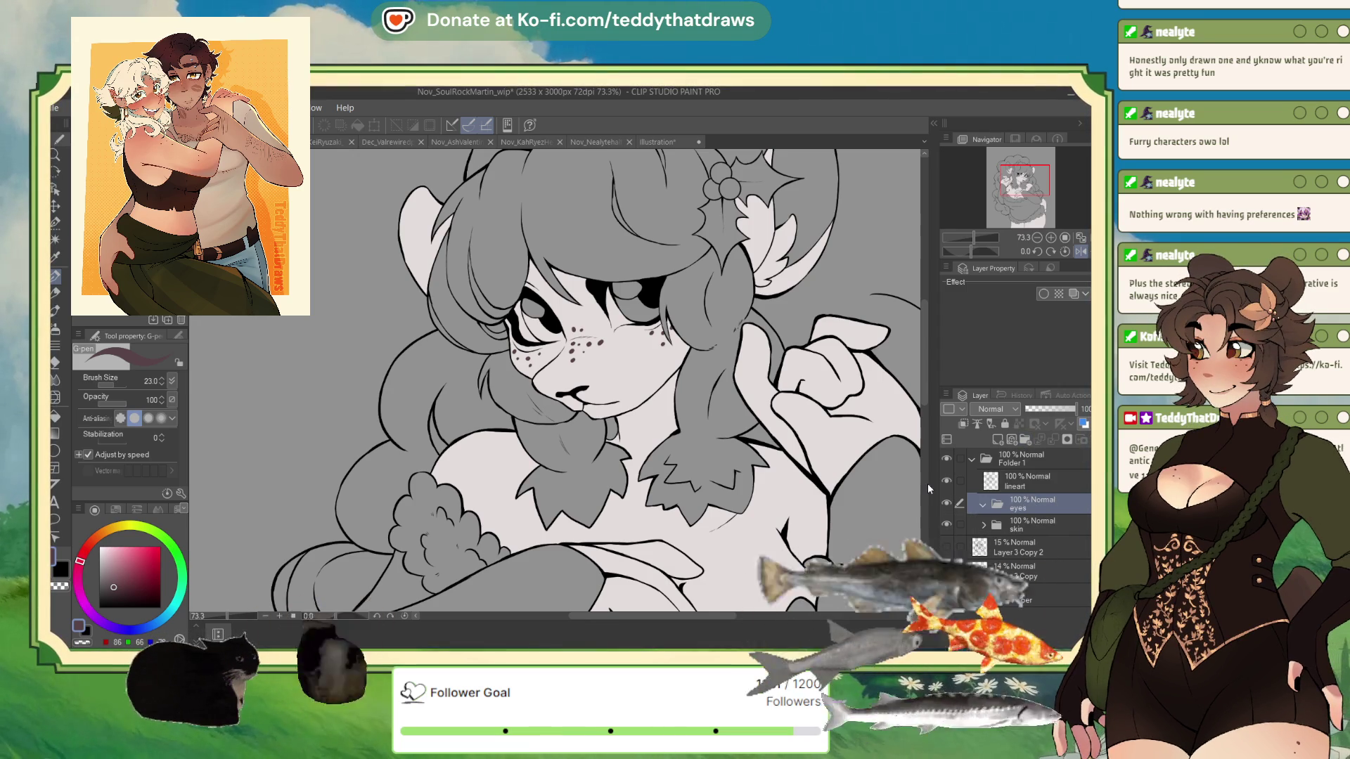
Sample the tan eye colour from the reference sheet and return to the character drawing
scroll(590, 253, "up", 5)
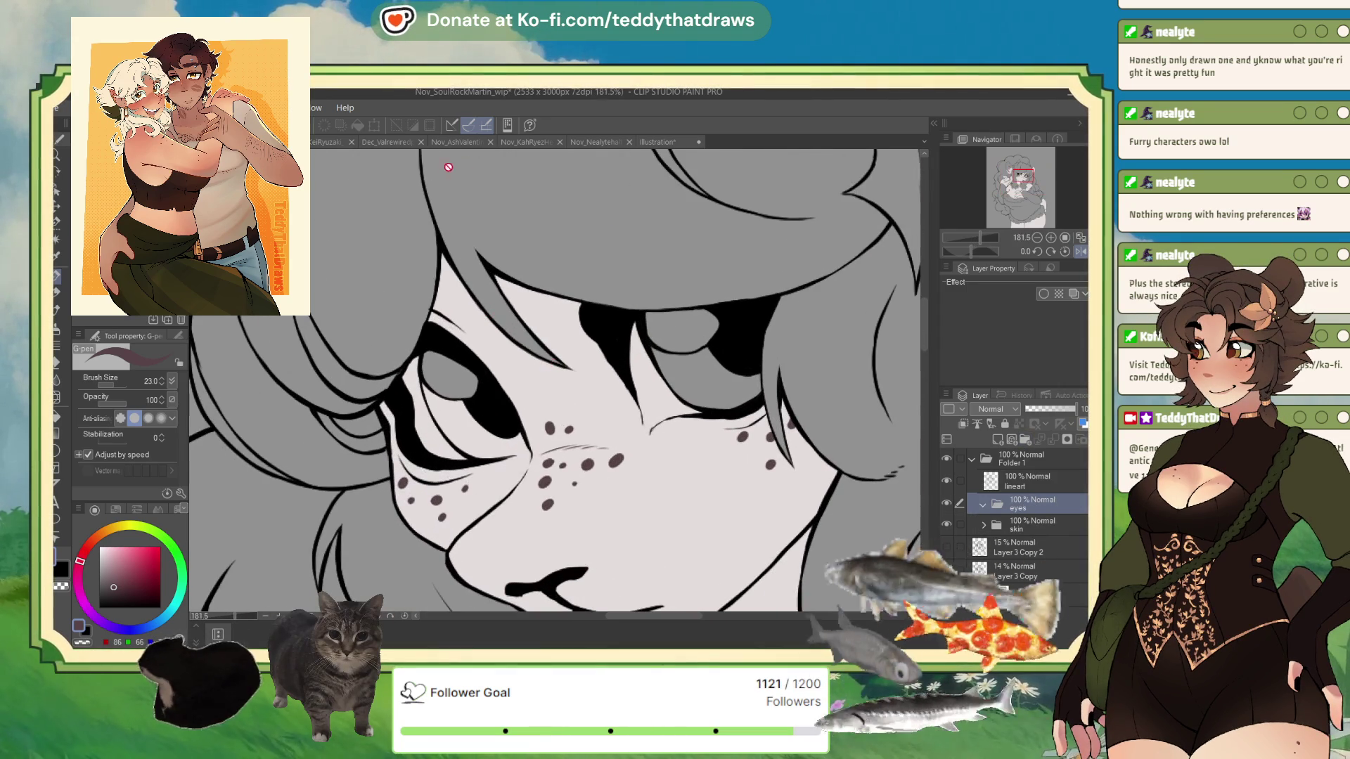
left_click(657, 142)
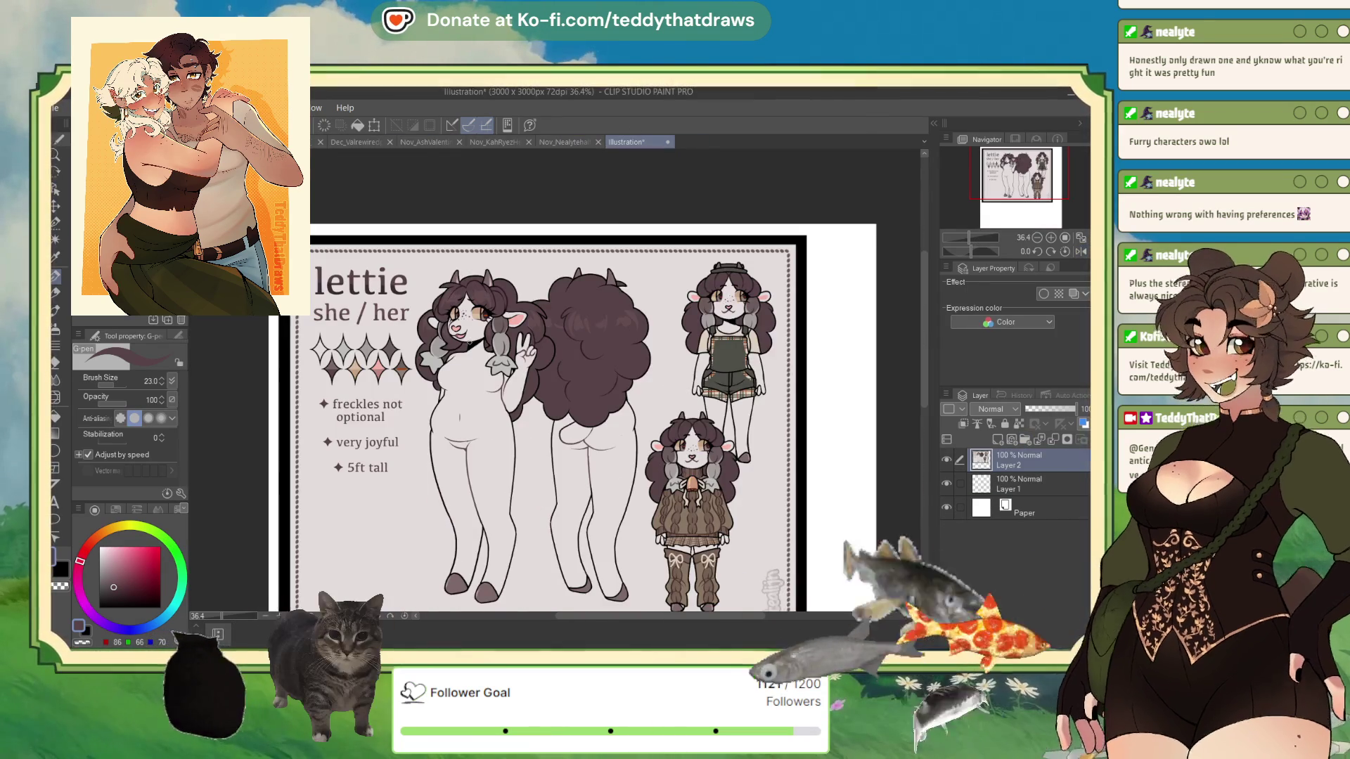
scroll(485, 302, "up", 4)
left_click(492, 295, "alt")
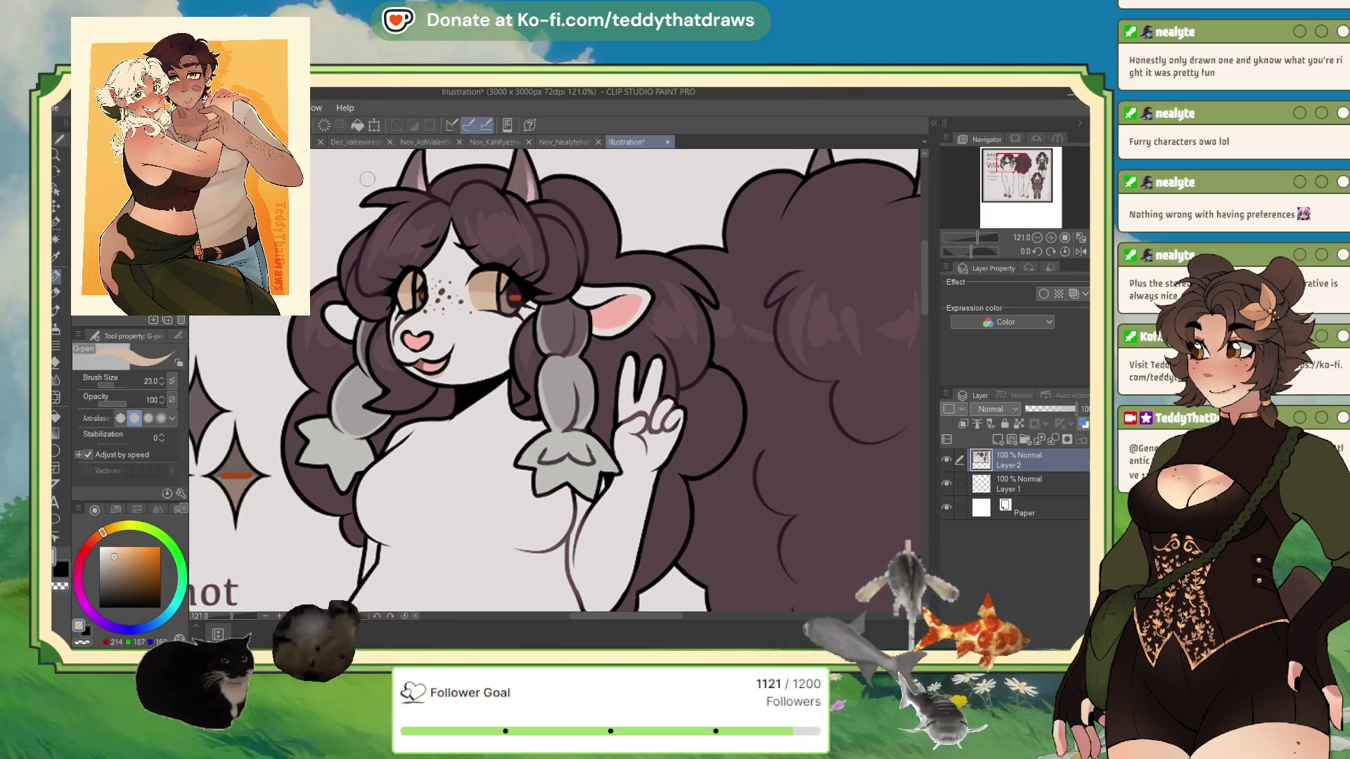
key("ctrl+Tab")
scroll(556, 379, "up", 2)
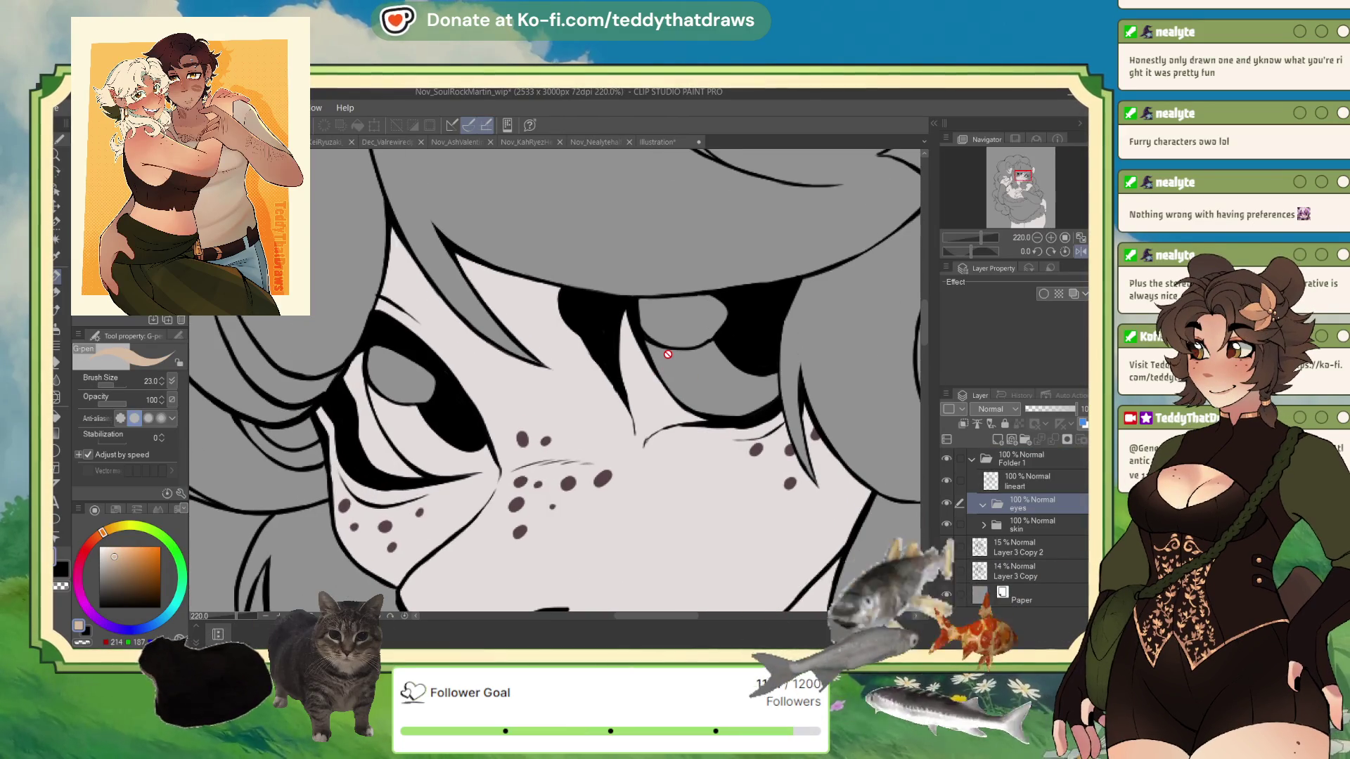
Paint tan into both eyes on a new layer at brush size 41.1, then sample the reference's darker brown
left_click_drag(555, 380, 571, 380)
left_click(997, 439)
mouse_move(624, 315)
left_mouse_down()
mouse_move(641, 446)
mouse_move(667, 421)
mouse_move(622, 338)
mouse_move(696, 415)
mouse_move(645, 428)
left_mouse_up()
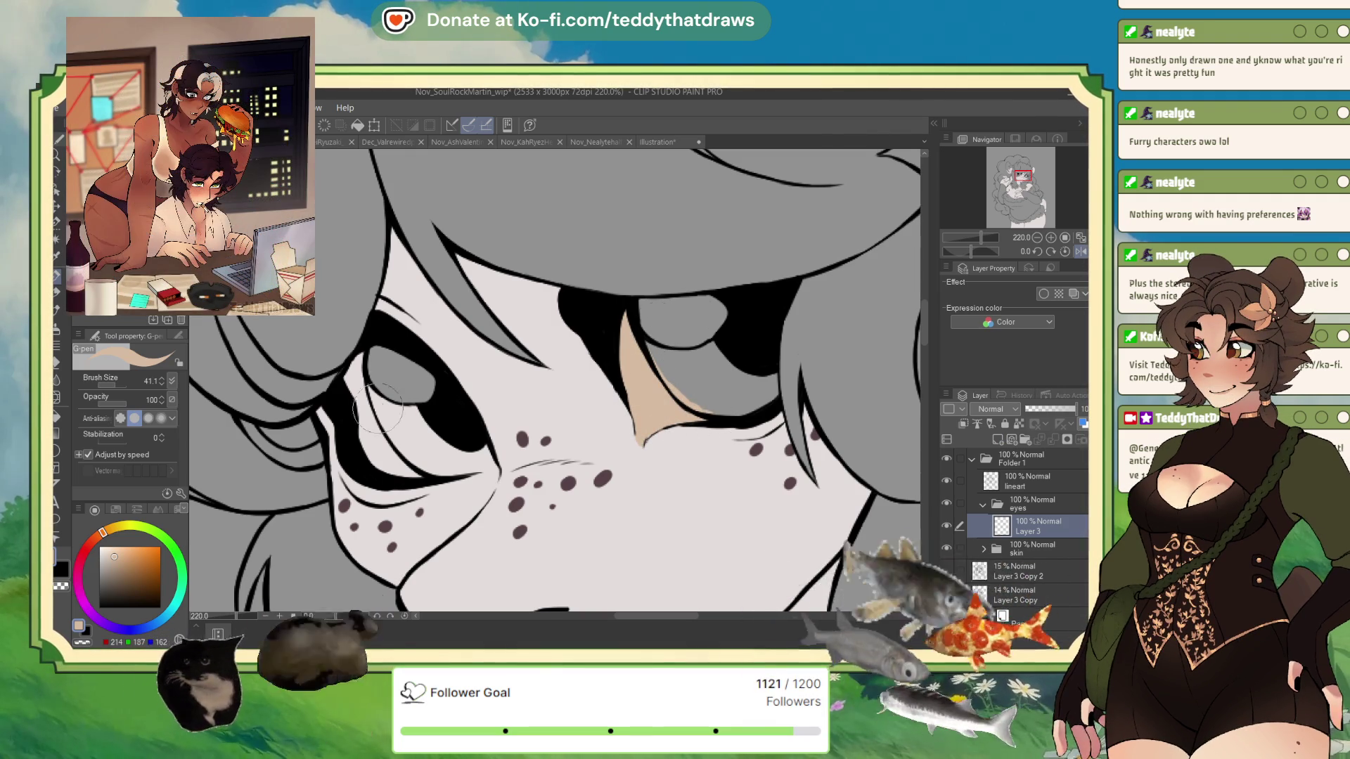
mouse_move(353, 373)
left_mouse_down()
mouse_move(358, 408)
mouse_move(400, 464)
mouse_move(357, 405)
left_mouse_up()
left_click(658, 142)
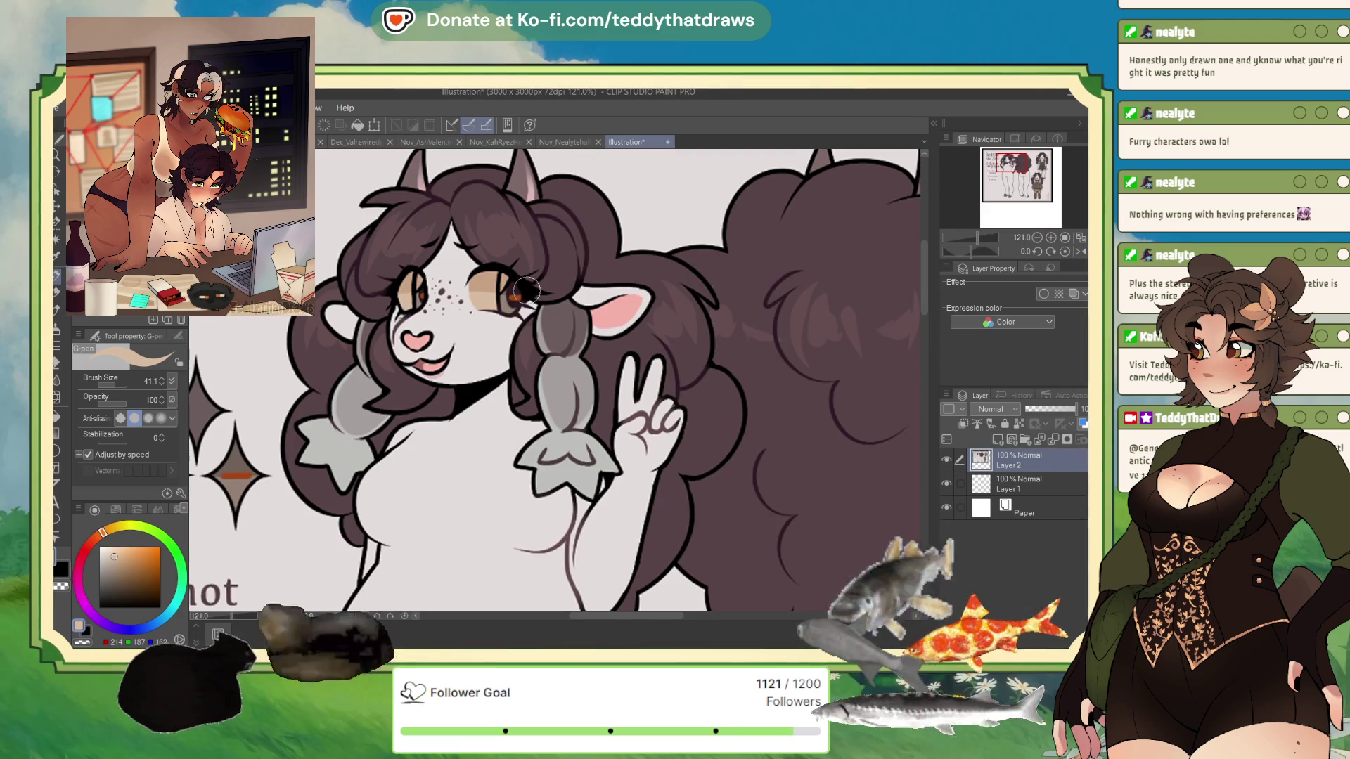
left_click(504, 308, "alt")
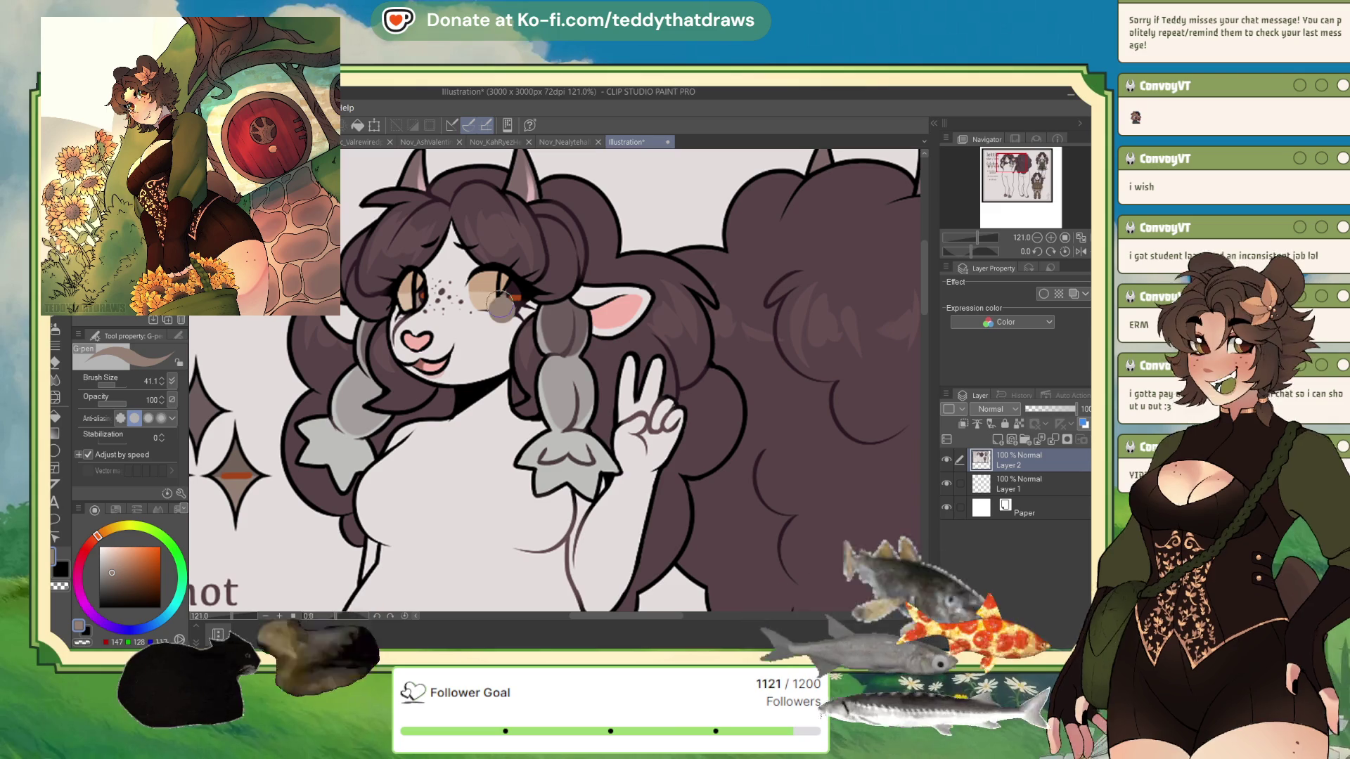
Return to the Nov_SoulRockMartin_wip drawing with the darker brown picked
key("ctrl+Tab")
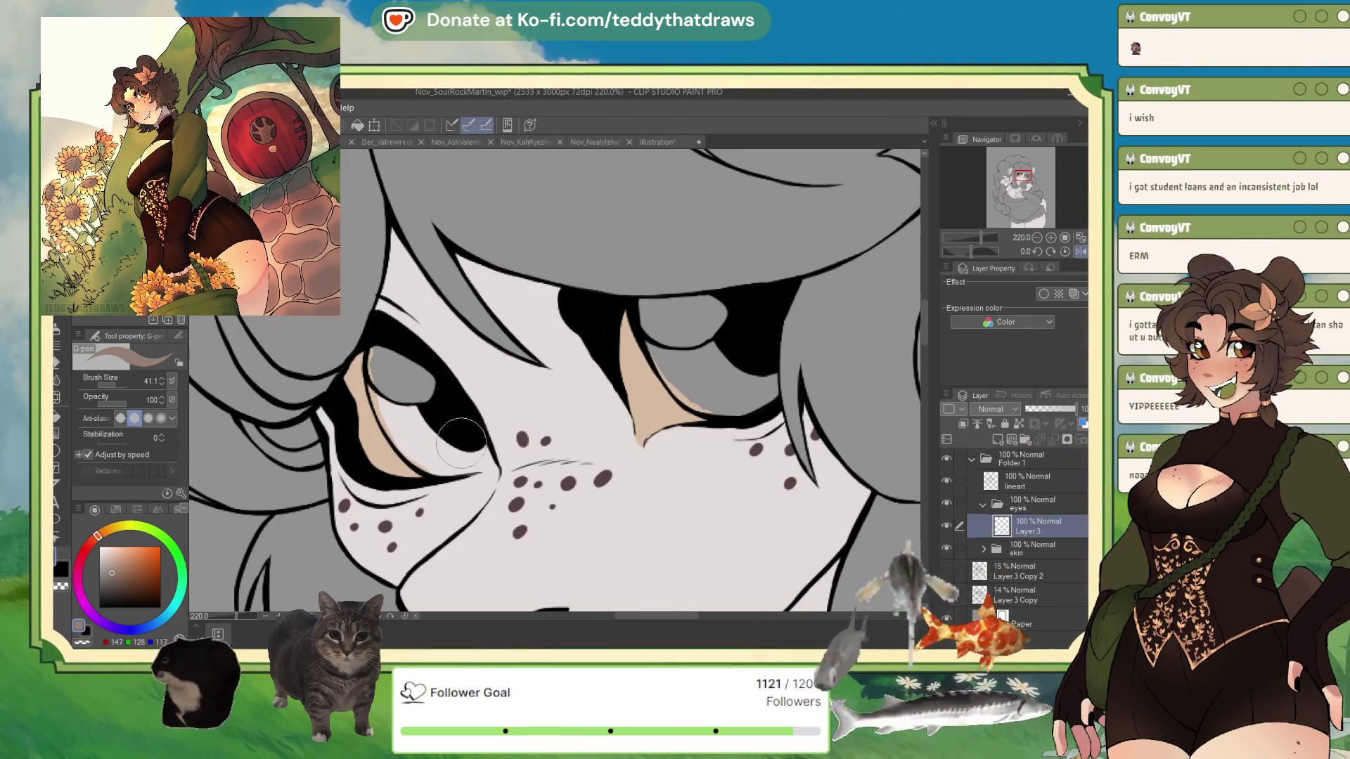
On a new Layer 4 above the tan base, shade both eyes with darker brown strokes
left_click(1004, 423)
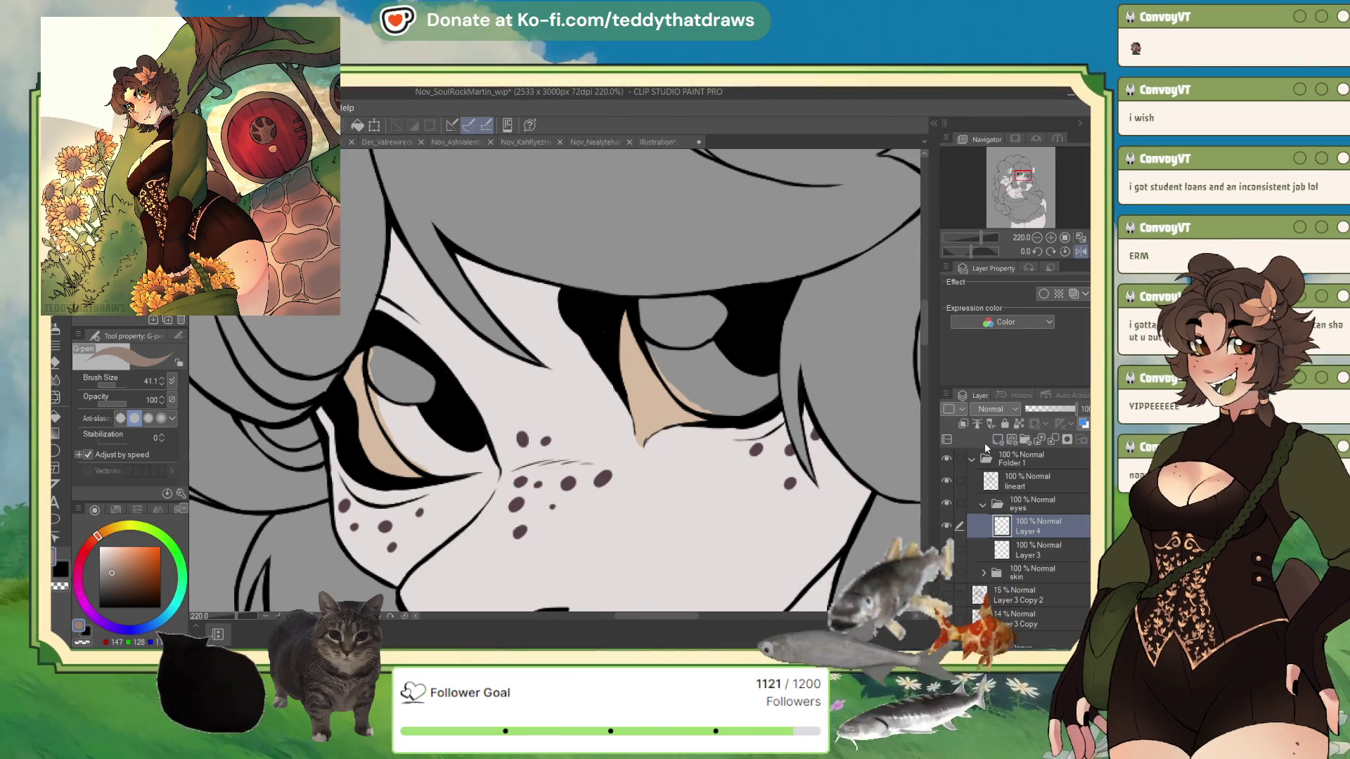
mouse_move(371, 357)
left_mouse_down()
mouse_move(394, 430)
mouse_move(429, 464)
left_mouse_up()
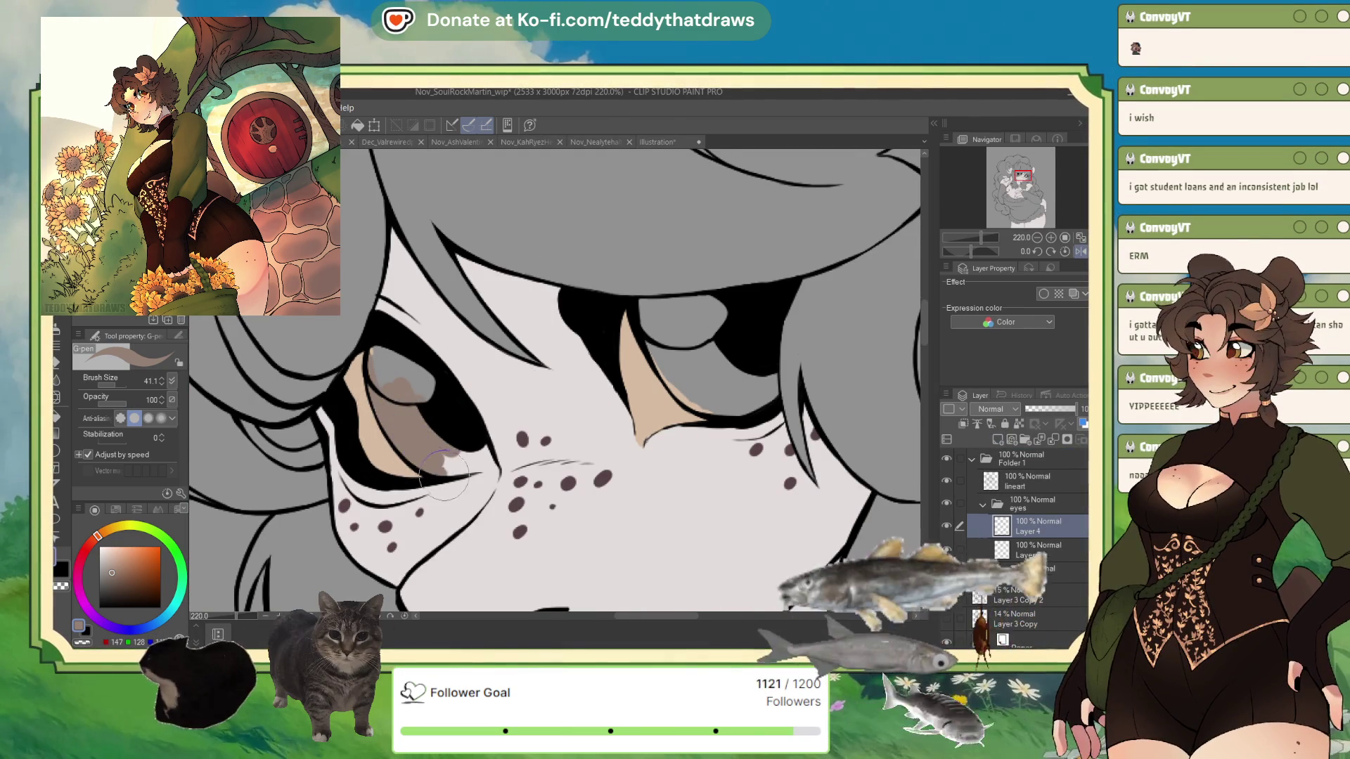
mouse_move(453, 459)
left_mouse_down()
mouse_move(482, 441)
mouse_move(485, 453)
left_mouse_up()
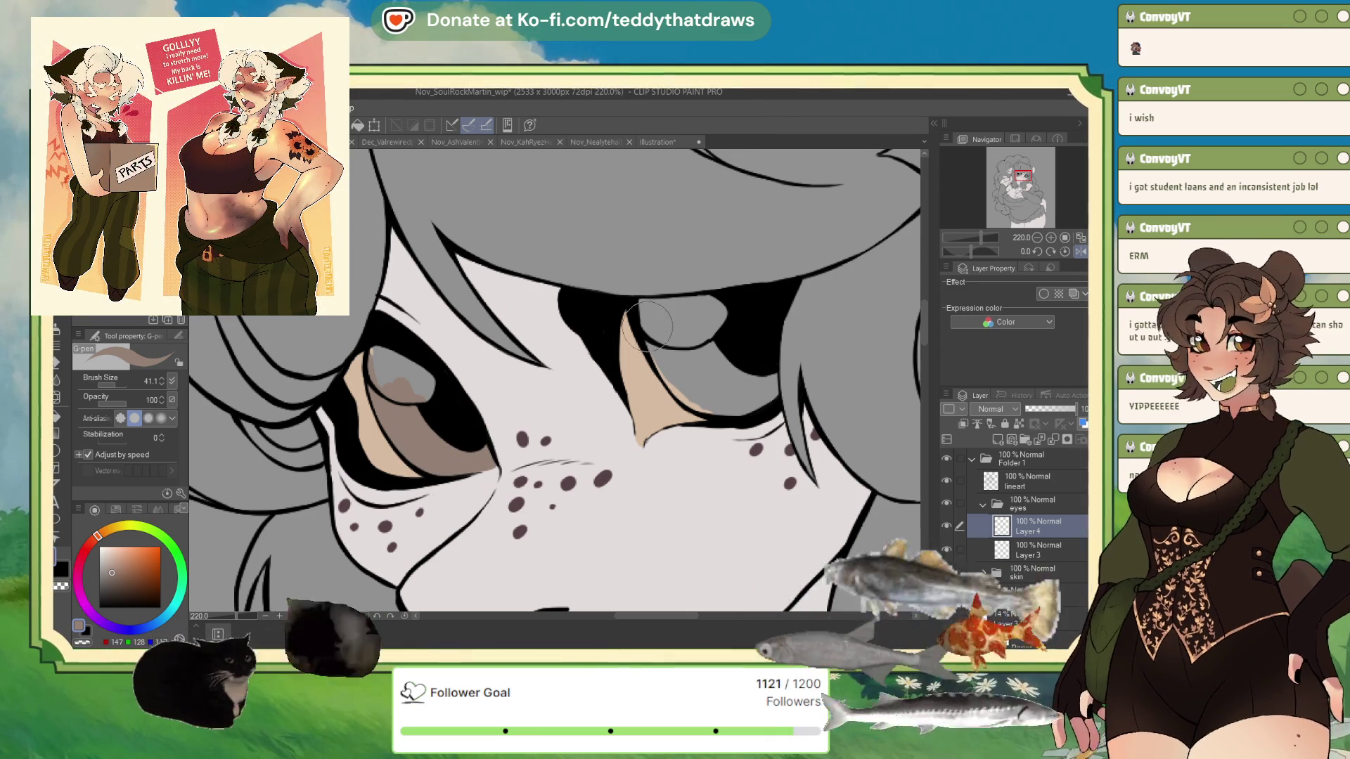
mouse_move(646, 337)
left_mouse_down()
mouse_move(702, 399)
mouse_move(731, 400)
mouse_move(769, 376)
mouse_move(710, 348)
mouse_move(720, 395)
mouse_move(751, 394)
left_mouse_up()
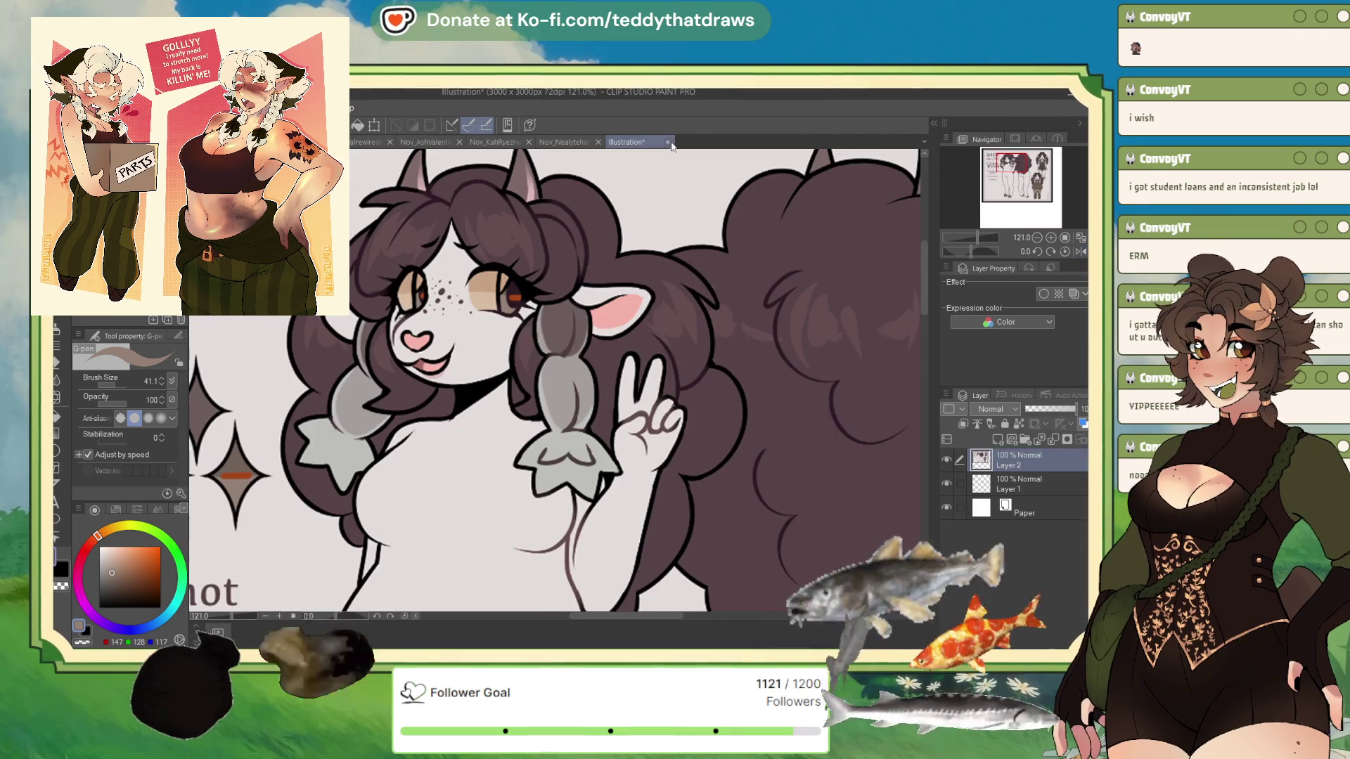
left_click(660, 142)
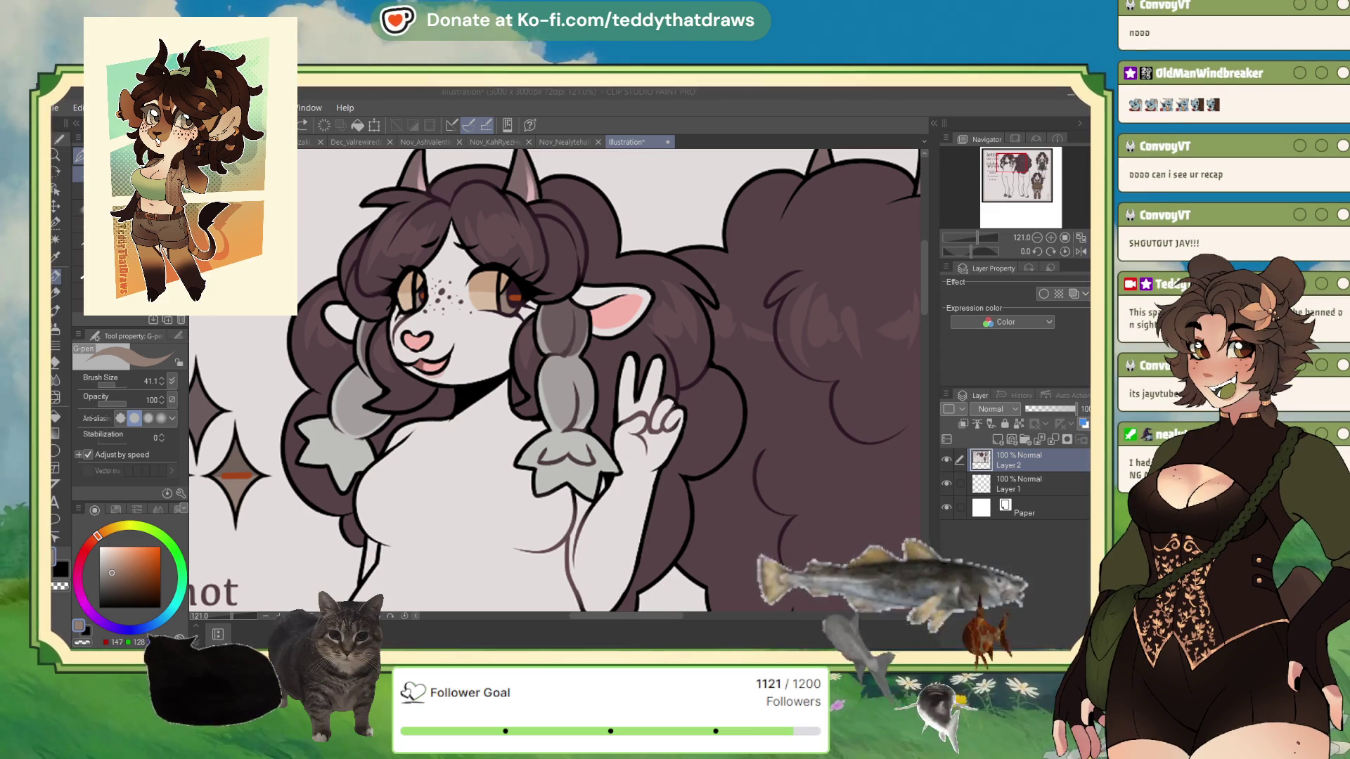
Eyedrop the orange swatch from the zoomed-out reference sheet, then select the wip drawing's lineart layer
key("ctrl+minus")
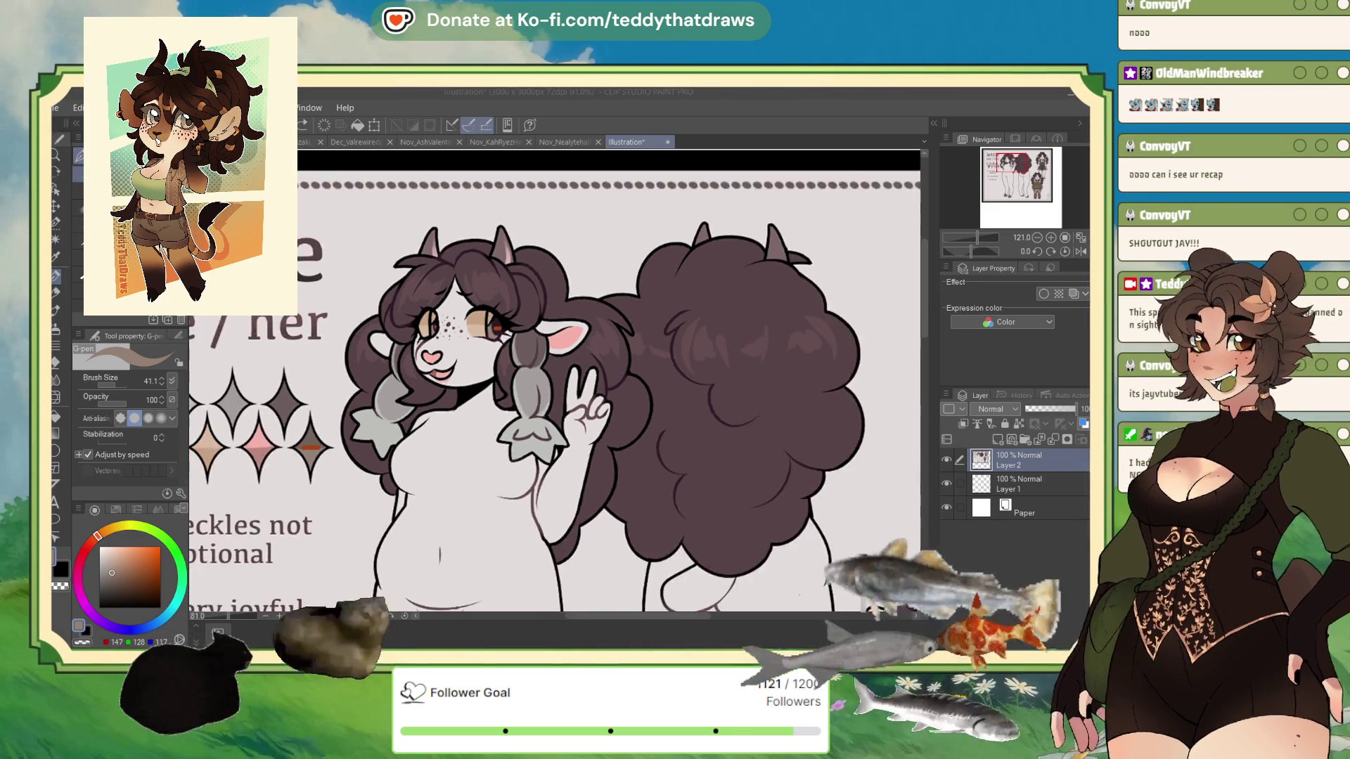
scroll(555, 380, "up", 5)
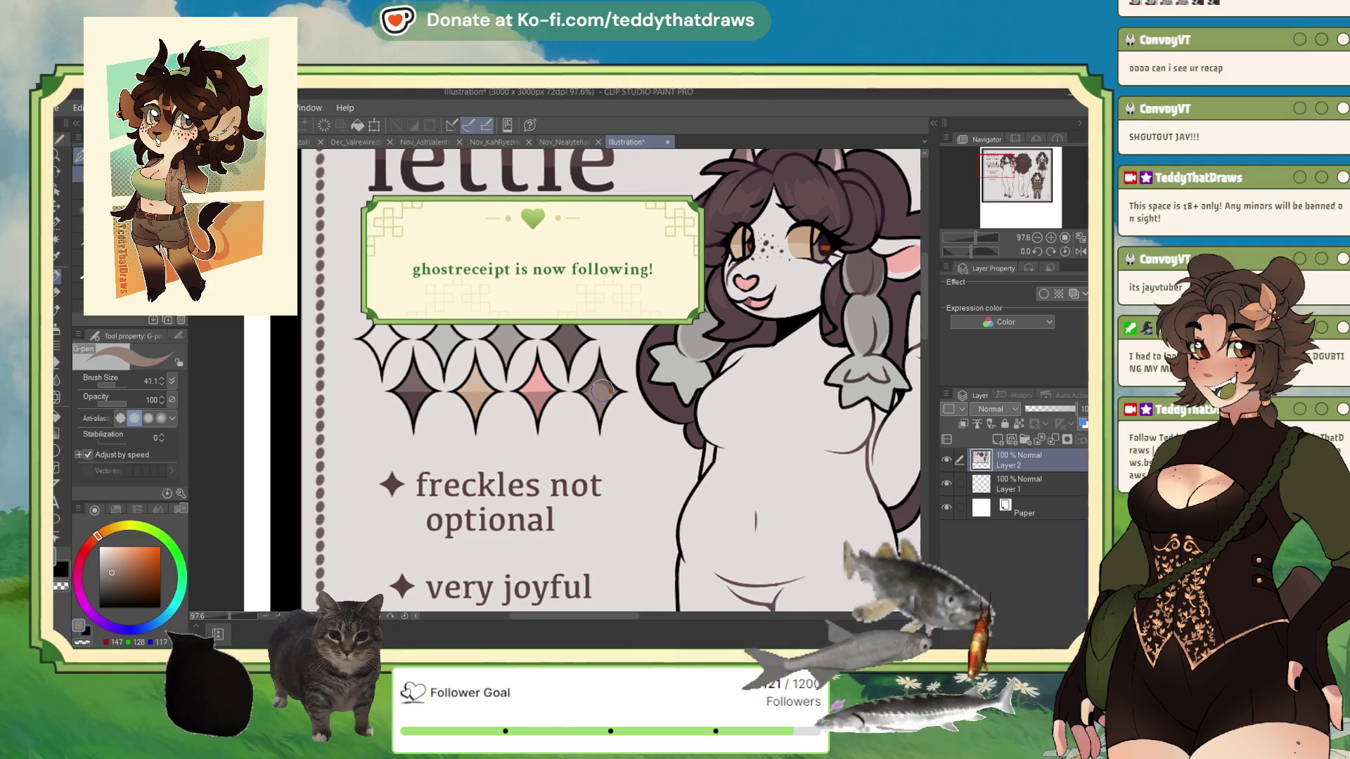
left_click(325, 152)
left_click(600, 391, "alt")
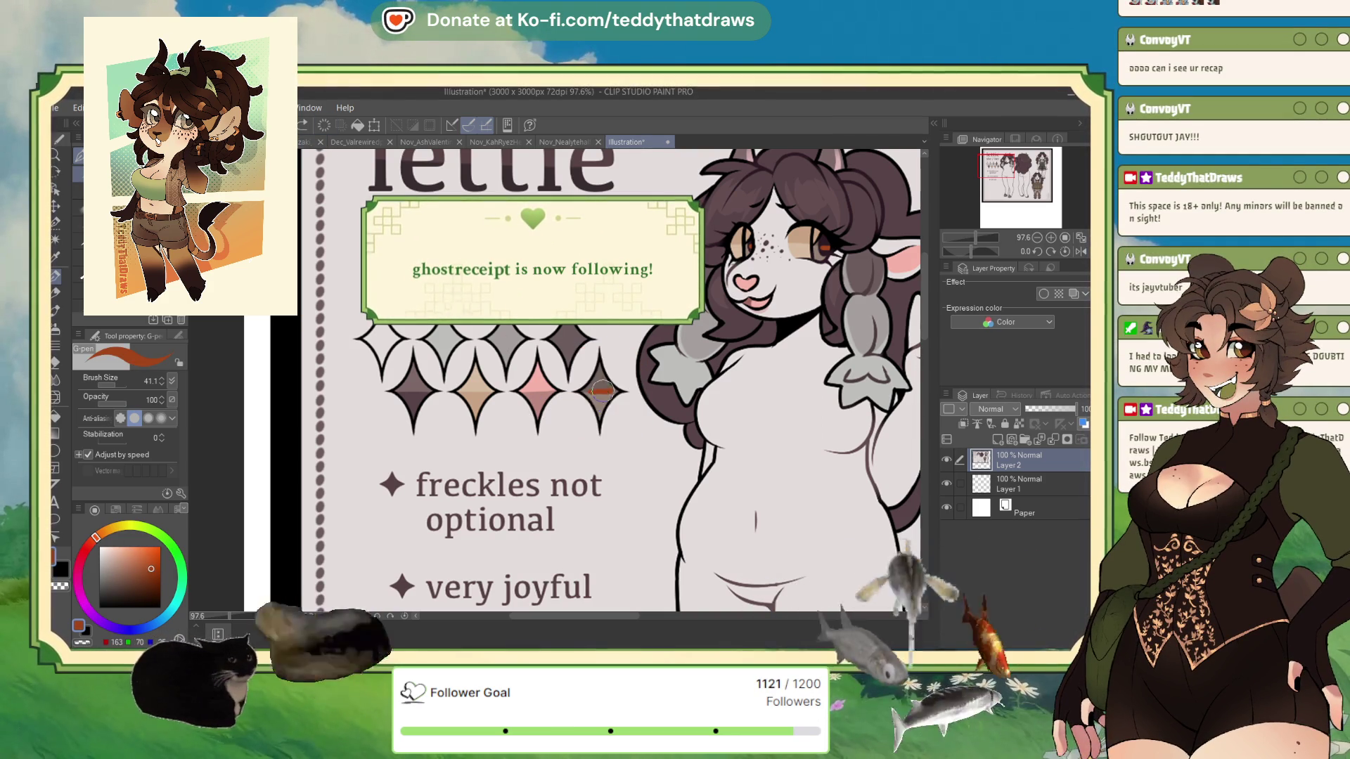
key("ctrl+Tab")
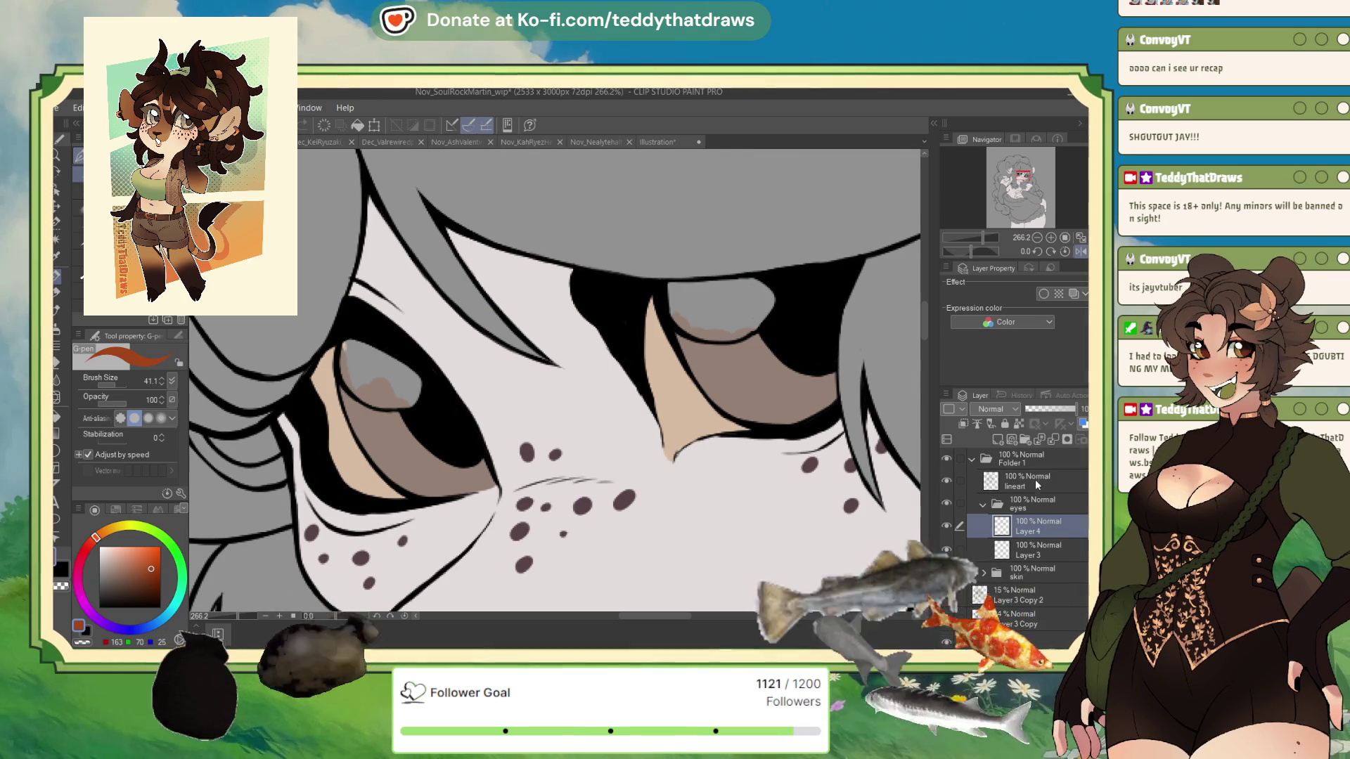
left_click(1035, 478)
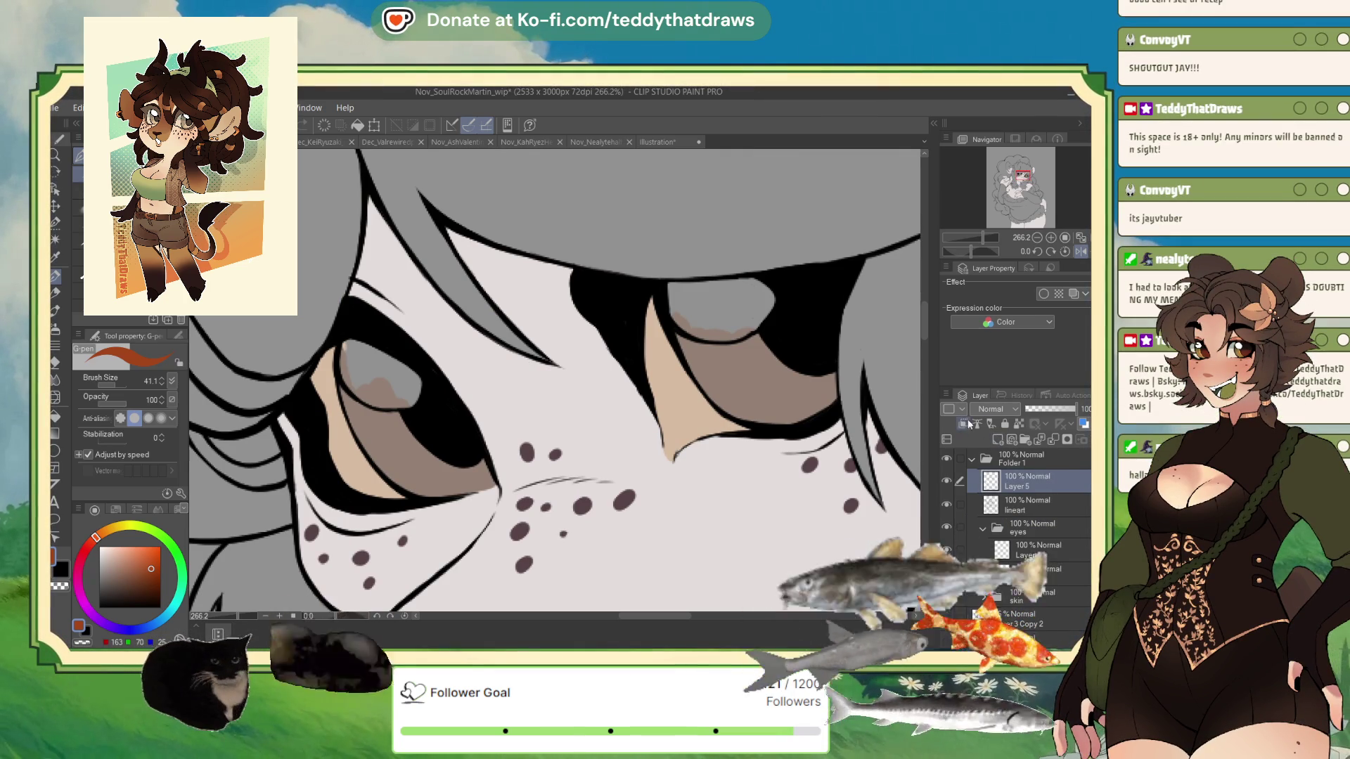
On a new layer above lineart, paint rusty orange irises in both eyes, redrawing one misplaced stroke lower
left_click(969, 426)
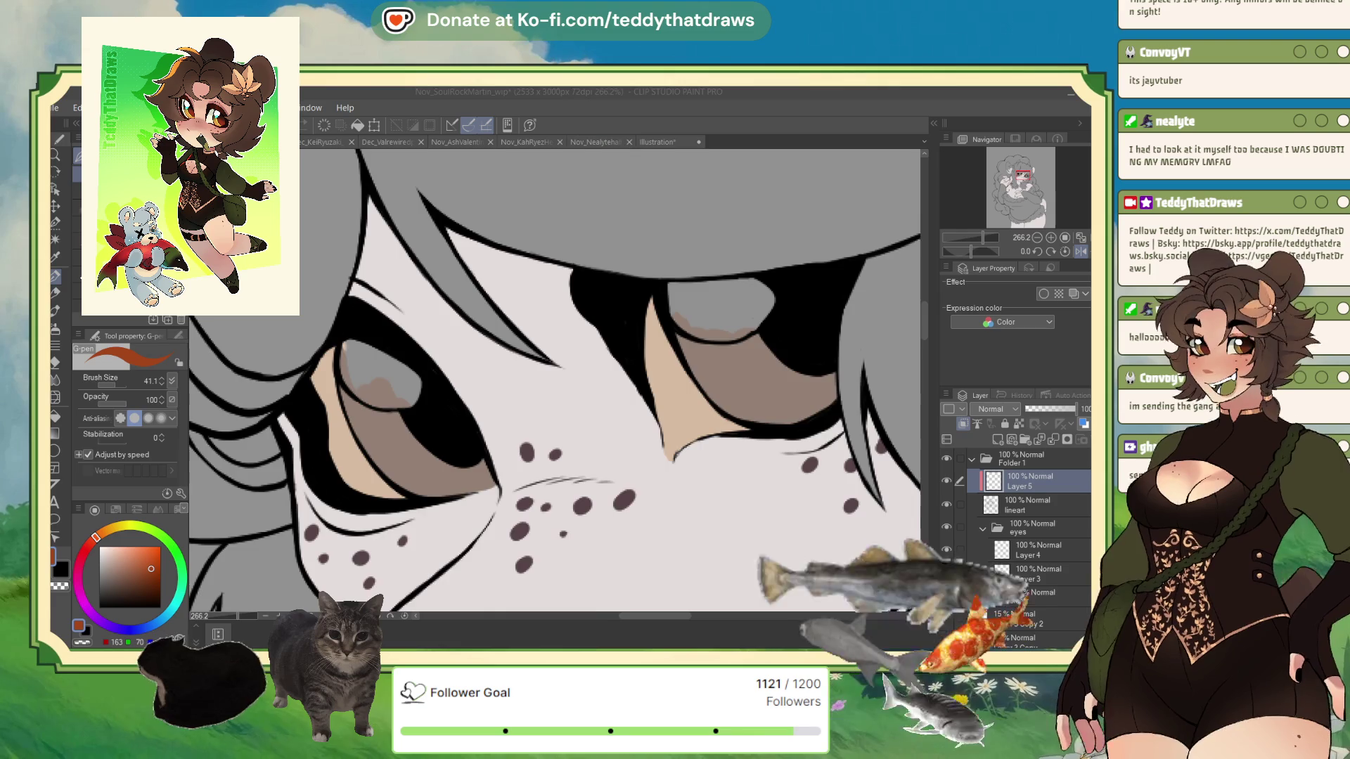
key("ctrl+minus")
key("ctrl+minus")
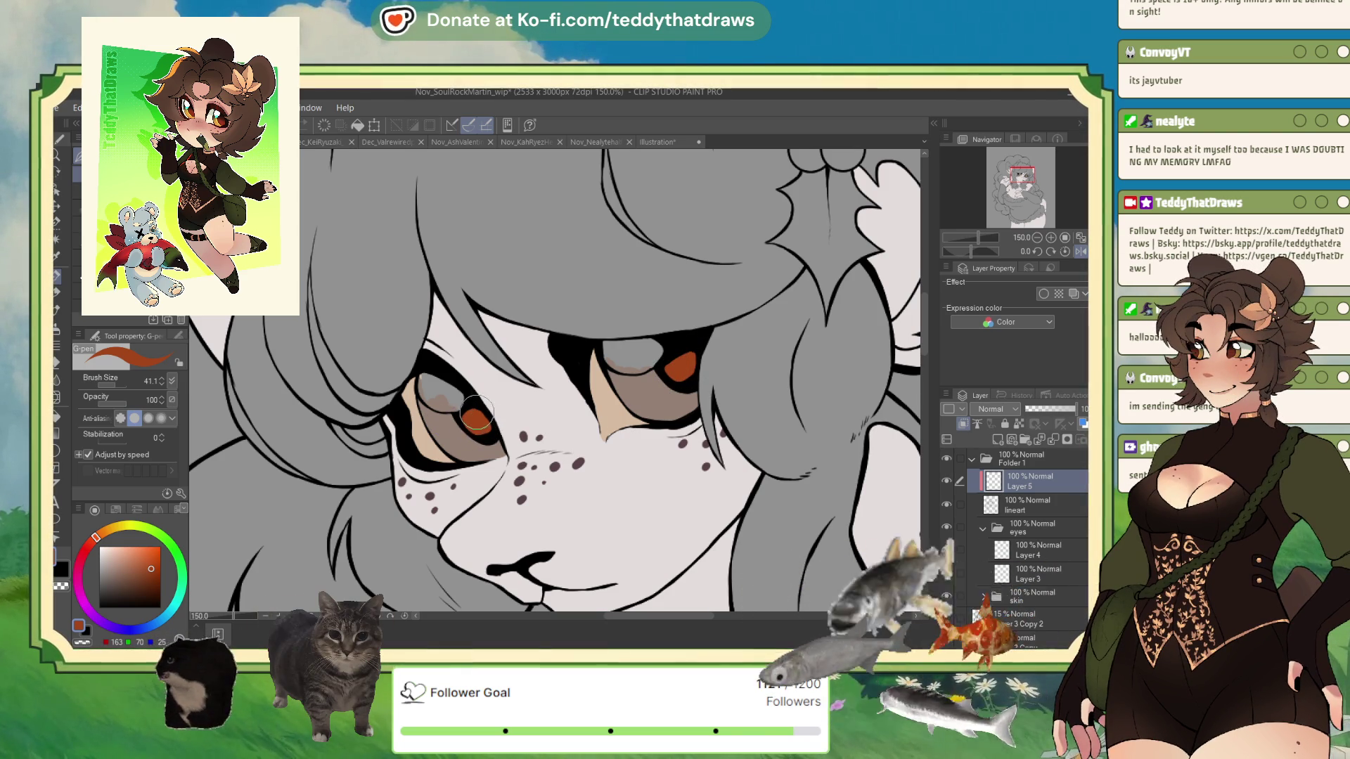
scroll(464, 394, "up", 1)
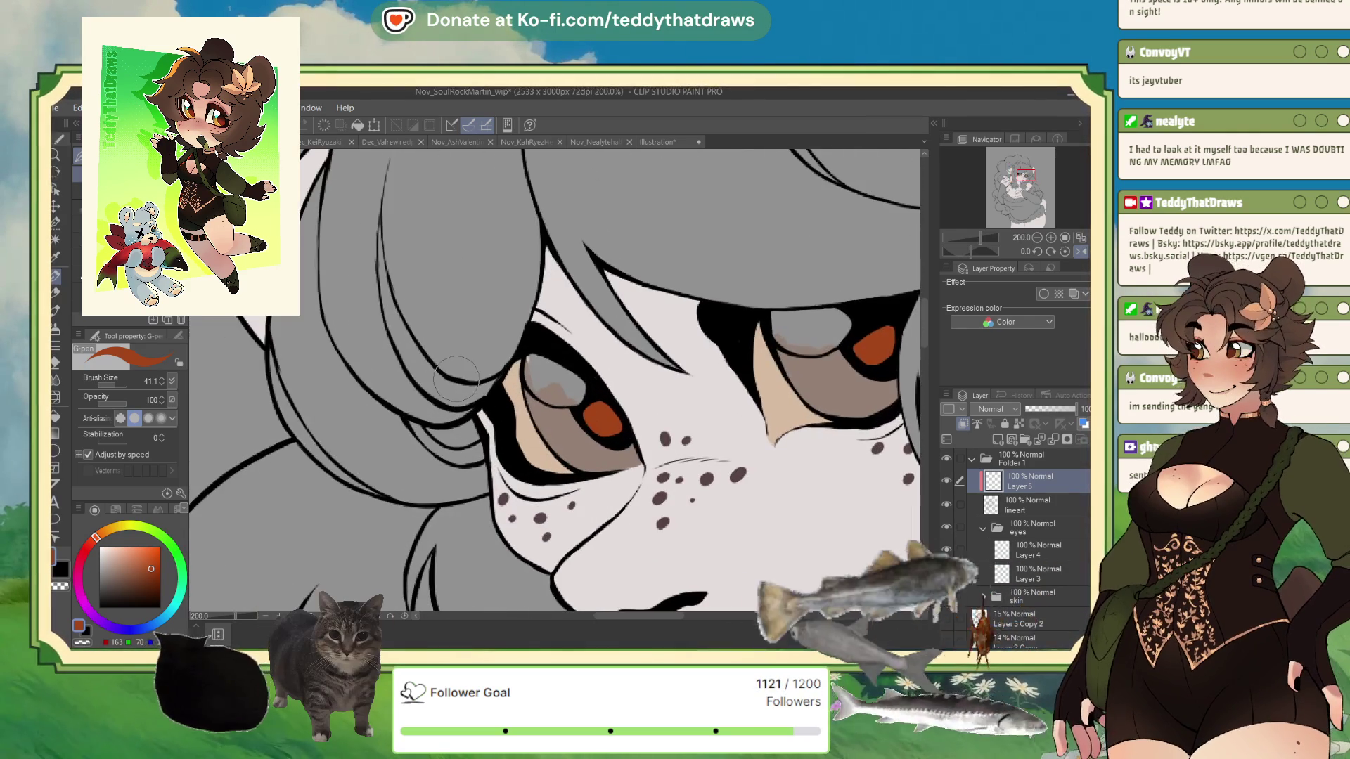
key("ctrl+z")
mouse_move(868, 348)
left_mouse_down()
mouse_move(886, 360)
mouse_move(878, 337)
left_mouse_up()
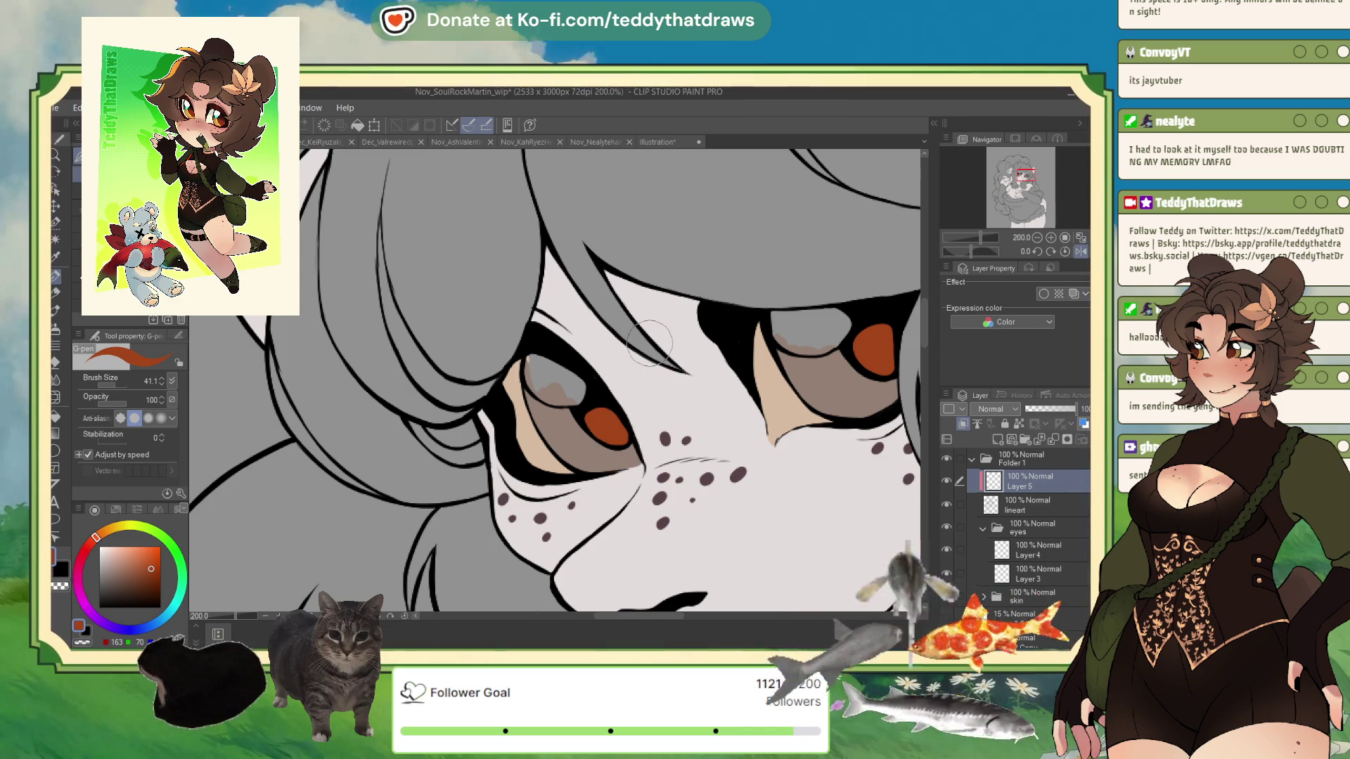
scroll(387, 362, "down", 2)
scroll(357, 312, "down", 3)
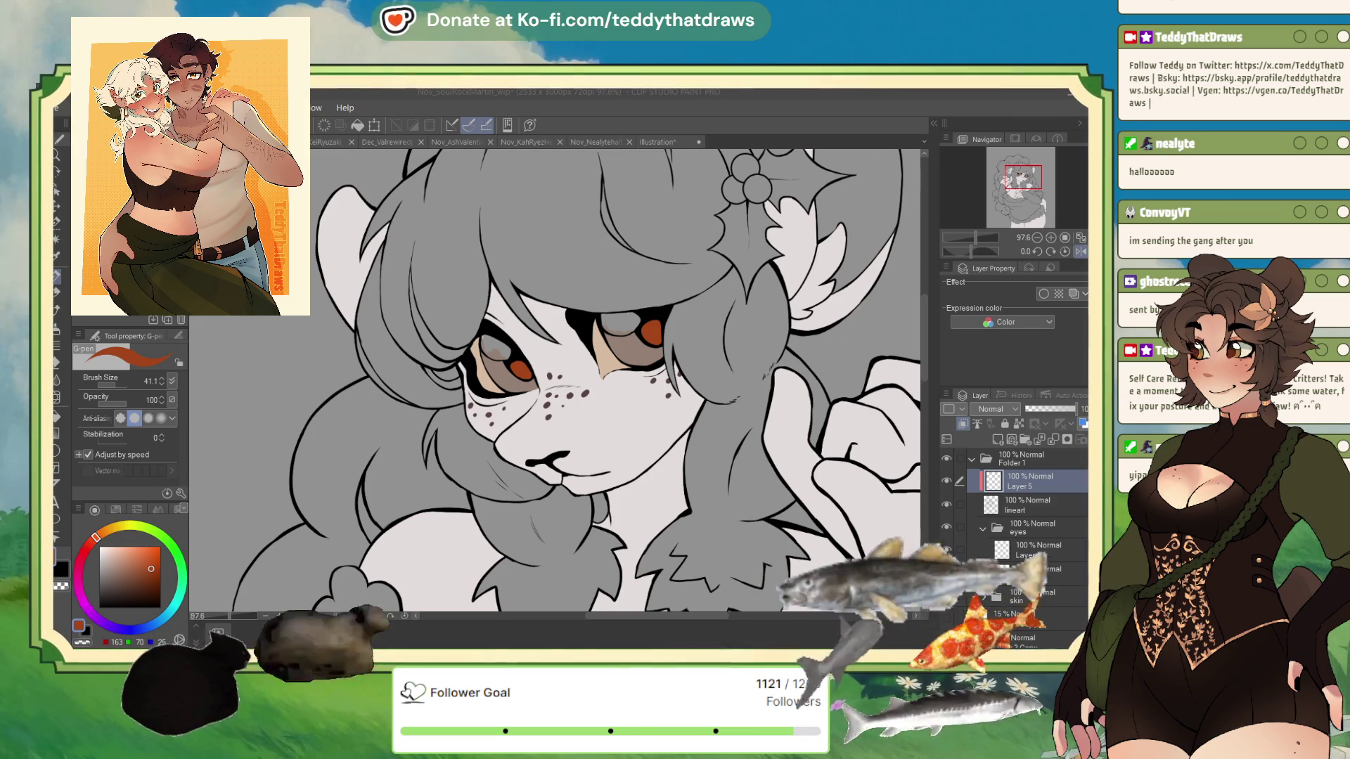
scroll(615, 379, "down", 5)
scroll(615, 380, "up", 2)
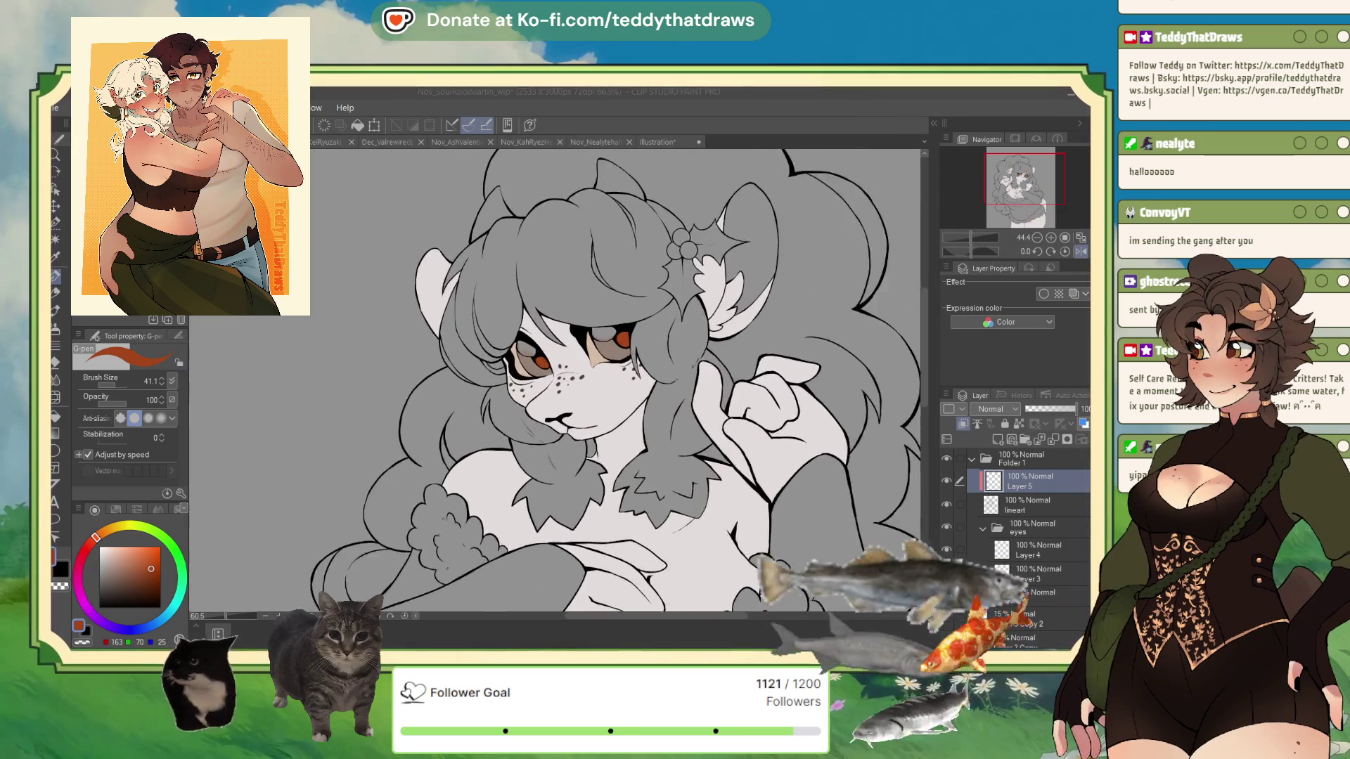
scroll(590, 327, "up", 3)
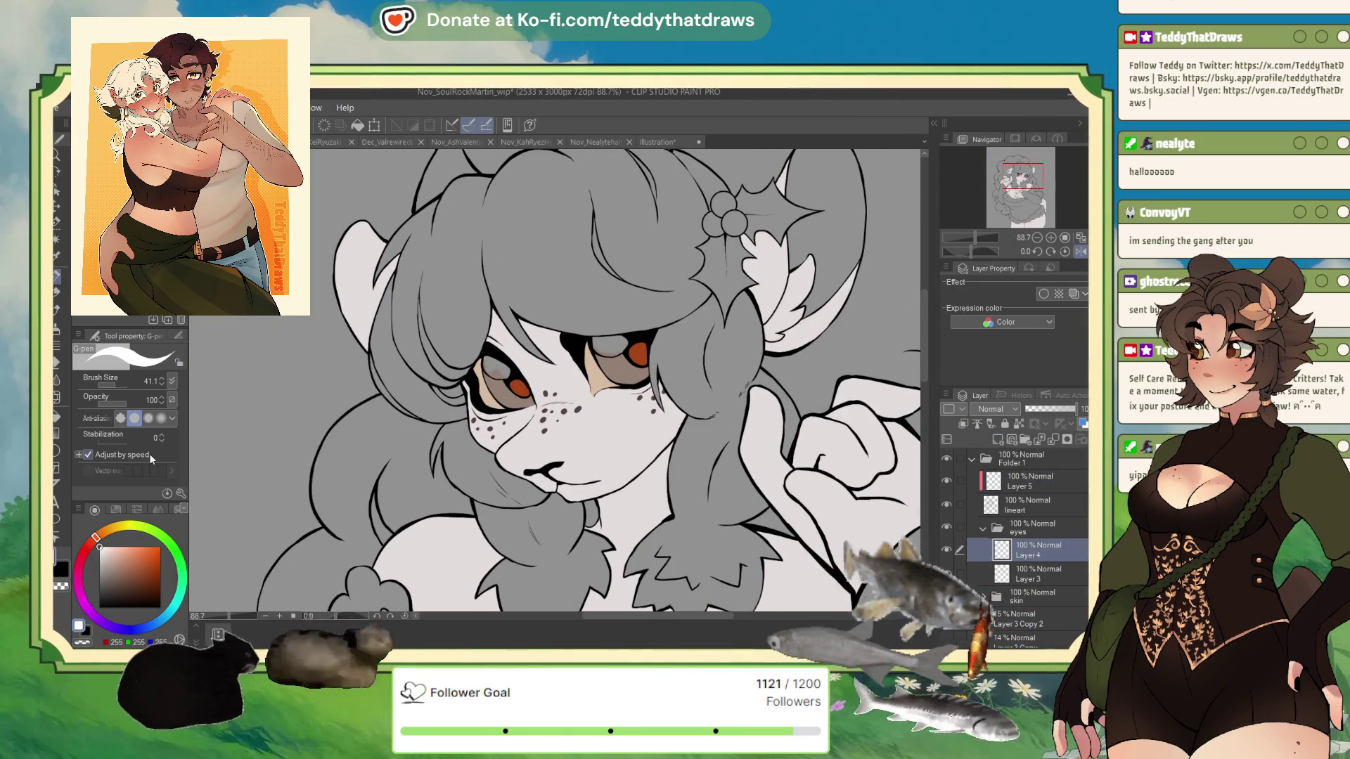
Paint white highlights into both eyes, redoing one misplaced stroke
scroll(581, 328, "up", 5)
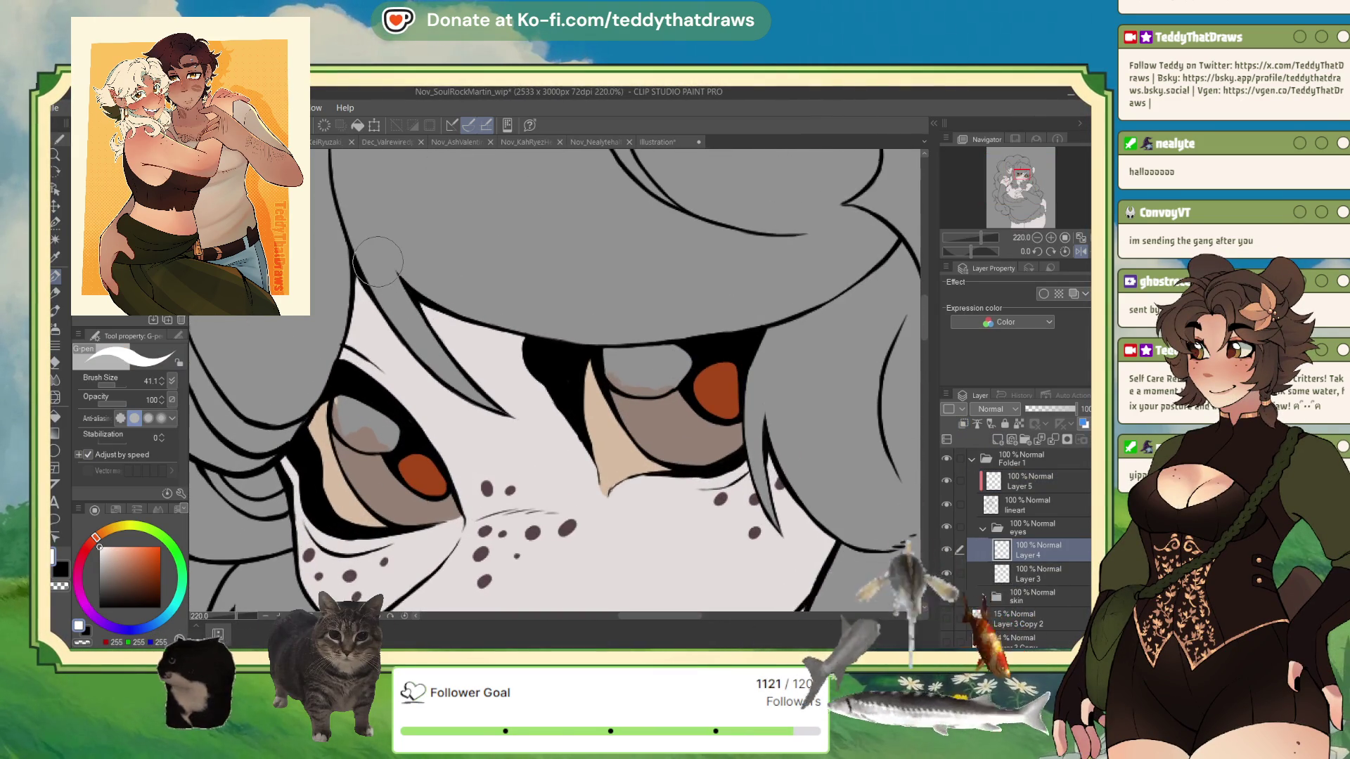
left_click_drag(625, 379, 609, 365)
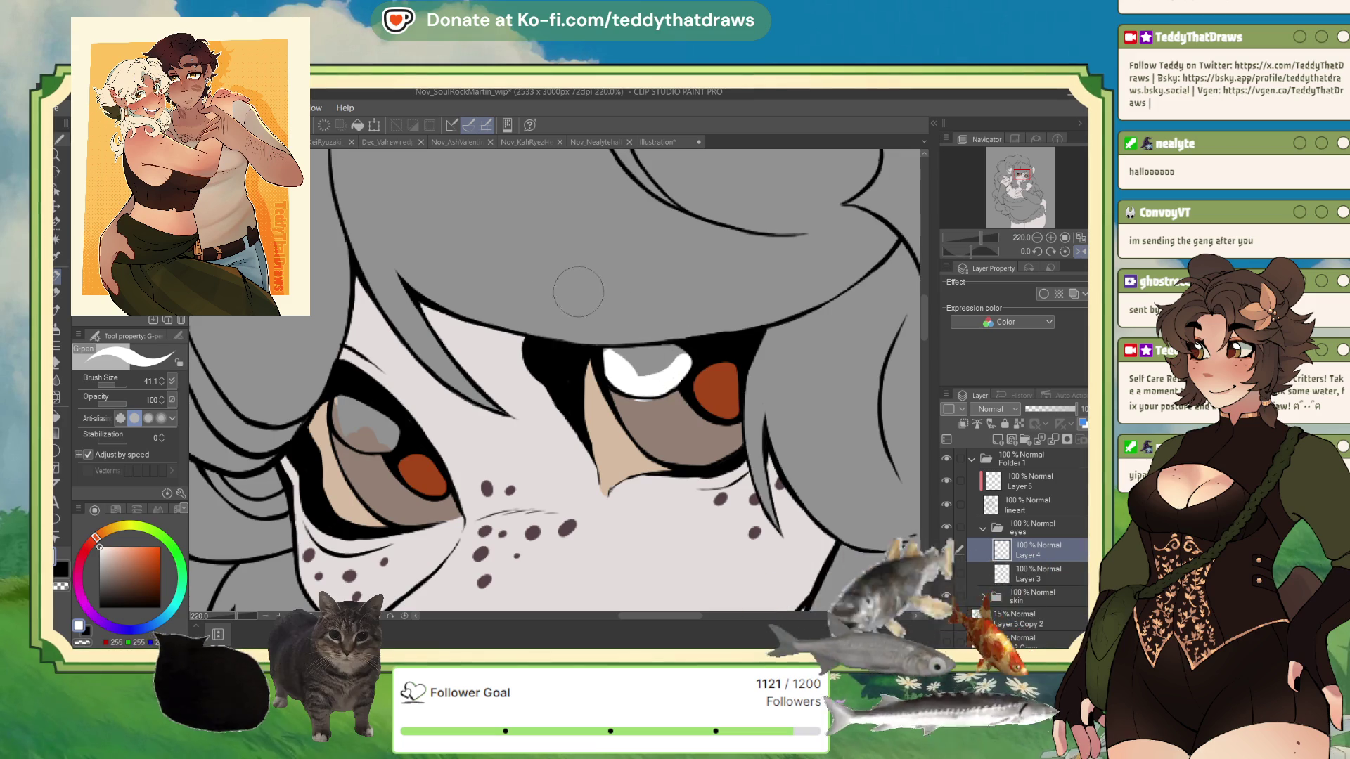
key("ctrl+z")
mouse_move(604, 349)
left_mouse_down()
mouse_move(645, 347)
mouse_move(680, 381)
mouse_move(597, 369)
mouse_move(691, 350)
mouse_move(603, 360)
left_mouse_up()
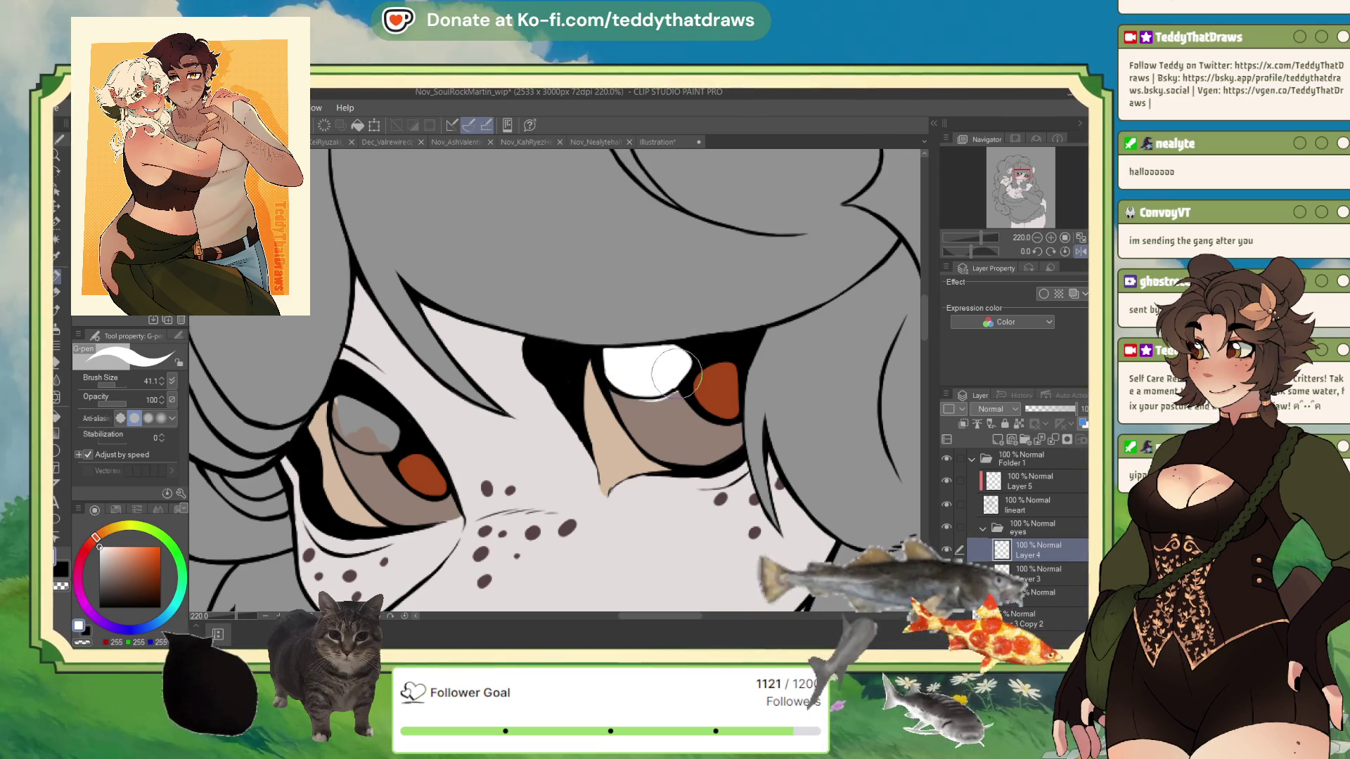
mouse_move(339, 404)
left_mouse_down()
mouse_move(380, 436)
mouse_move(362, 446)
left_mouse_up()
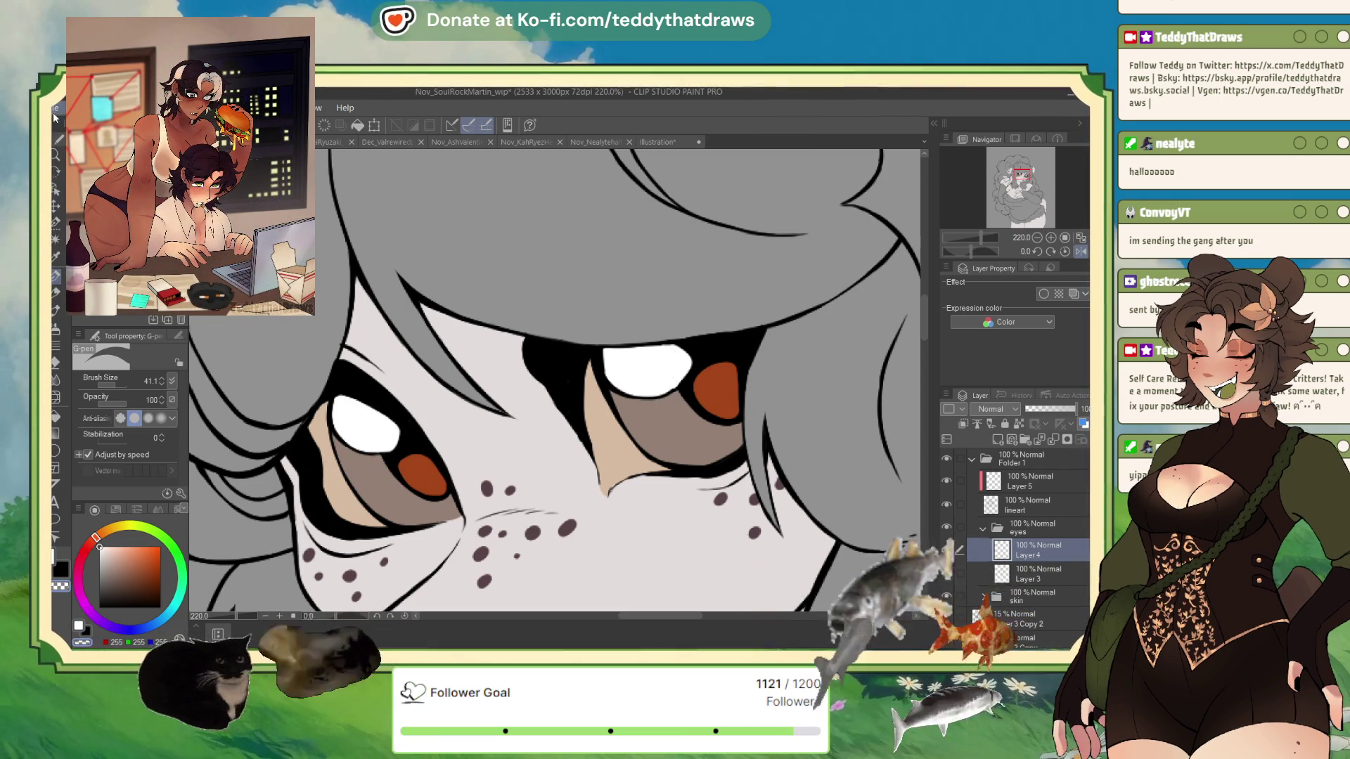
Save Nov_SoulRockMartin_wip with Ctrl+S and move on to the Dec_KeiRyuzaki_wip document
key("ctrl+s")
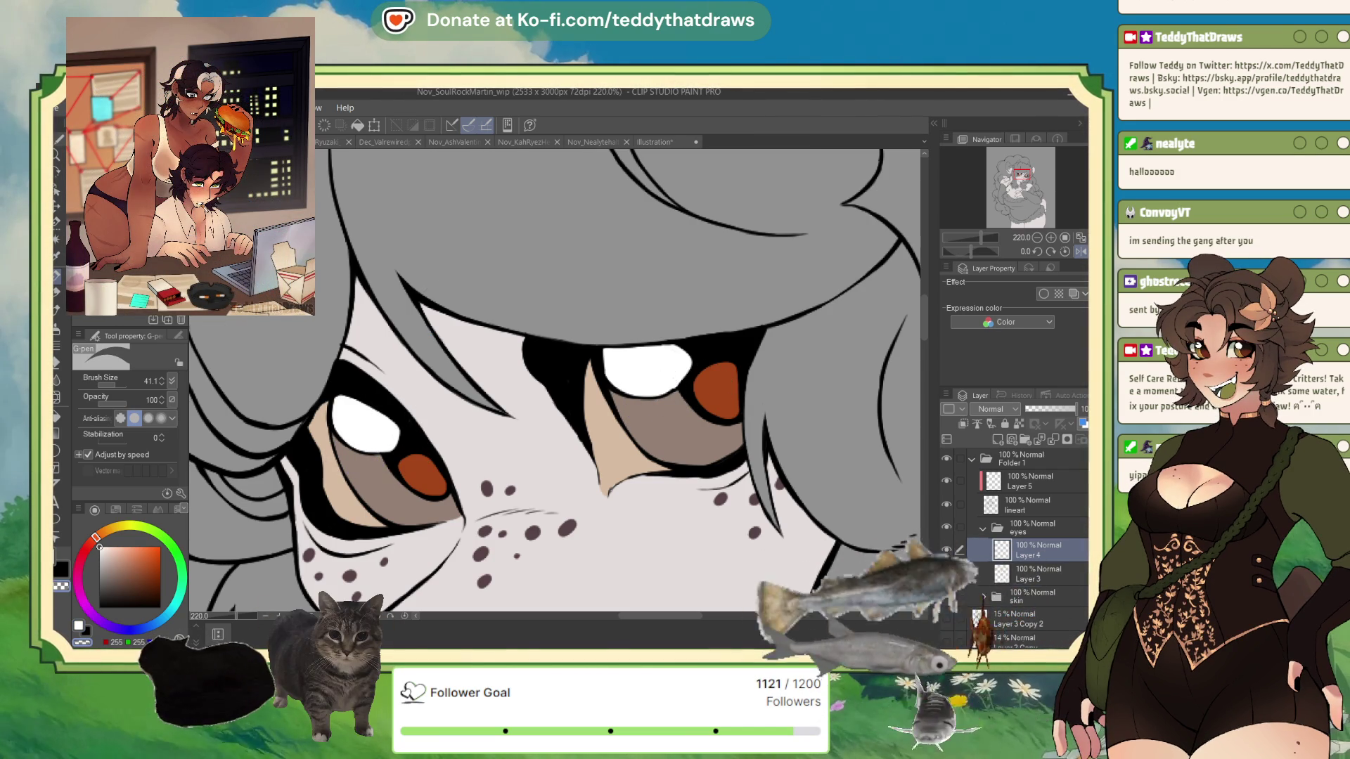
scroll(539, 326, "down", 5)
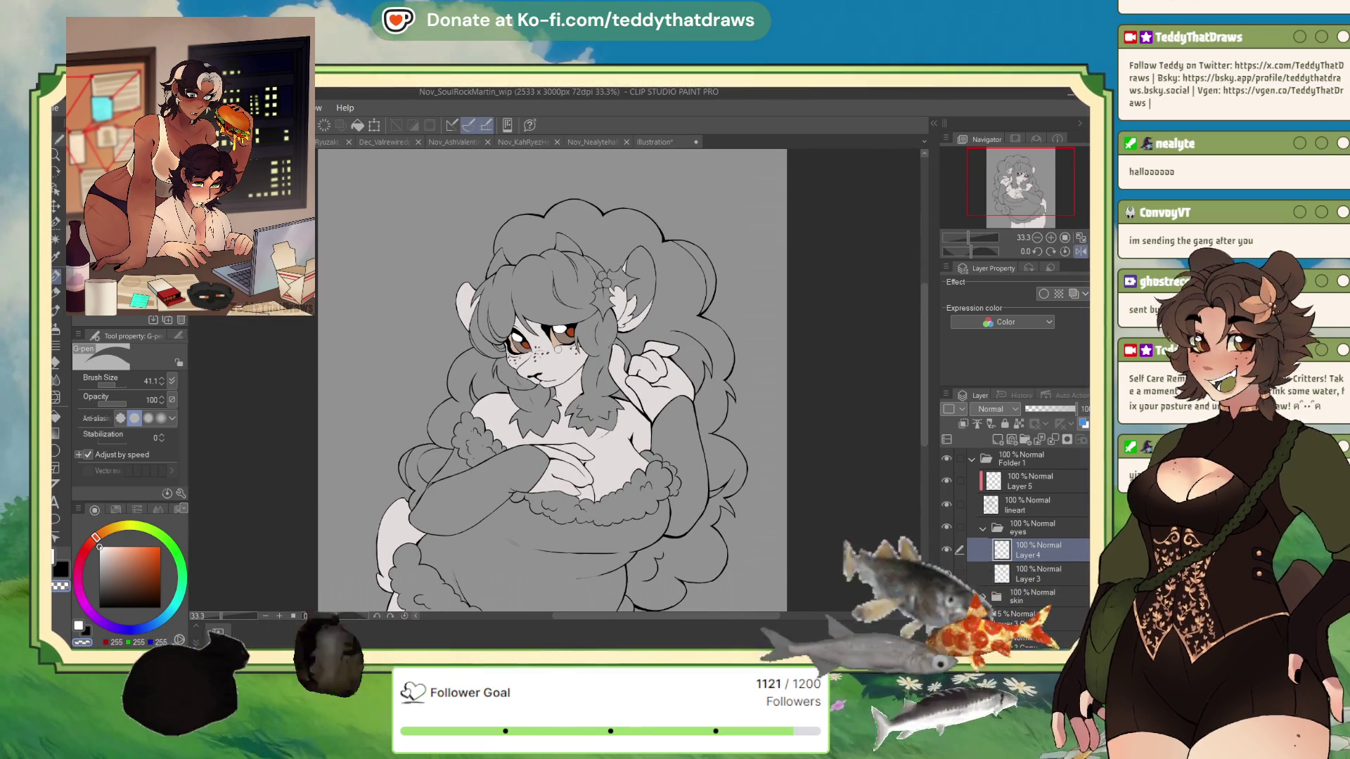
left_click(328, 138)
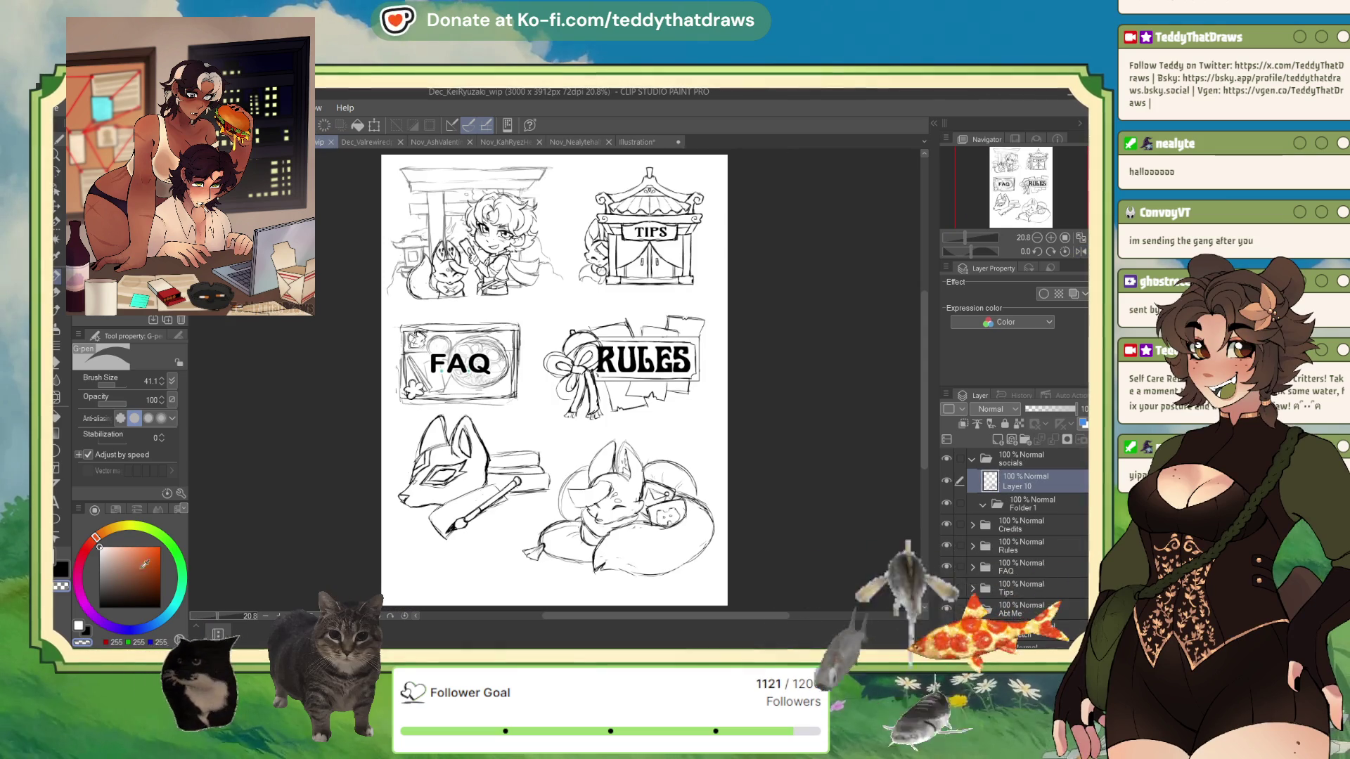
Dock the Illustration sheet in a split pane beside the Nov_AshValentineChibi_wip chibi, widening the chibi's side
scroll(542, 323, "up", 1)
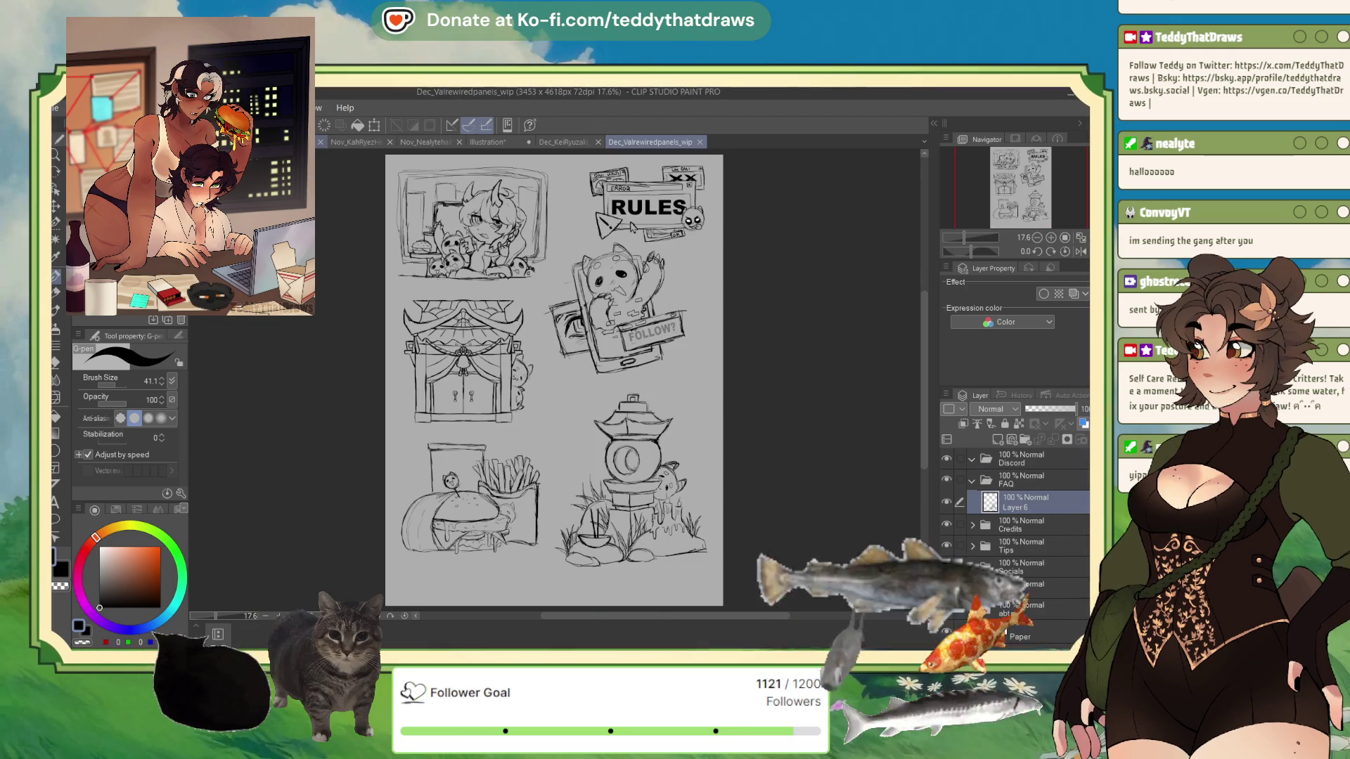
scroll(555, 379, "up", 5)
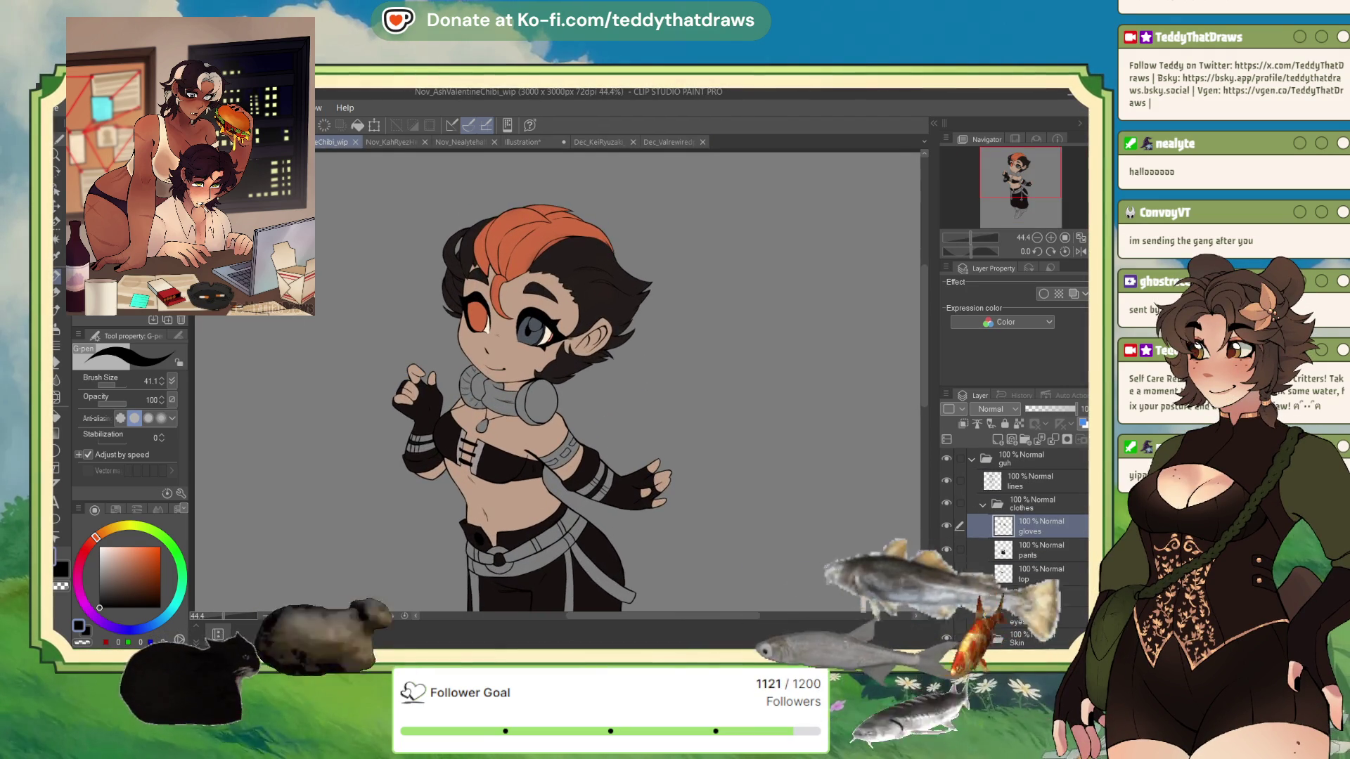
left_click_drag(521, 142, 913, 209)
left_click_drag(558, 446, 729, 445)
scroll(1019, 180, "down", 6)
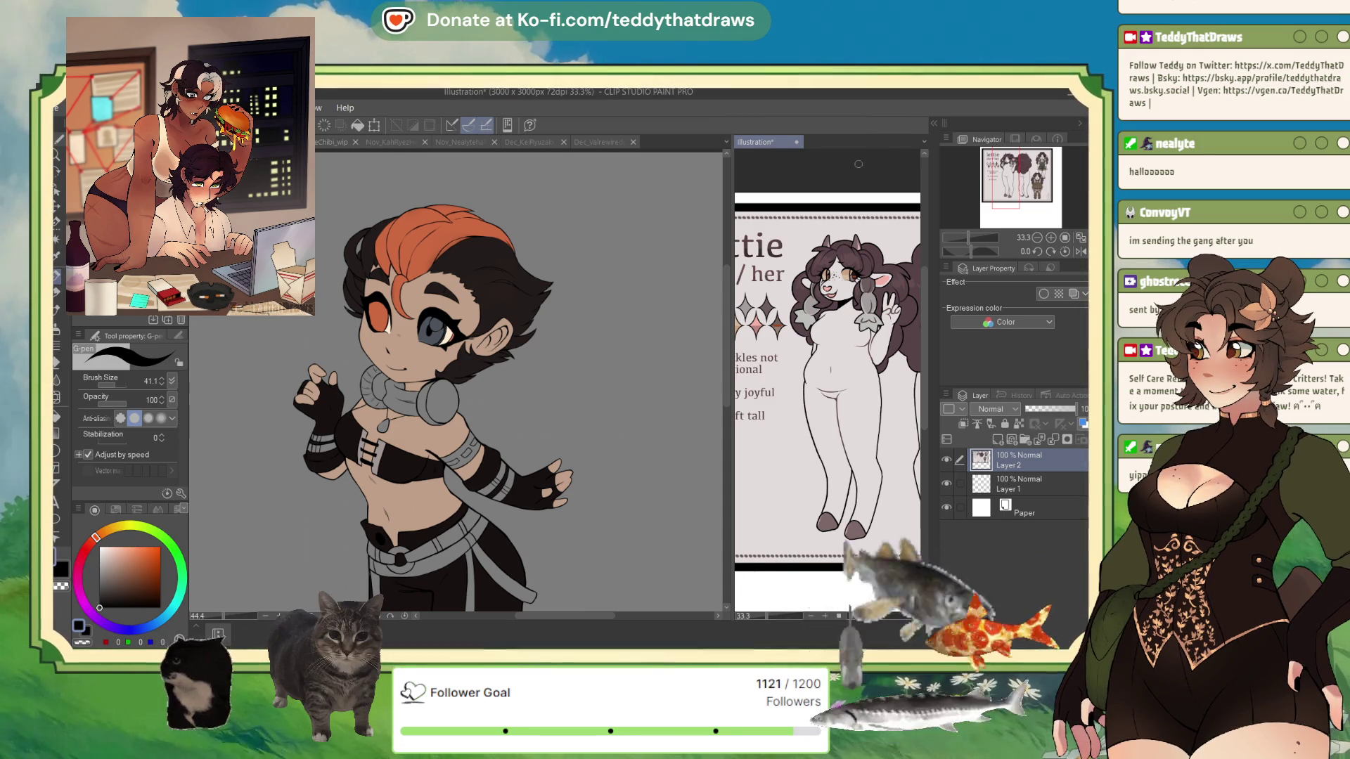
Paste the photo reference onto the Illustration canvas, resize it with Free Transform, and reactivate the chibi
key("ctrl+v")
scroll(798, 317, "down", 5)
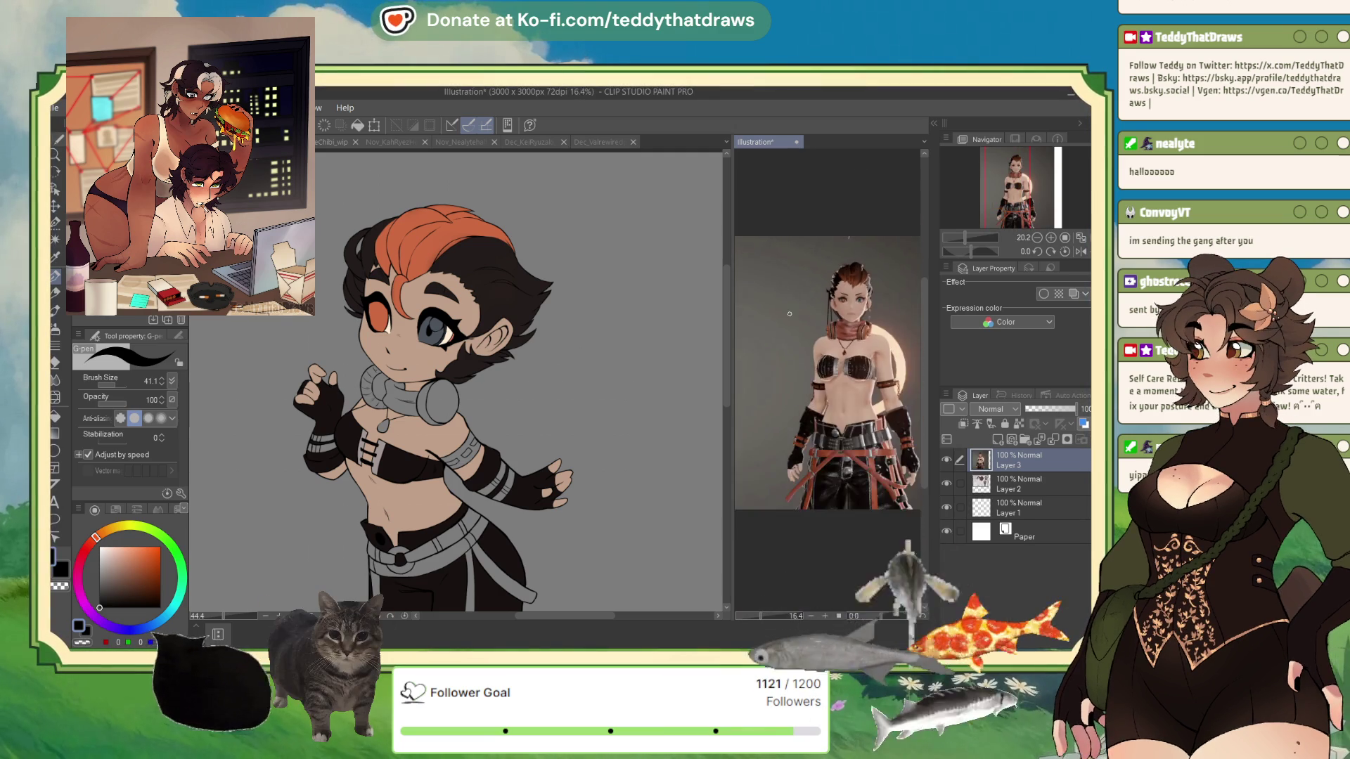
scroll(808, 297, "up", 1)
left_click(377, 130)
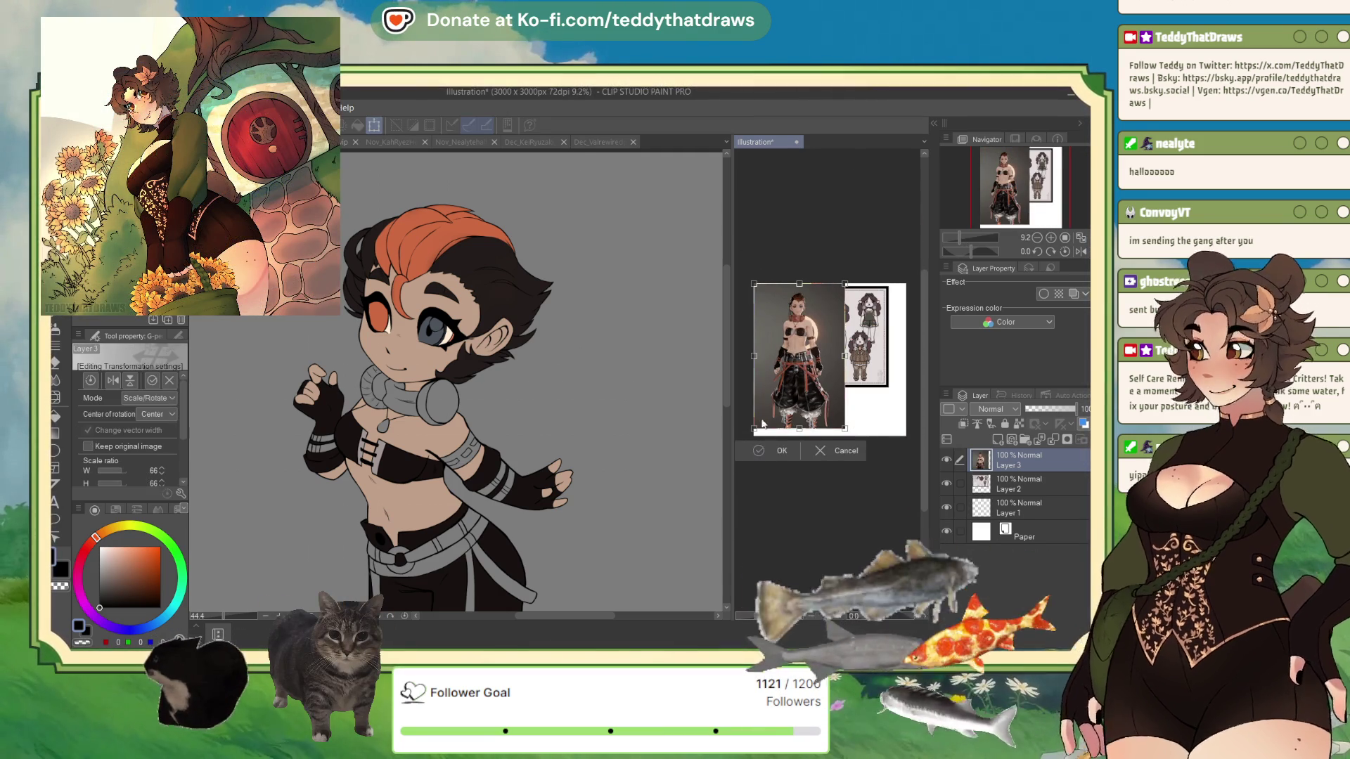
left_click(761, 452)
scroll(534, 405, "down", 2)
scroll(784, 308, "up", 5)
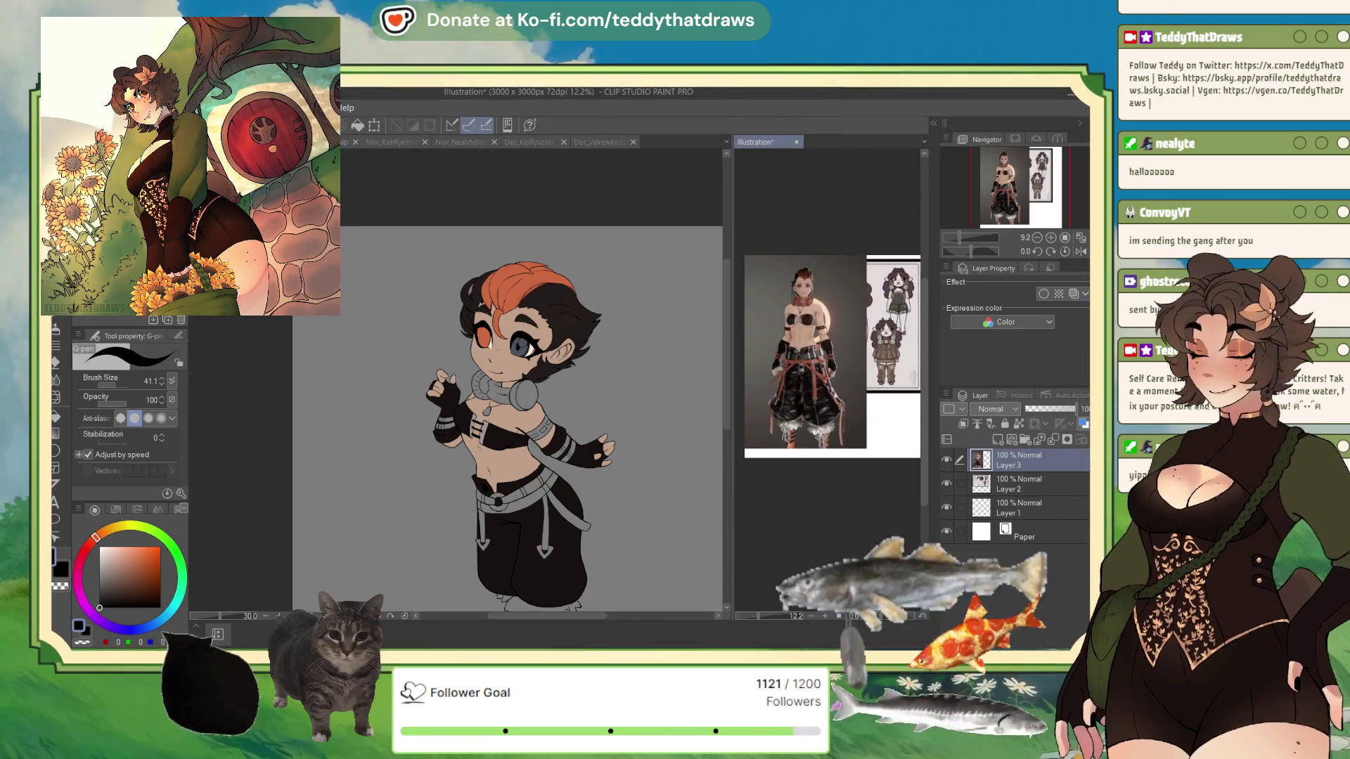
scroll(739, 251, "up", 1)
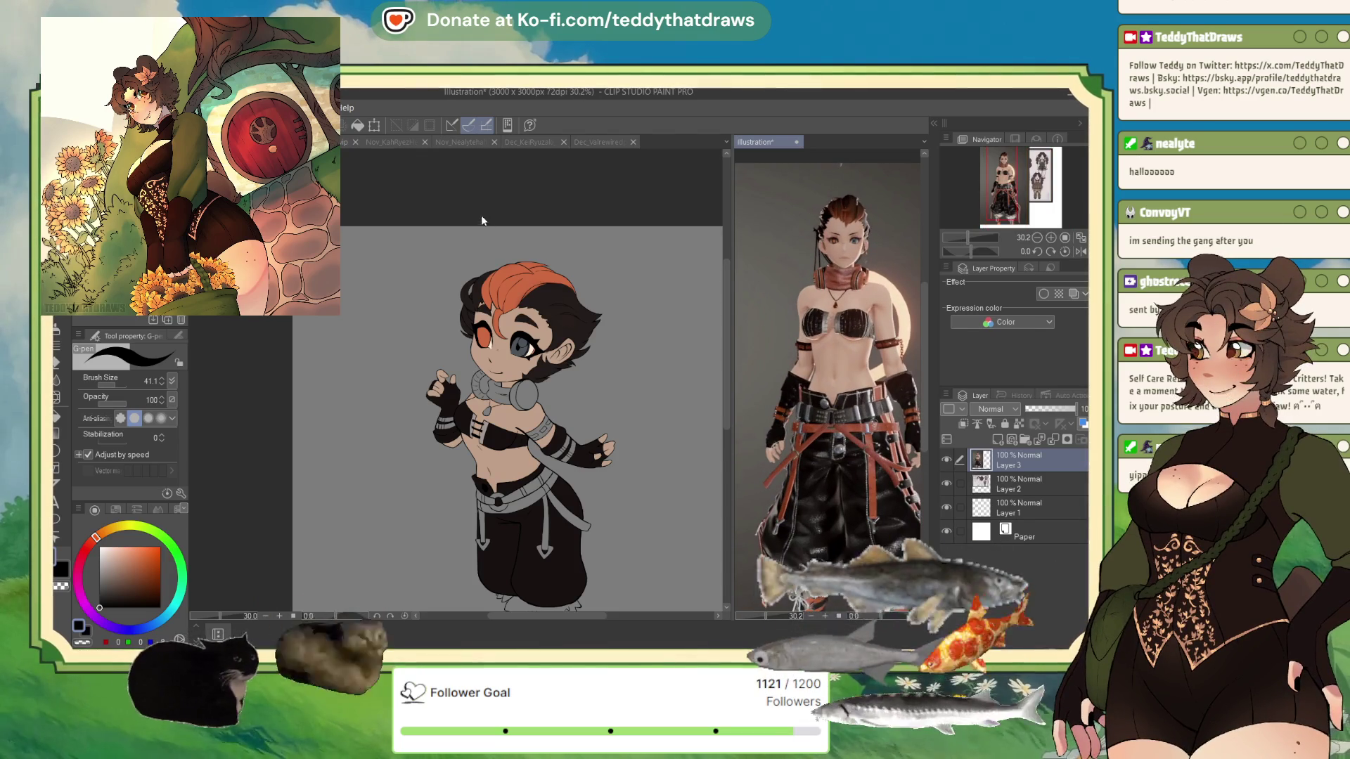
left_click(485, 224)
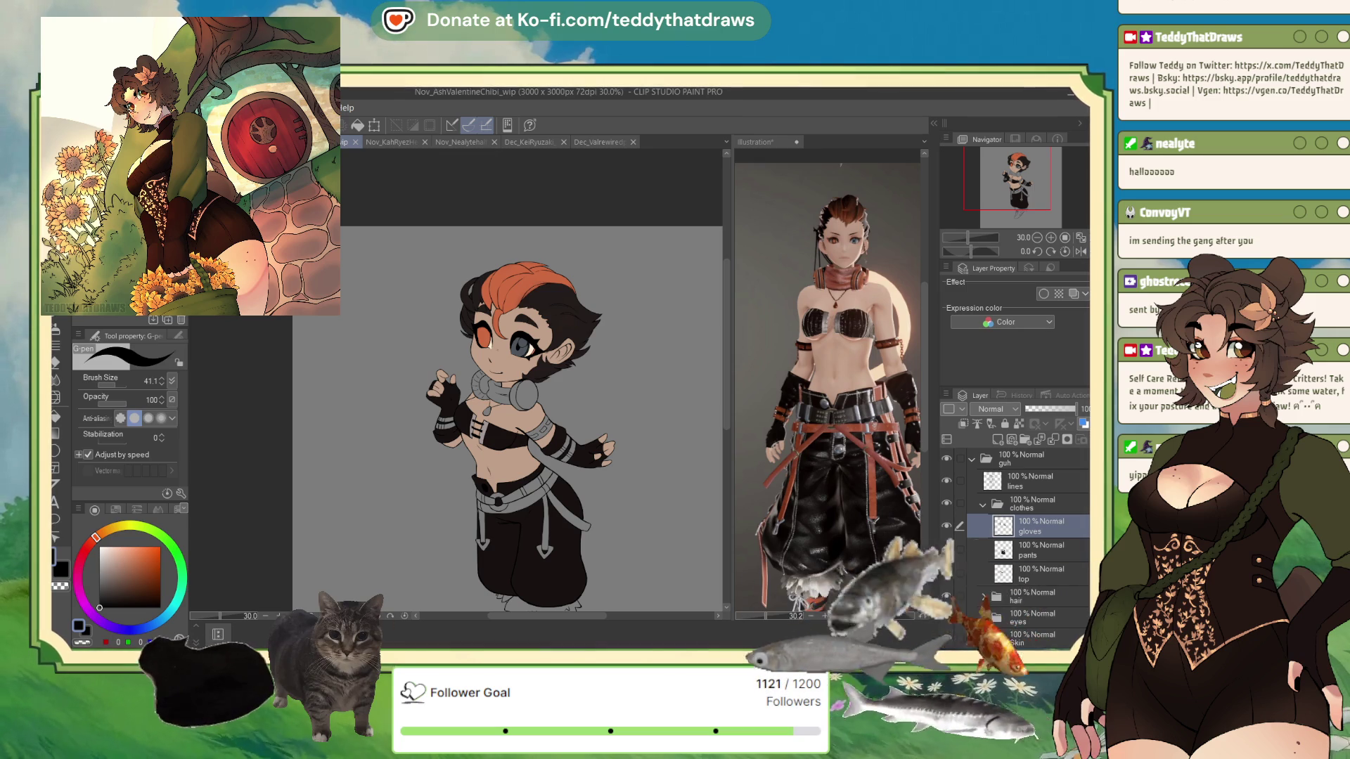
Add Layer 6 in the eyes folder and paint a round white highlight dot in the grey eye
scroll(492, 387, "up", 1)
scroll(562, 432, "up", 5)
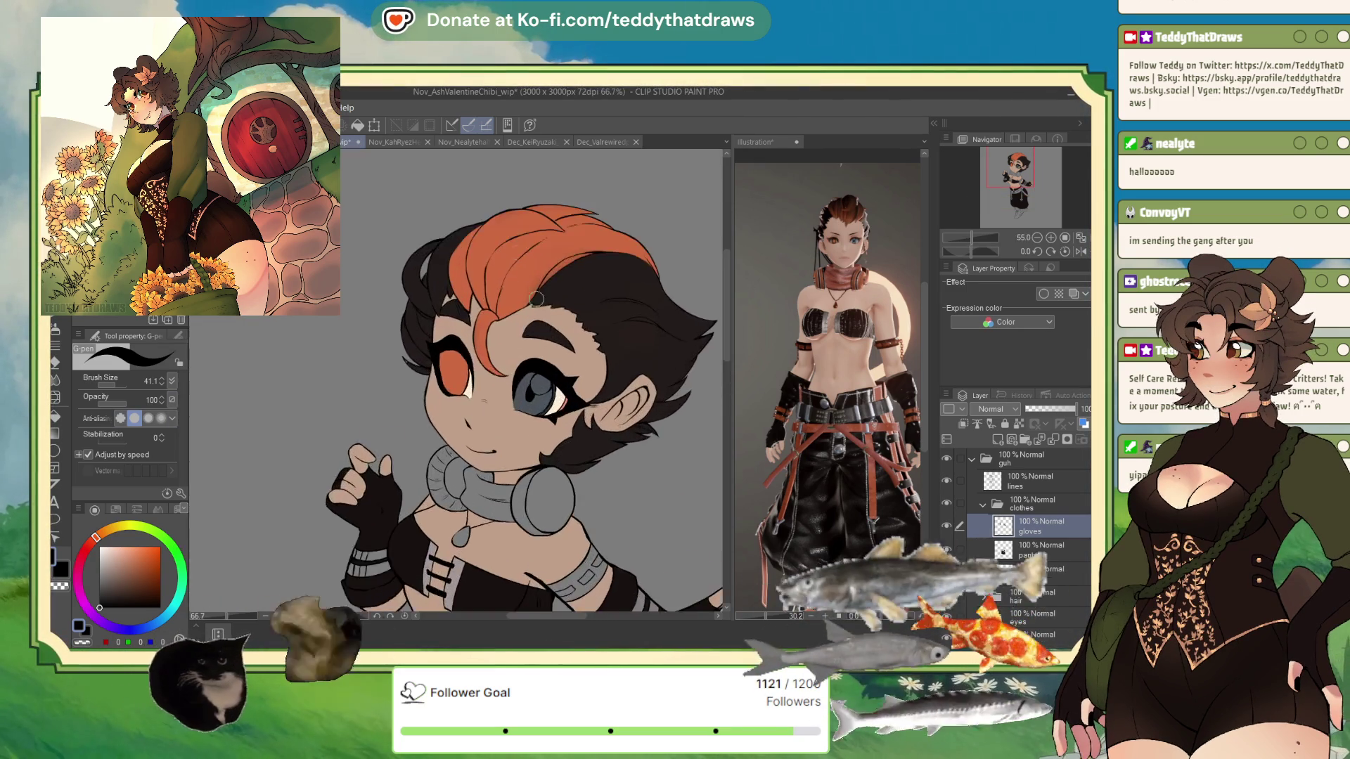
scroll(531, 282, "up", 1)
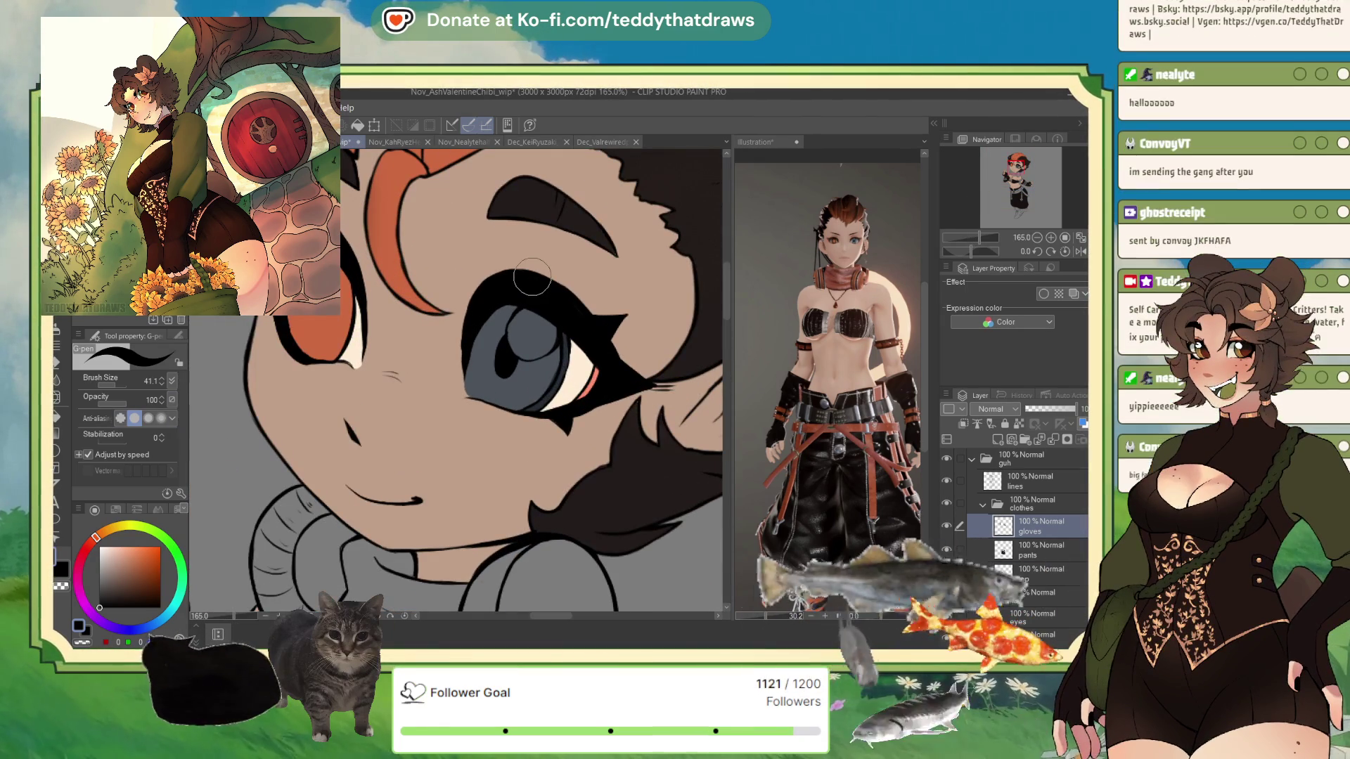
left_click(983, 503)
left_click(1030, 546)
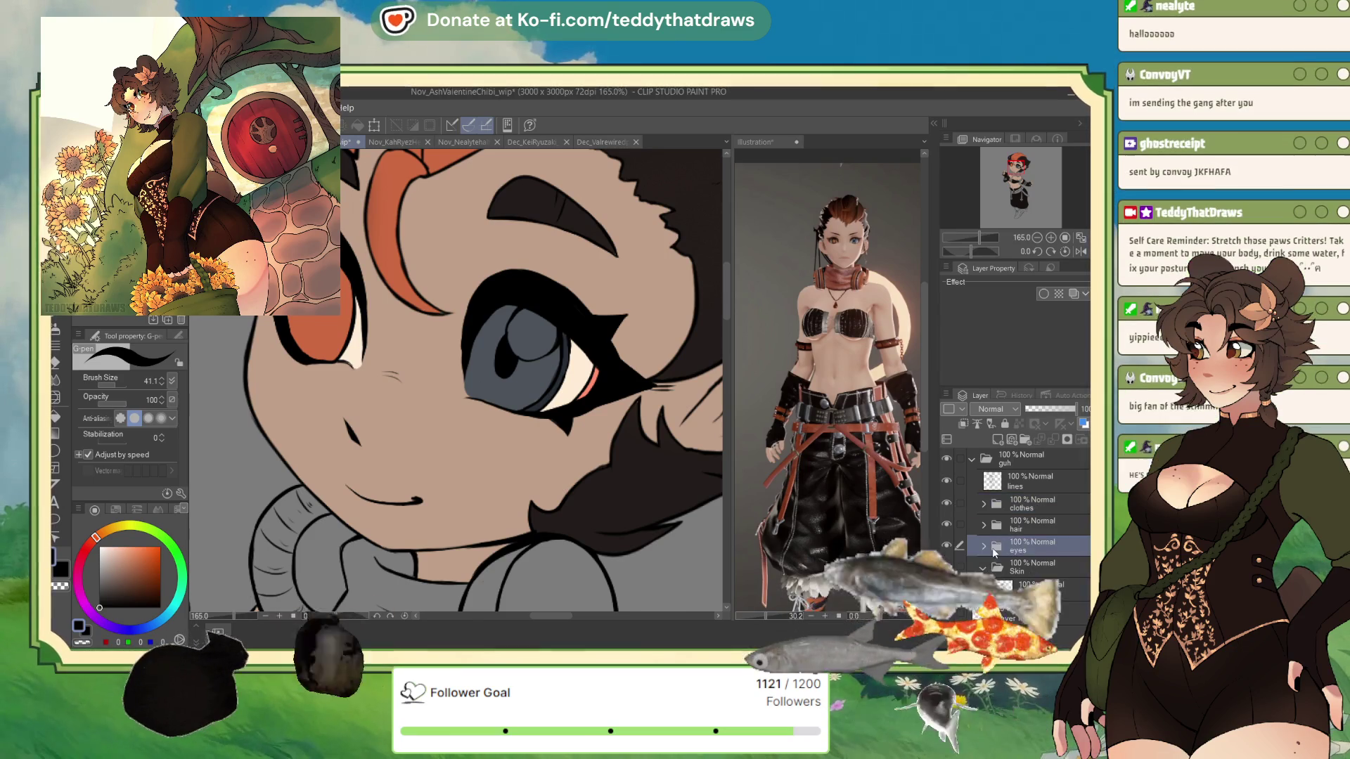
left_click(997, 439)
left_click(997, 439)
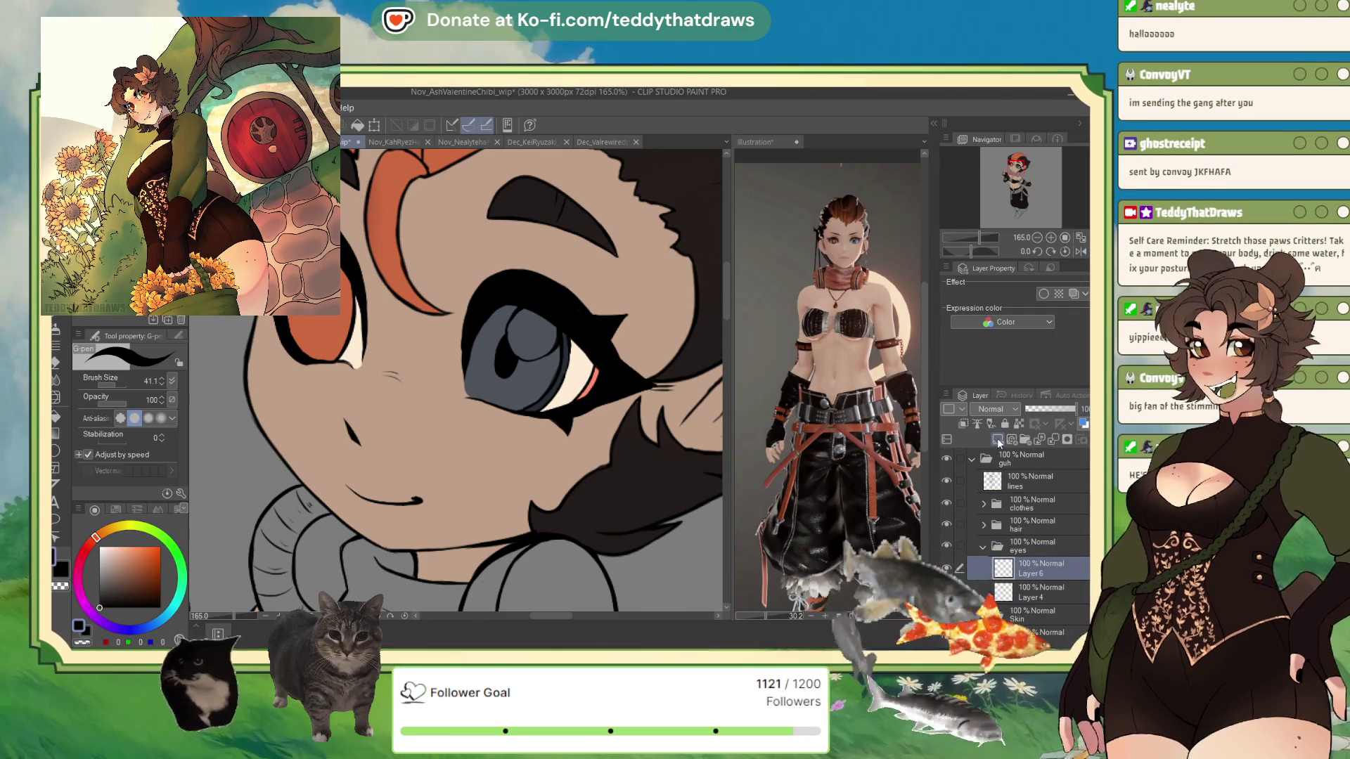
key("x")
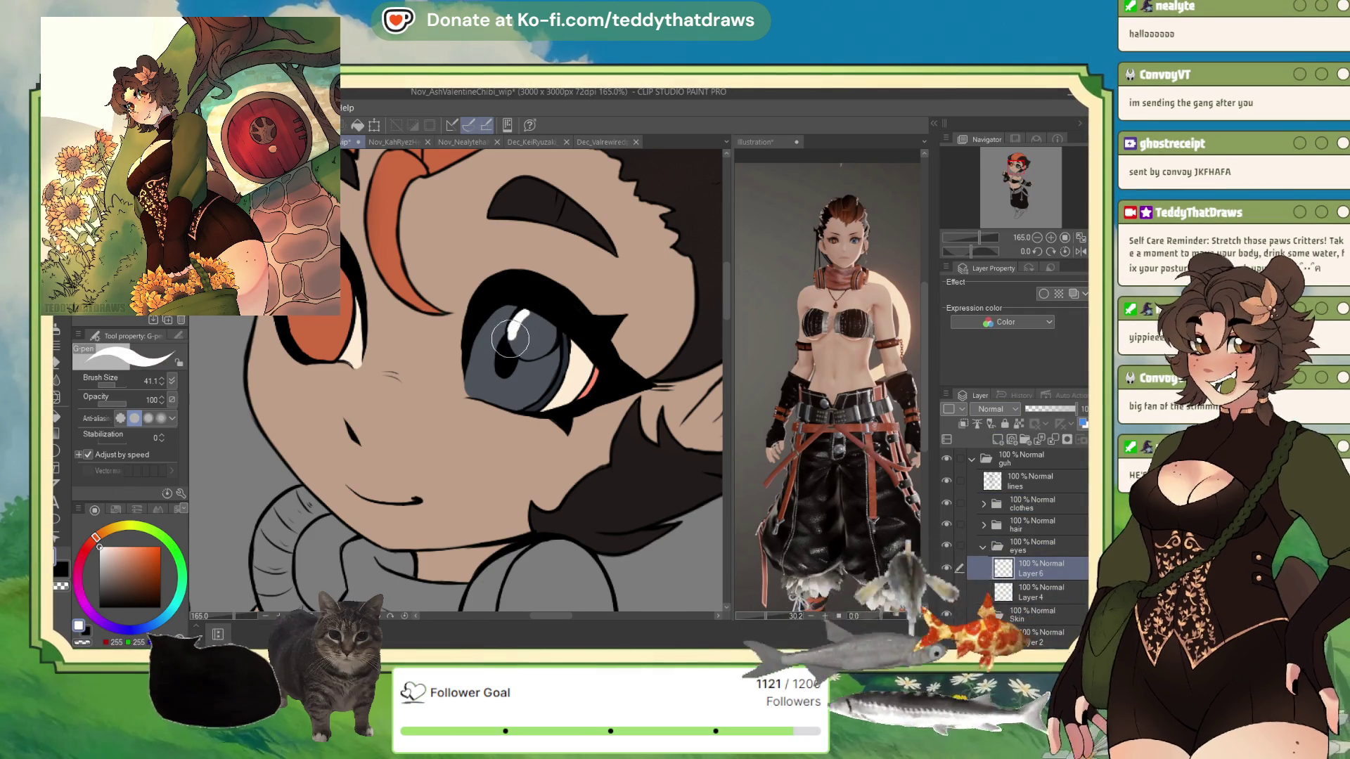
mouse_move(548, 352)
left_mouse_down()
mouse_move(555, 327)
mouse_move(521, 336)
left_mouse_up()
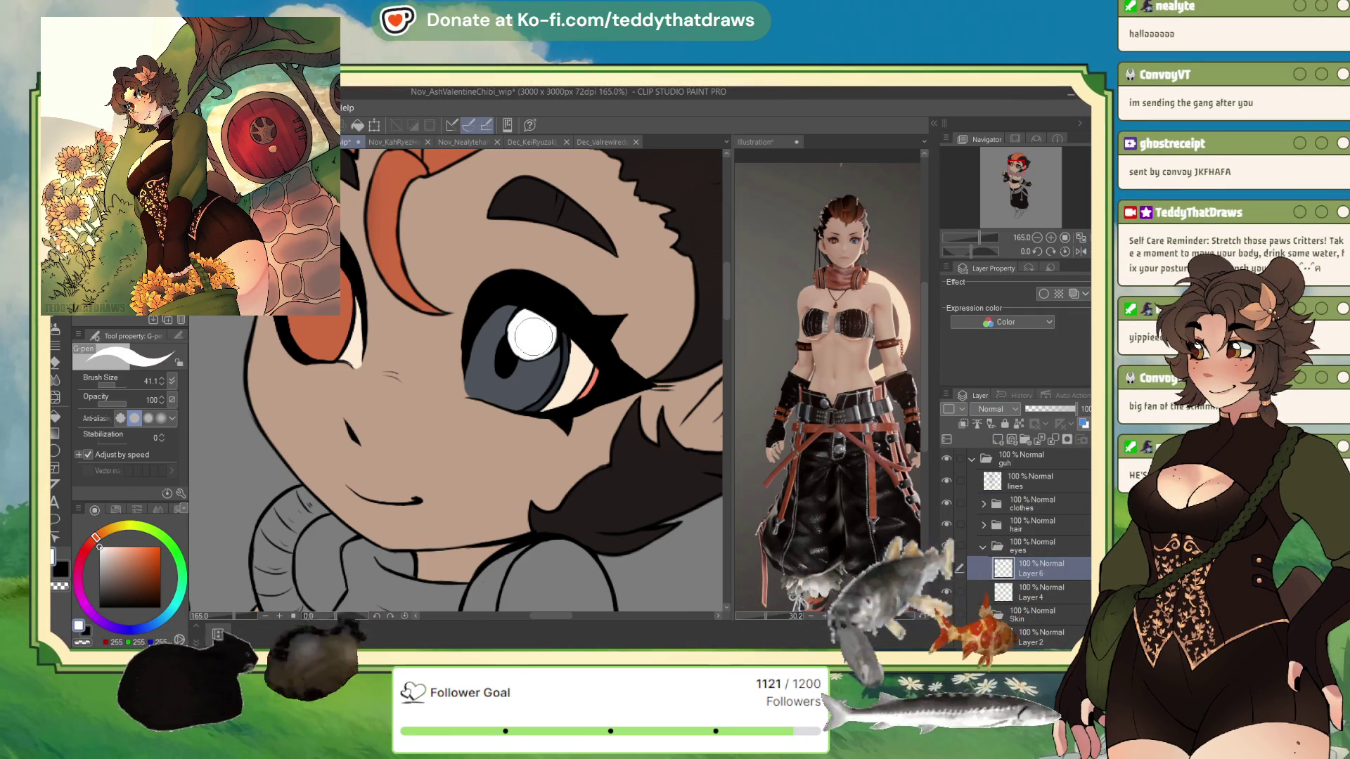
scroll(521, 335, "down", 8)
scroll(504, 318, "up", 4)
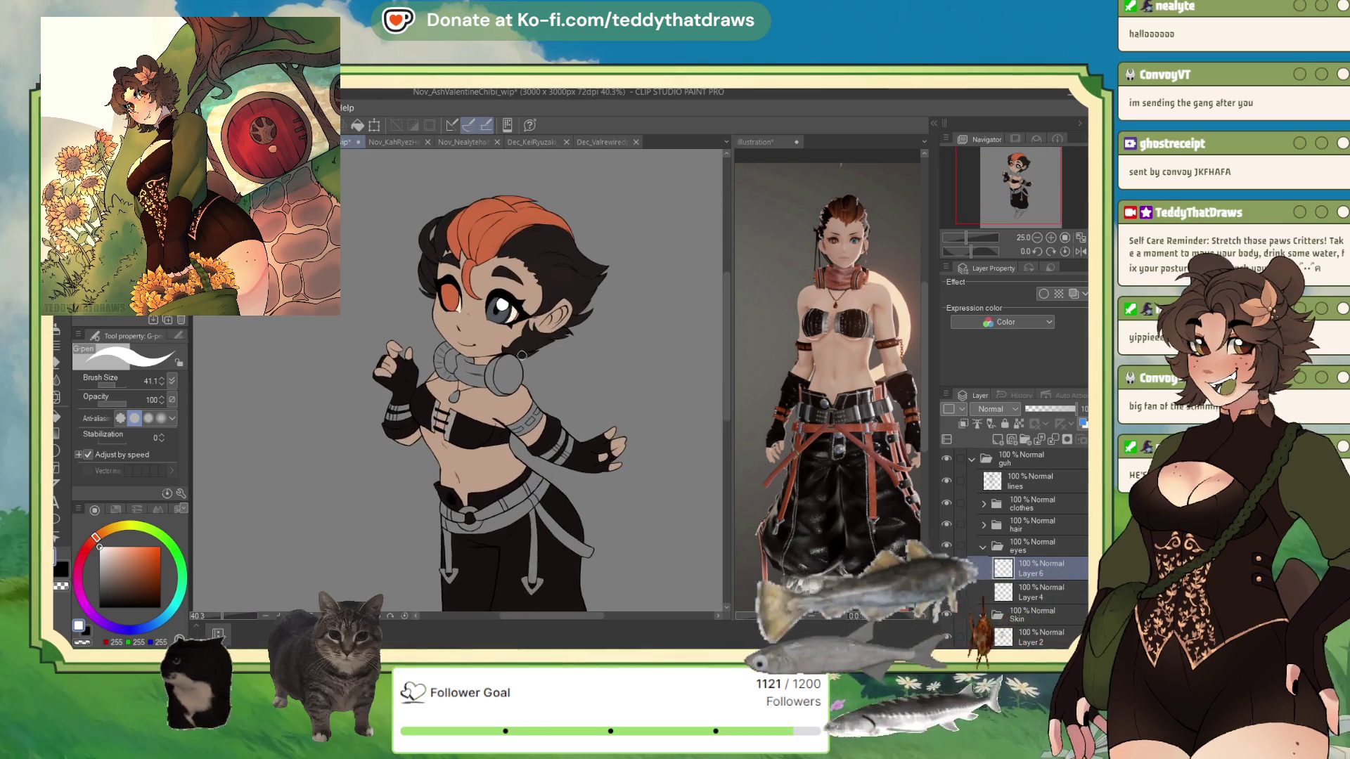
Collapse the eyes folder, add a new layer inside the clothes folder, and select the gloves layer
left_click(1012, 546)
left_click(983, 546)
left_click(983, 504)
left_click(1033, 504)
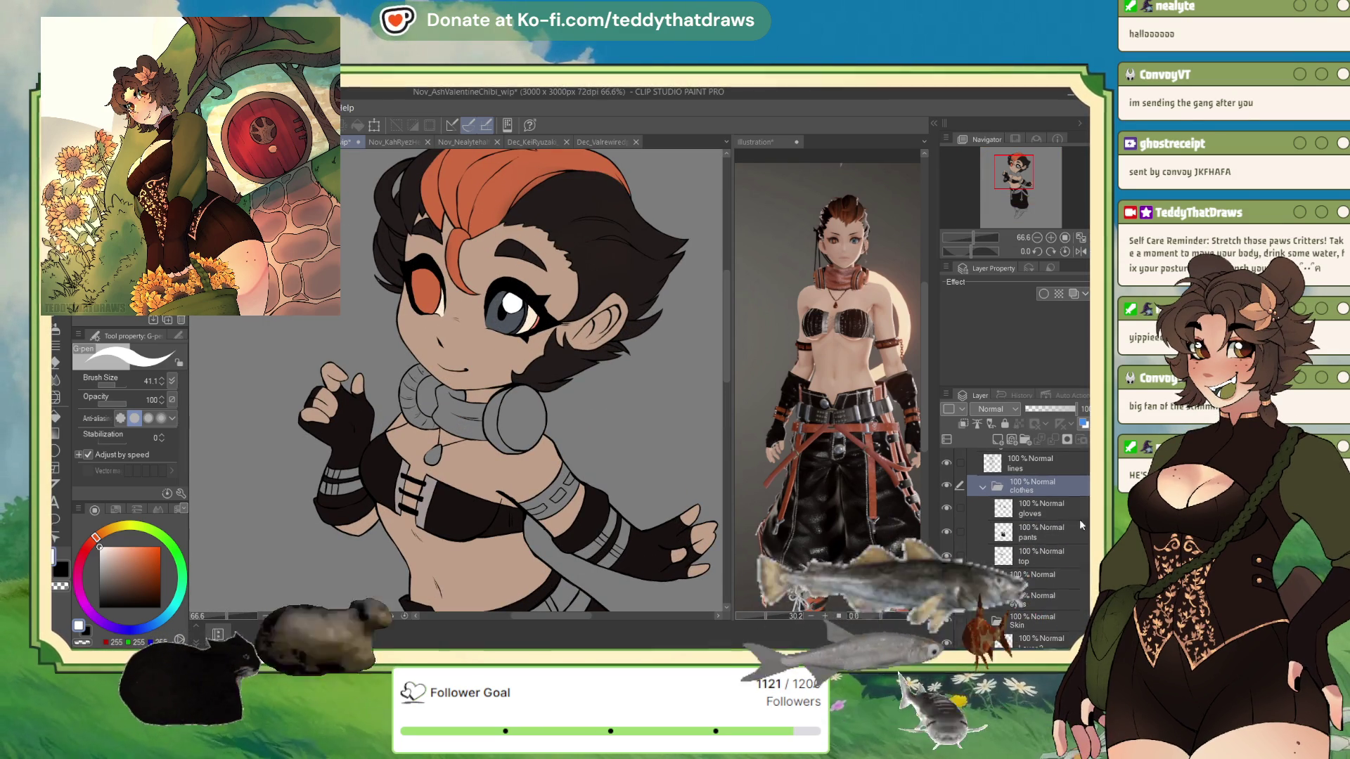
left_click(998, 440)
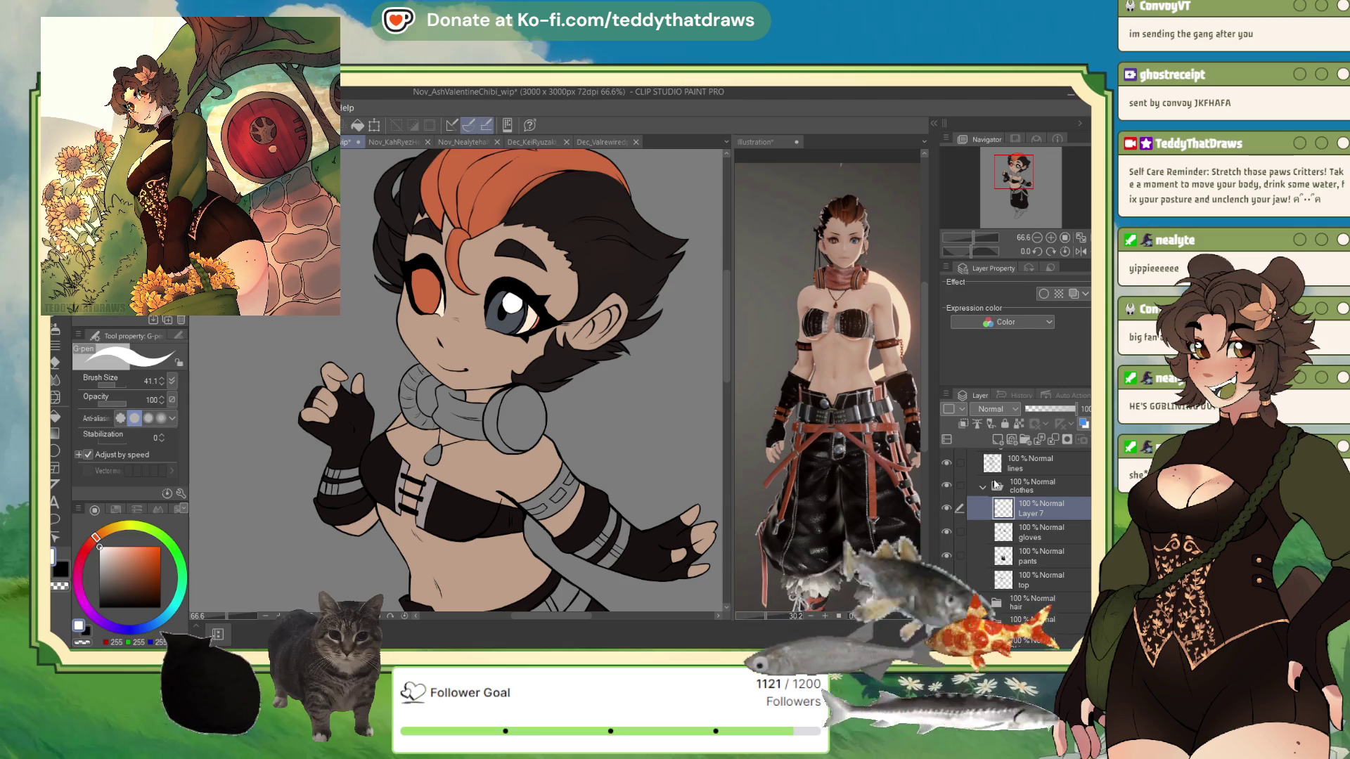
left_click(1032, 534)
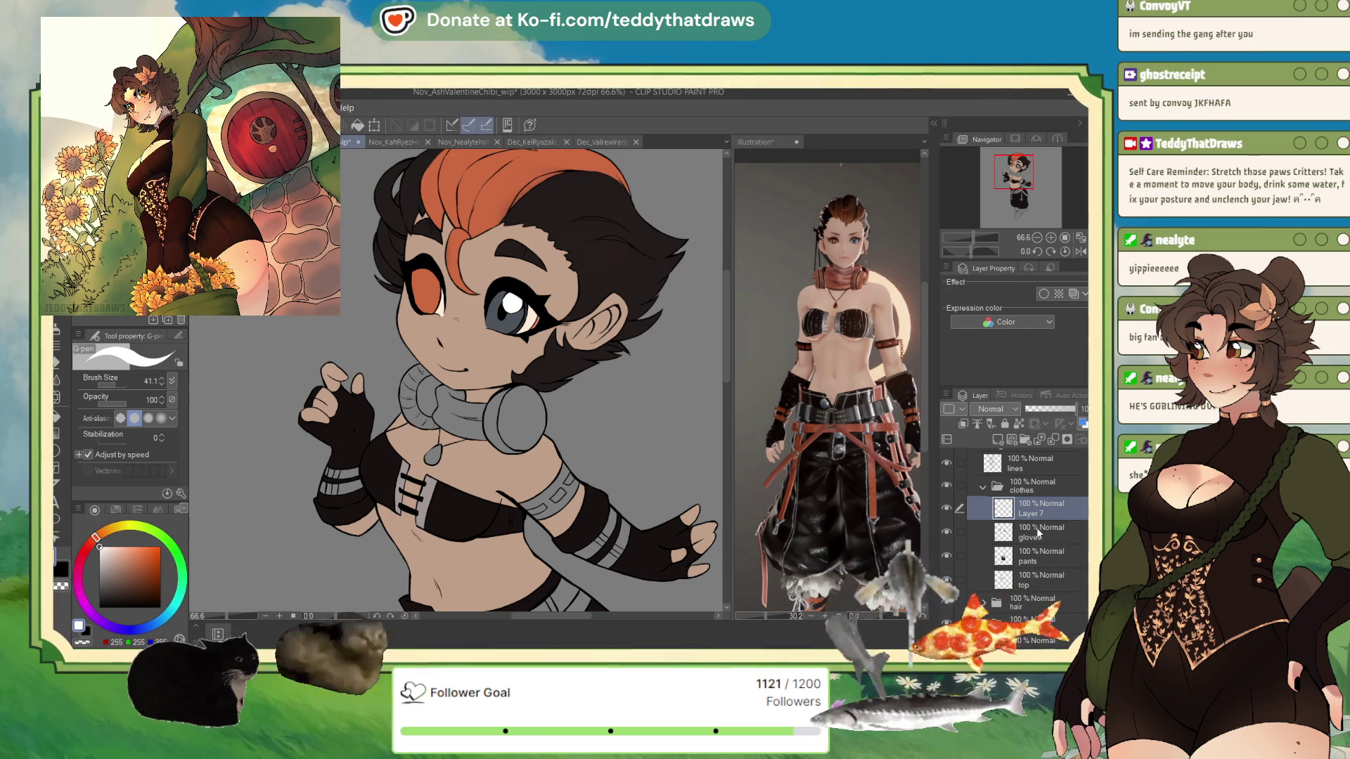
Sample the reference's red belt colour and fill the stripe bands on both gloves orange-red
left_click(867, 445, "alt")
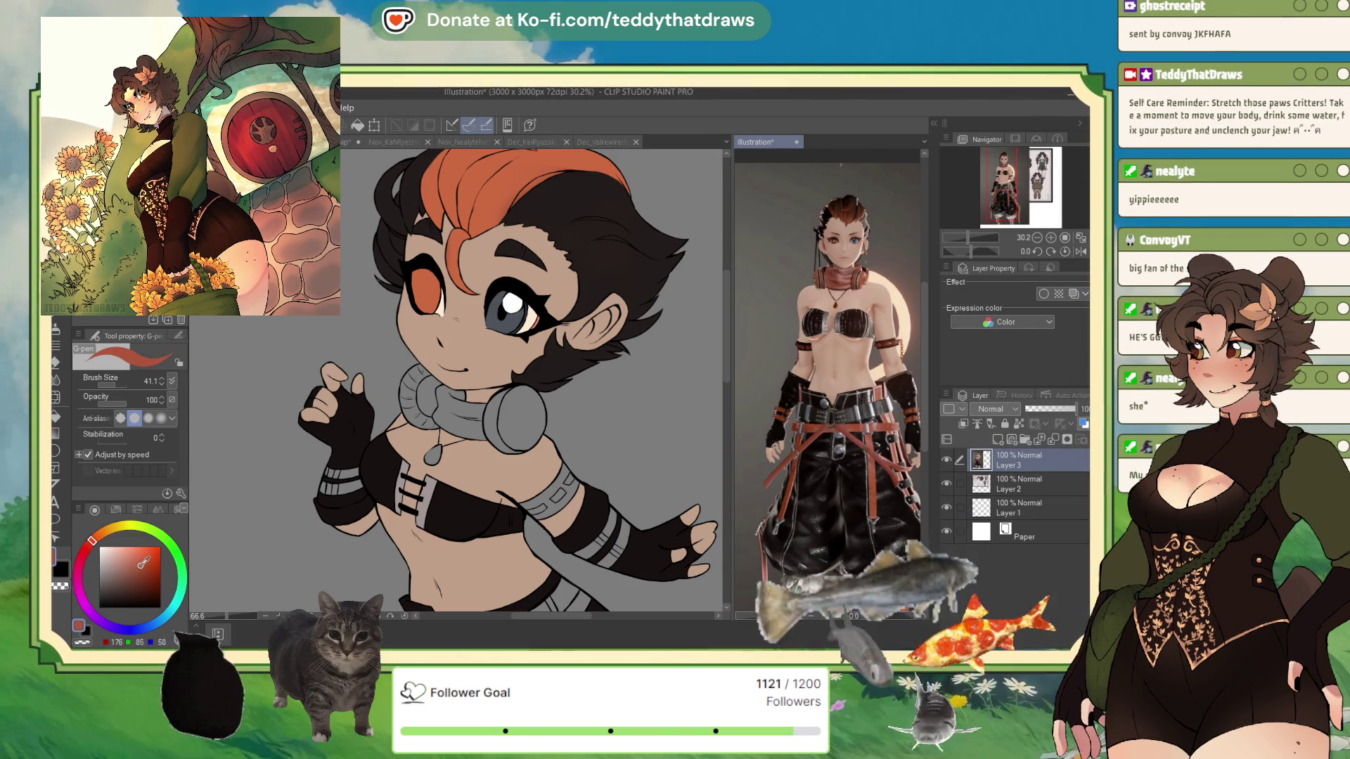
key("g")
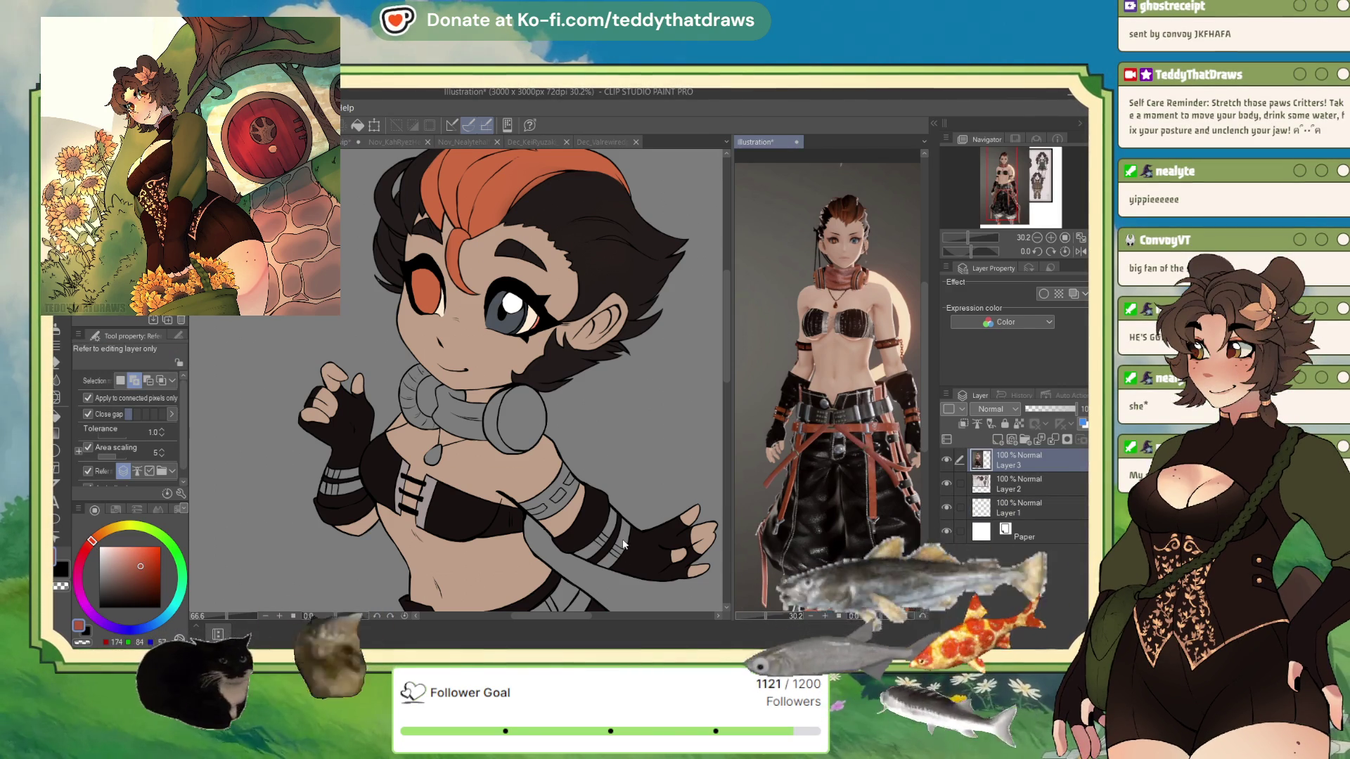
left_click(593, 487)
left_click(616, 545)
left_click(593, 534)
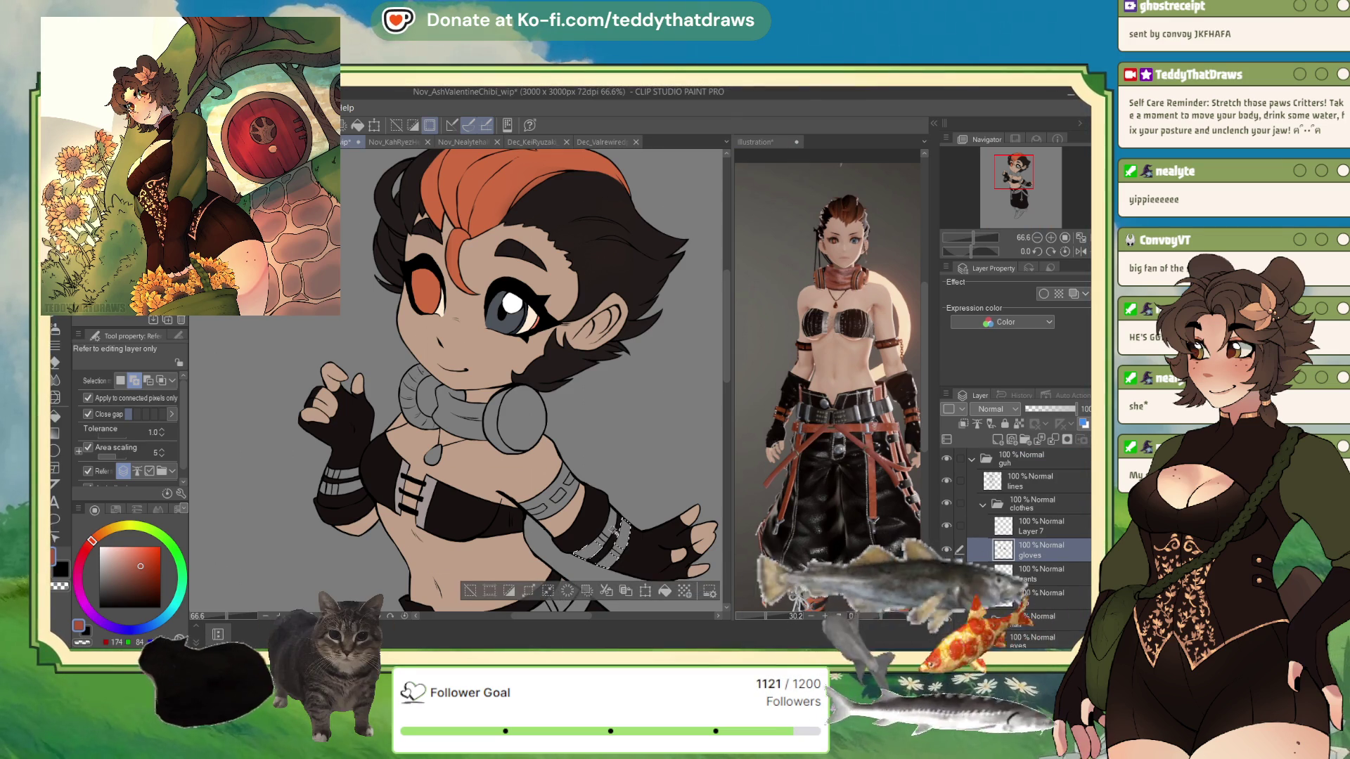
left_click(664, 591)
key("ctrl+d")
left_click(342, 478)
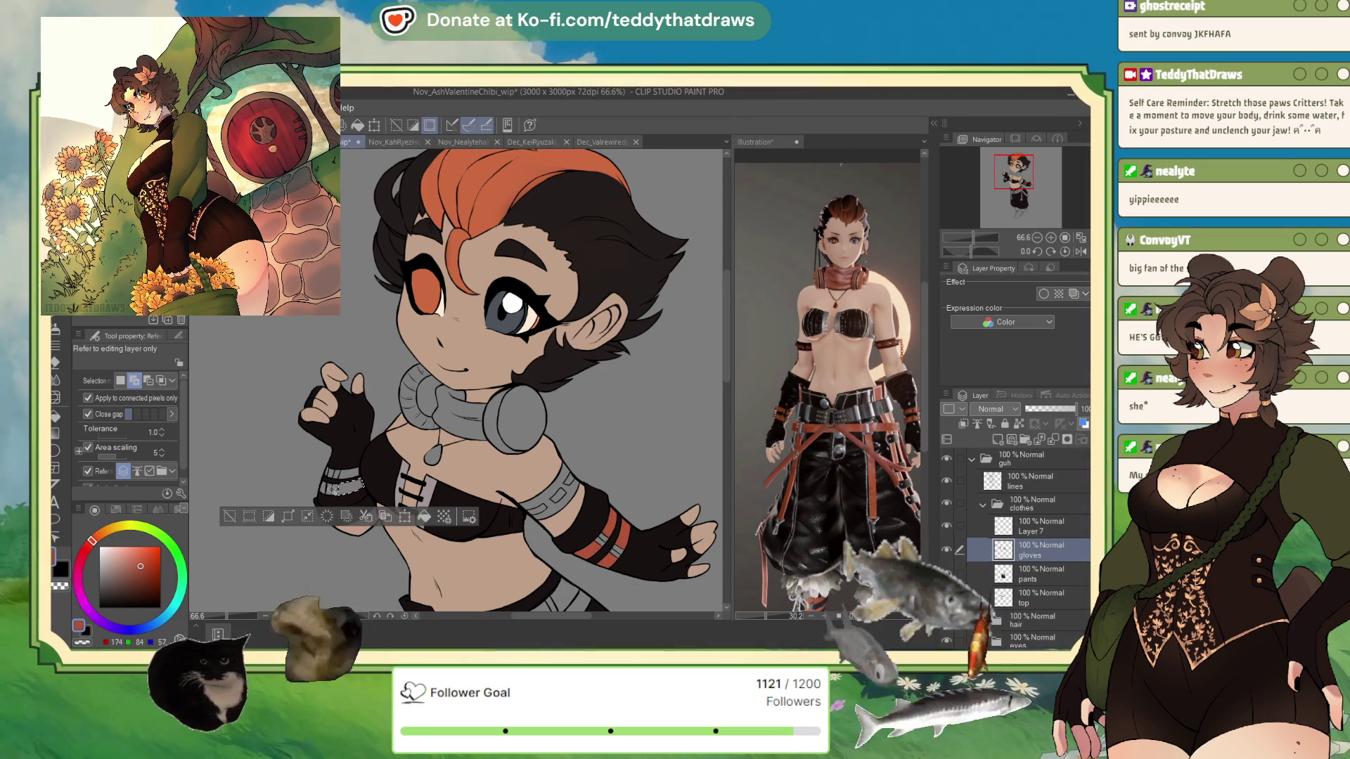
left_click(341, 484)
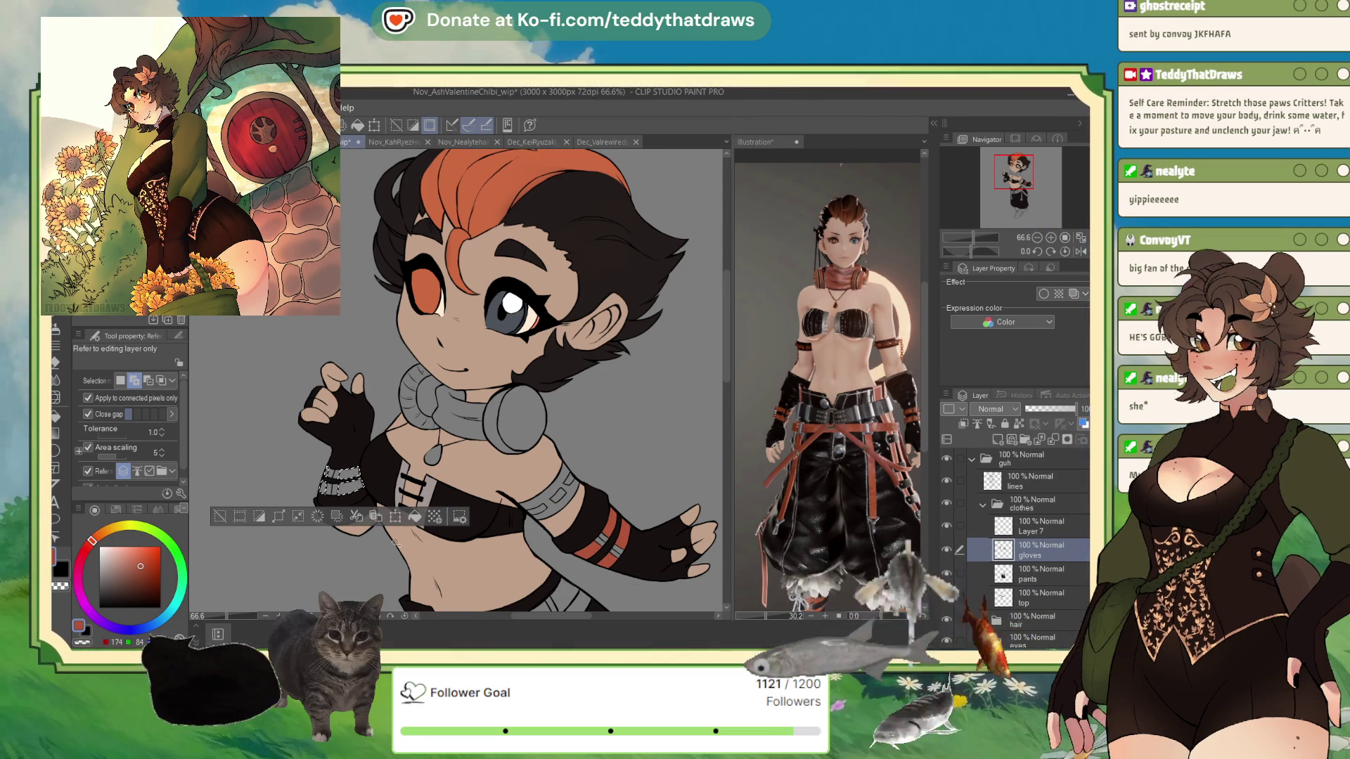
left_click(222, 523)
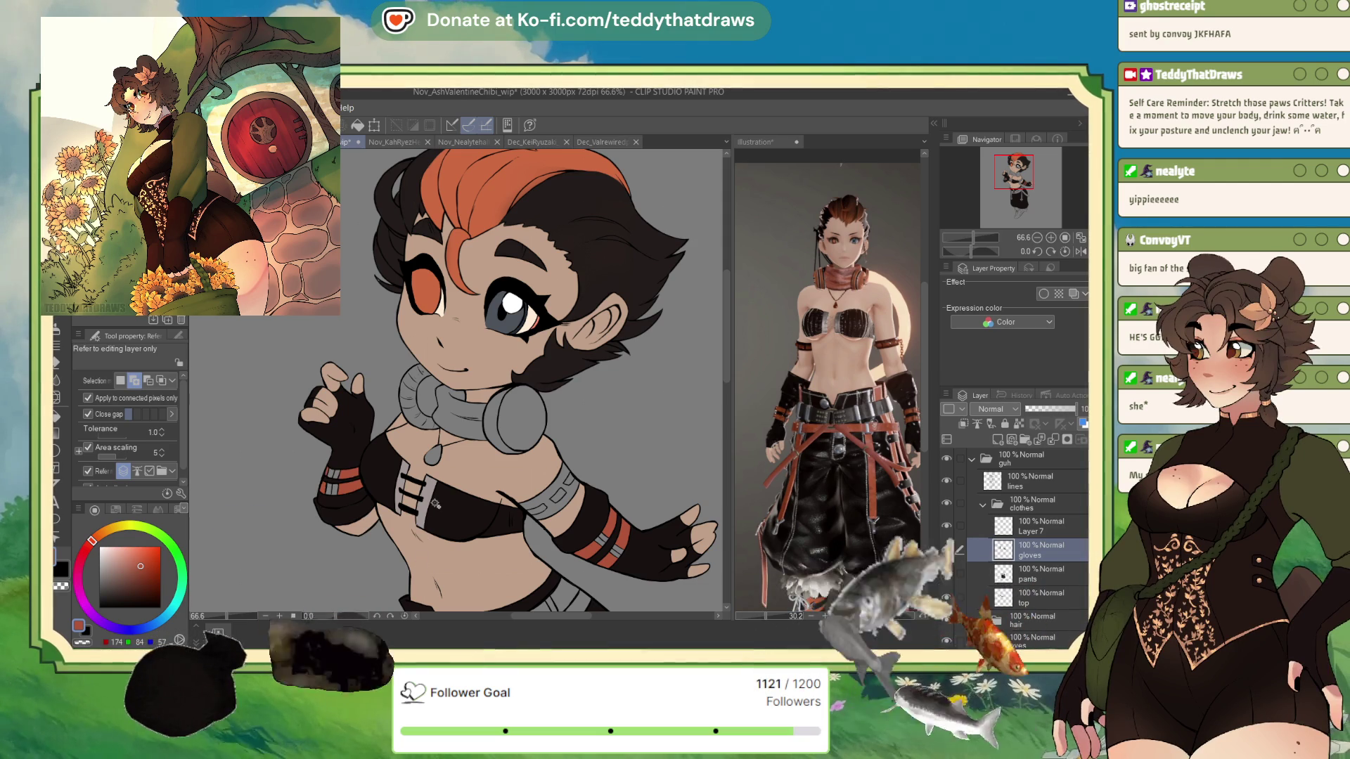
Select the three remaining grey glove stripes and fill them near-black
scroll(410, 393, "up", 2)
scroll(478, 388, "up", 2)
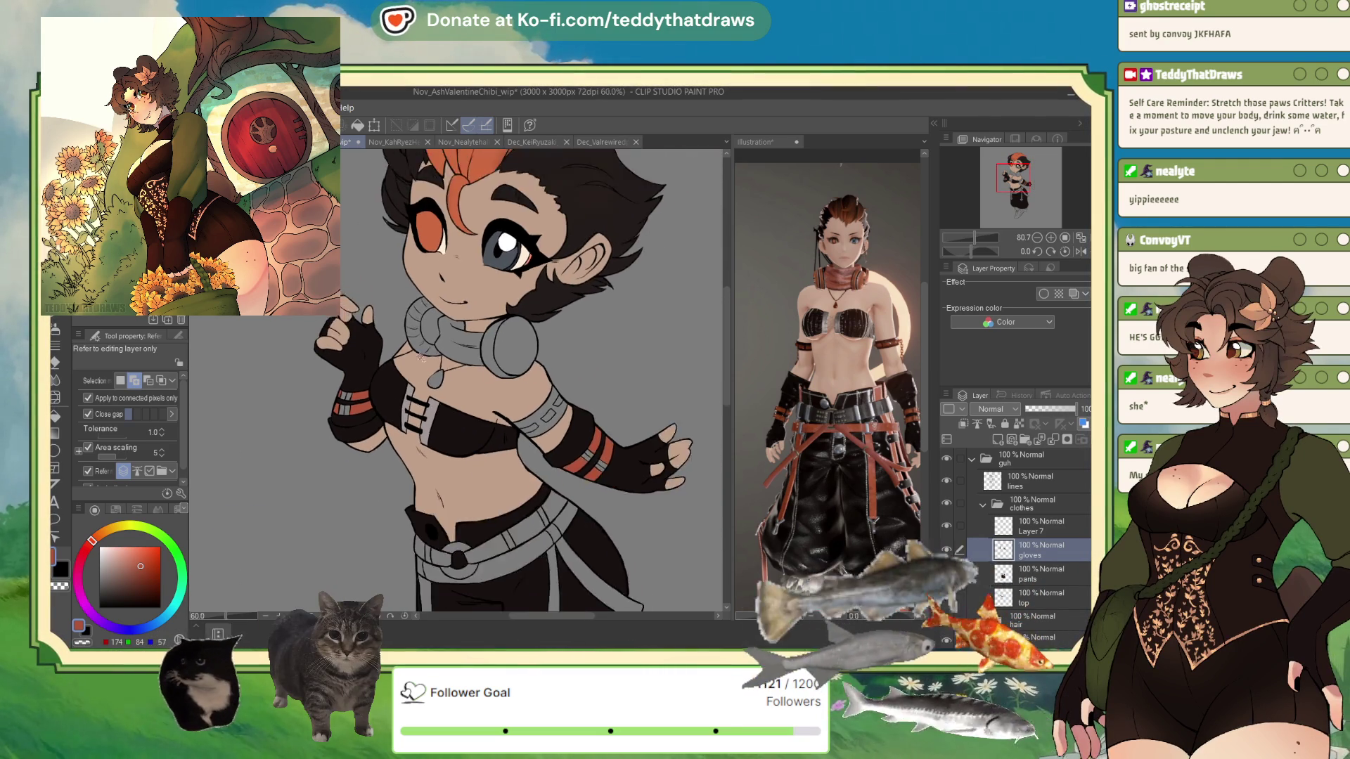
scroll(541, 384, "down", 3)
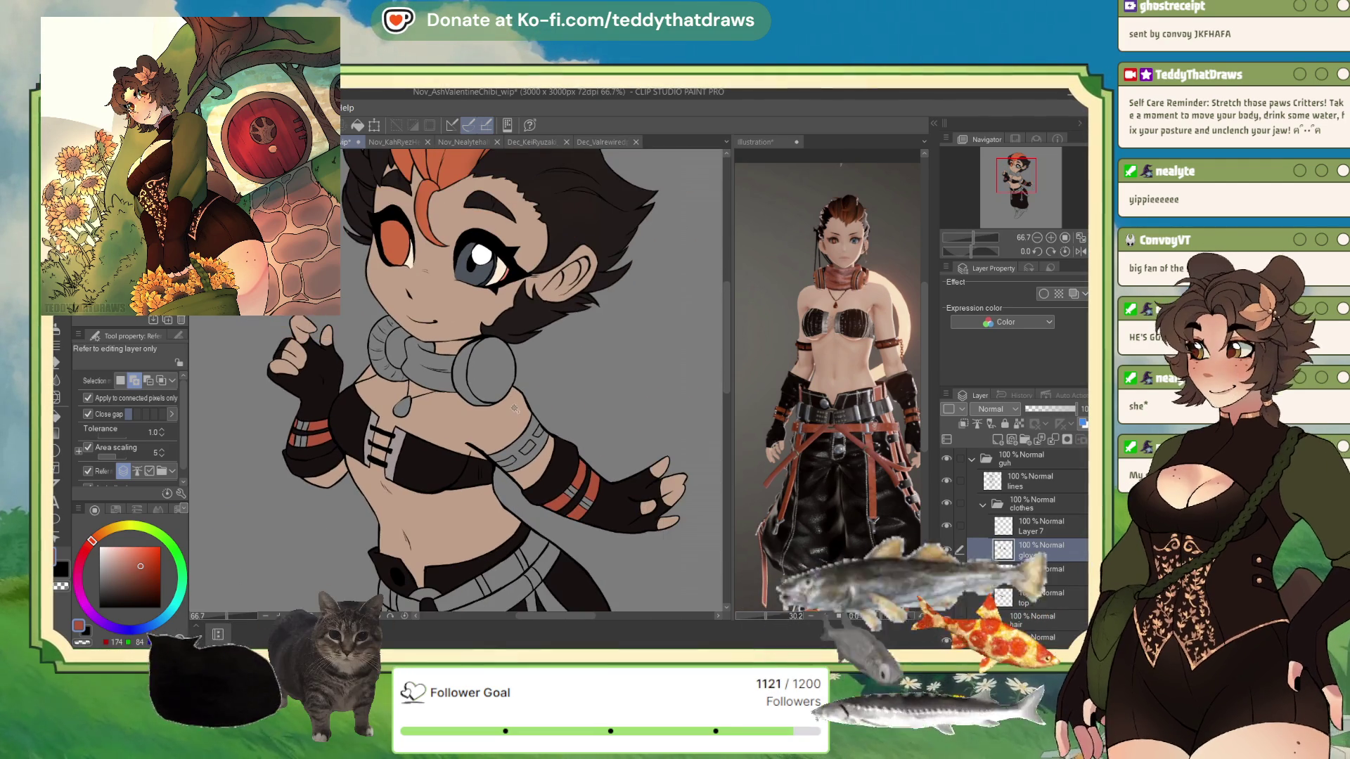
scroll(496, 415, "up", 2)
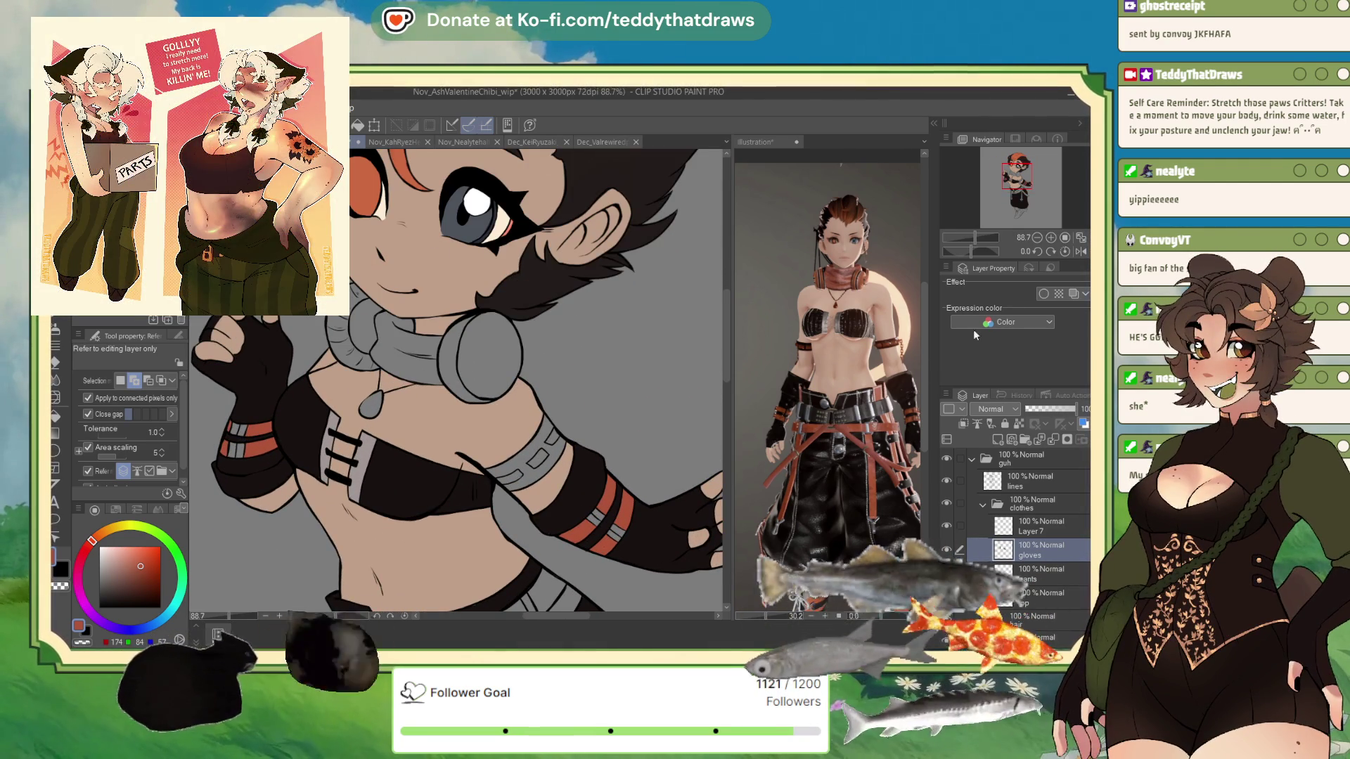
left_click(596, 517)
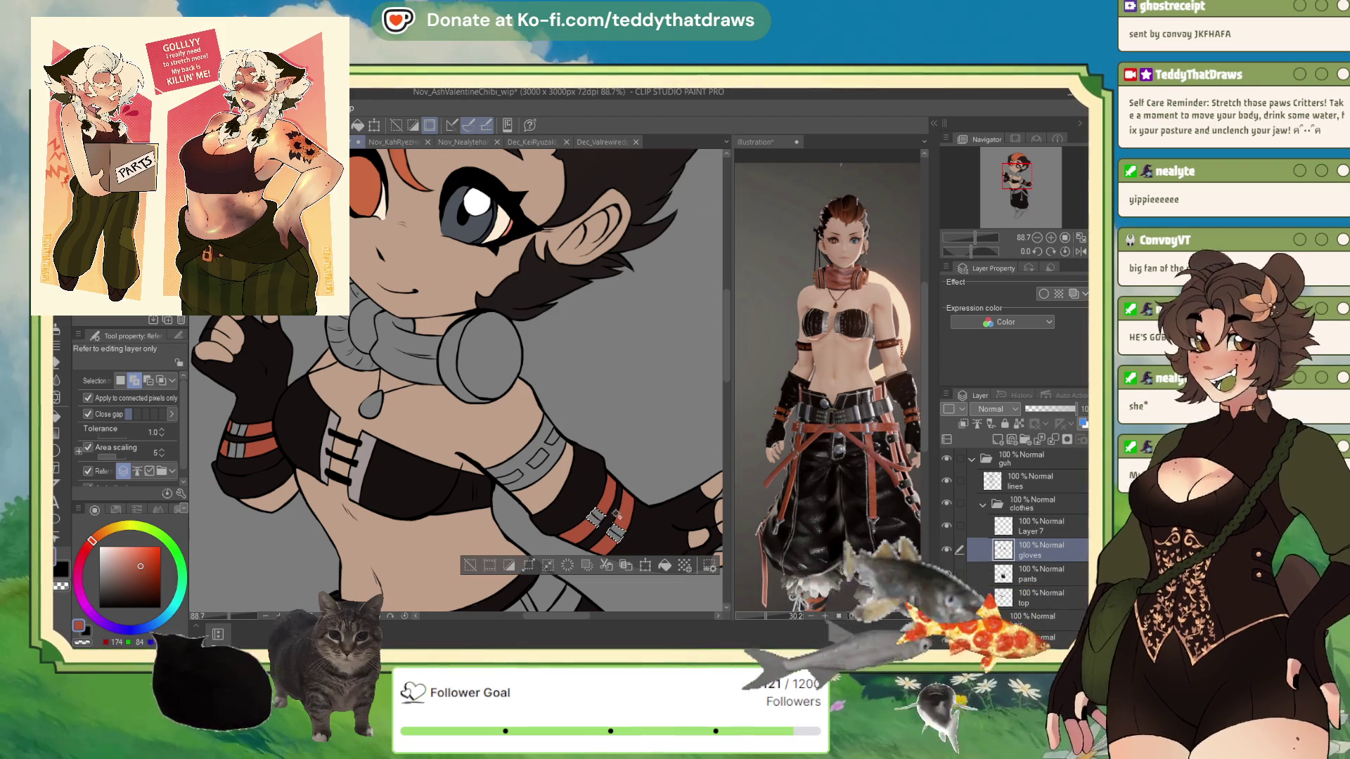
left_click(236, 446)
left_click(239, 430)
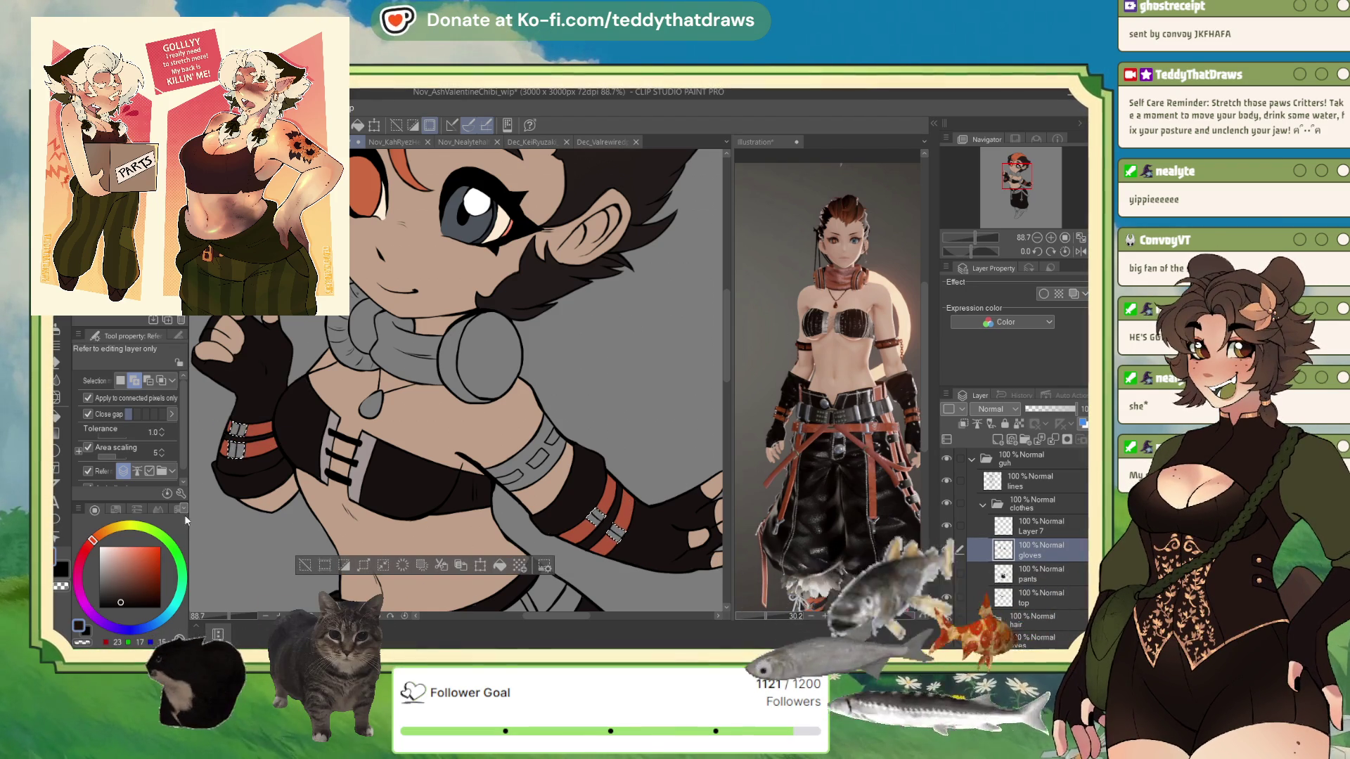
left_click(123, 603)
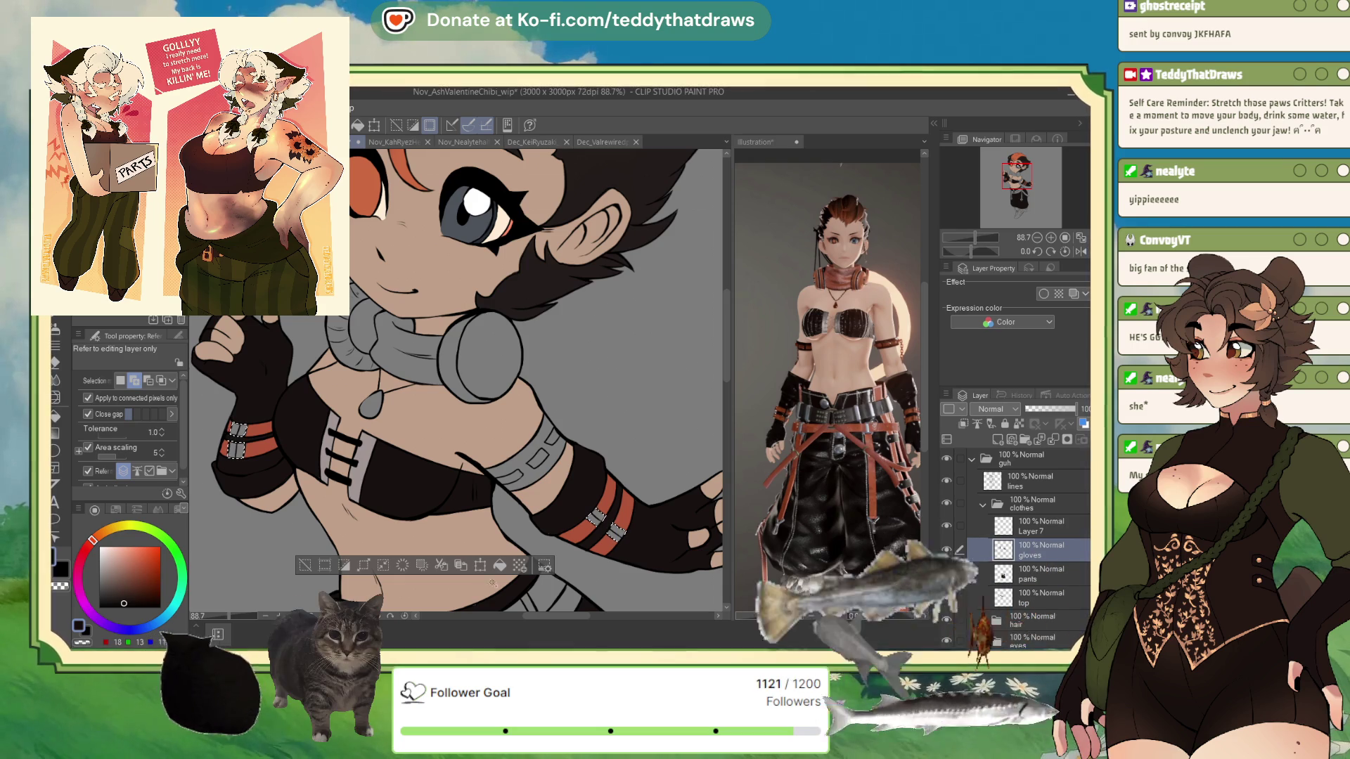
key("alt+BackSpace")
key("ctrl+d")
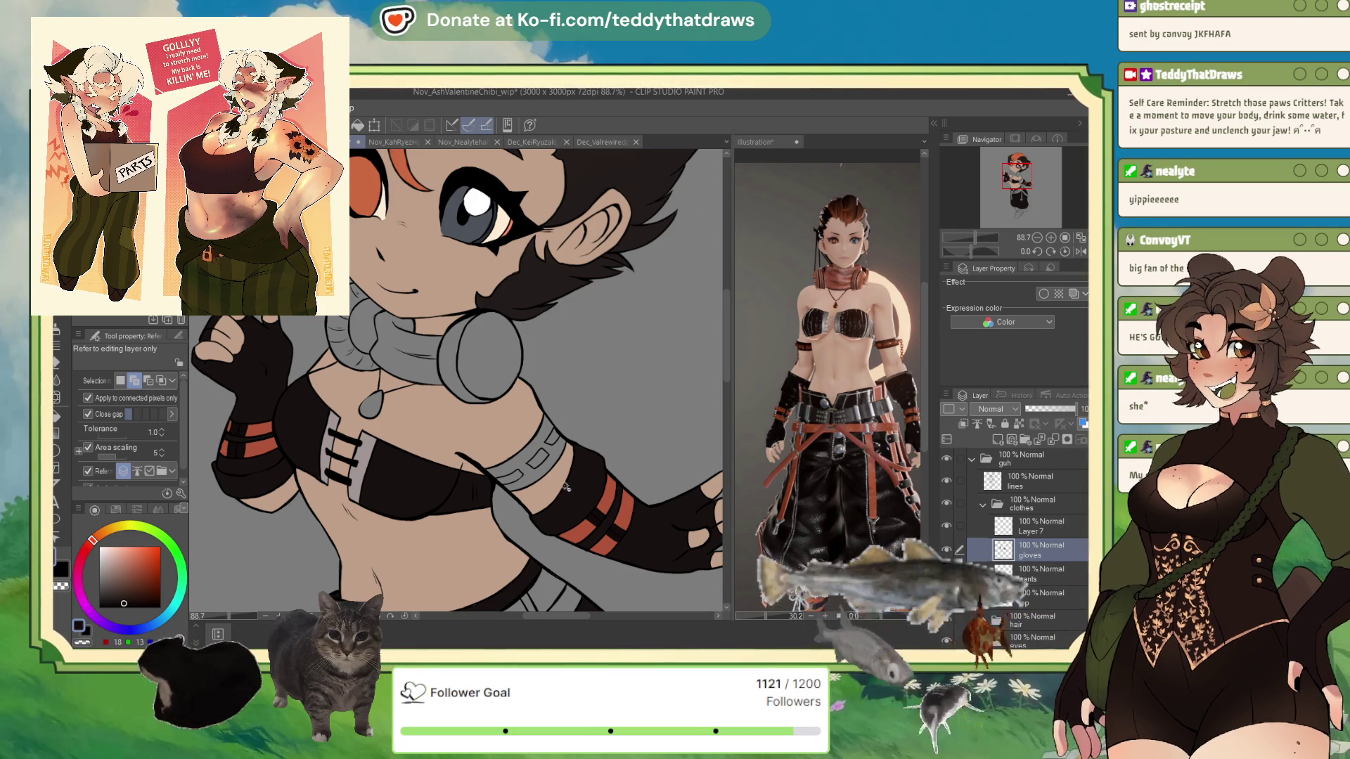
left_click(1038, 533)
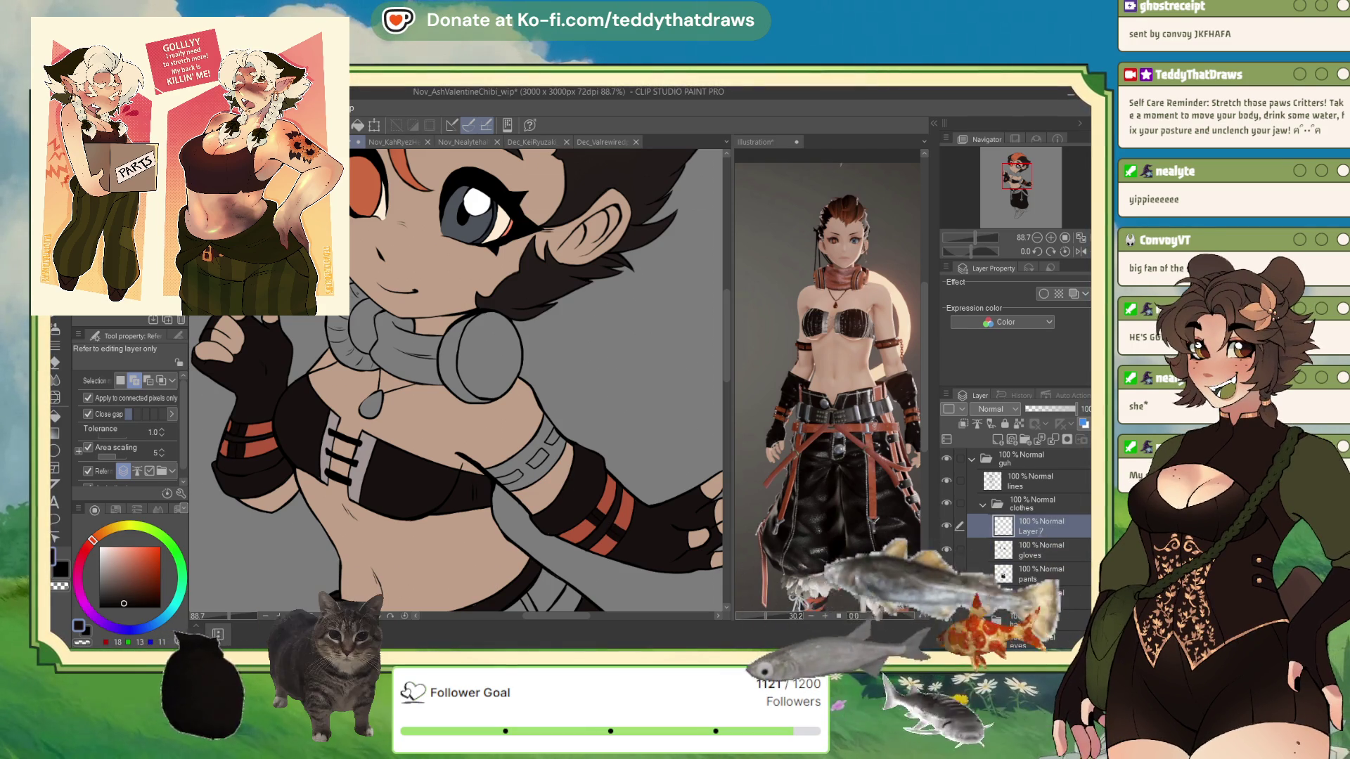
Rename Layer 7 to 'armband' and fill the grey upper-arm band segments red
type("armband")
key("Return")
left_click(573, 444)
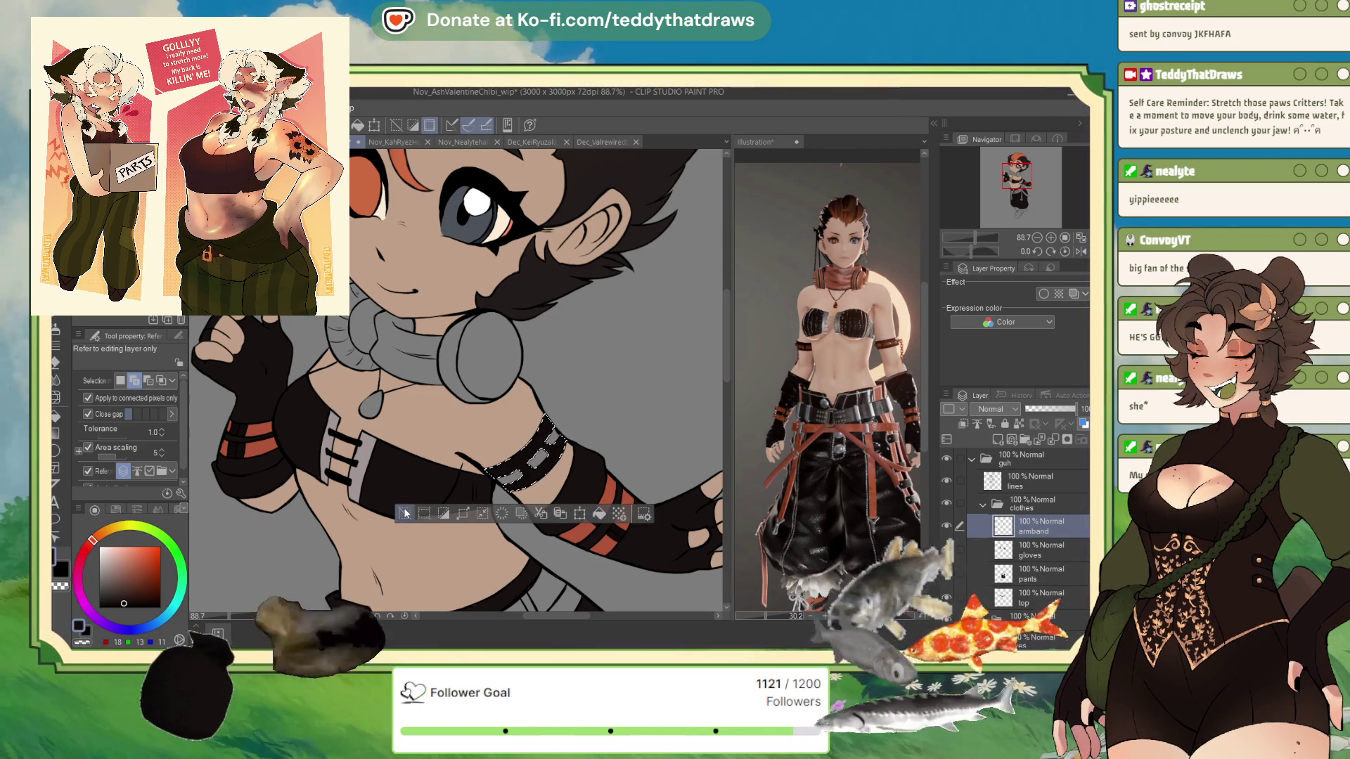
left_click(537, 458)
left_click(516, 476)
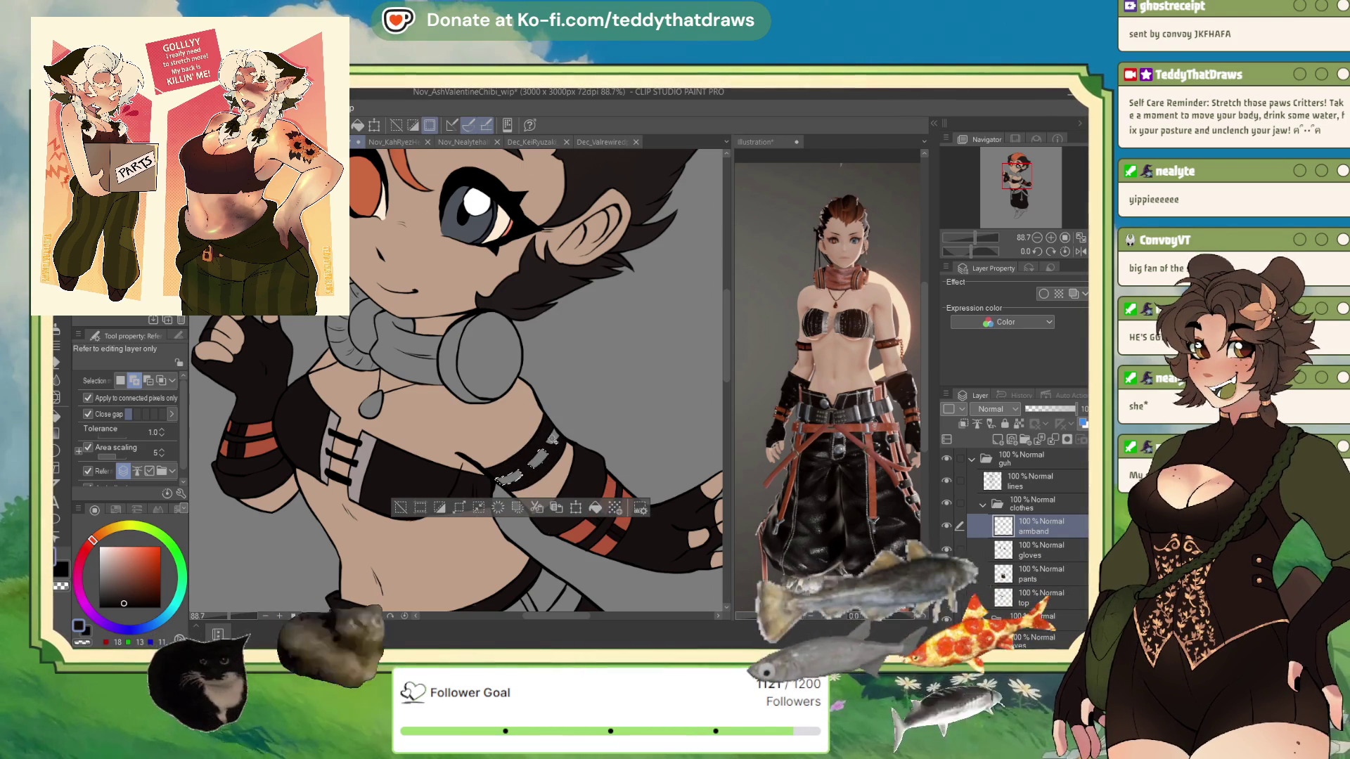
left_click(601, 508)
key("ctrl+d")
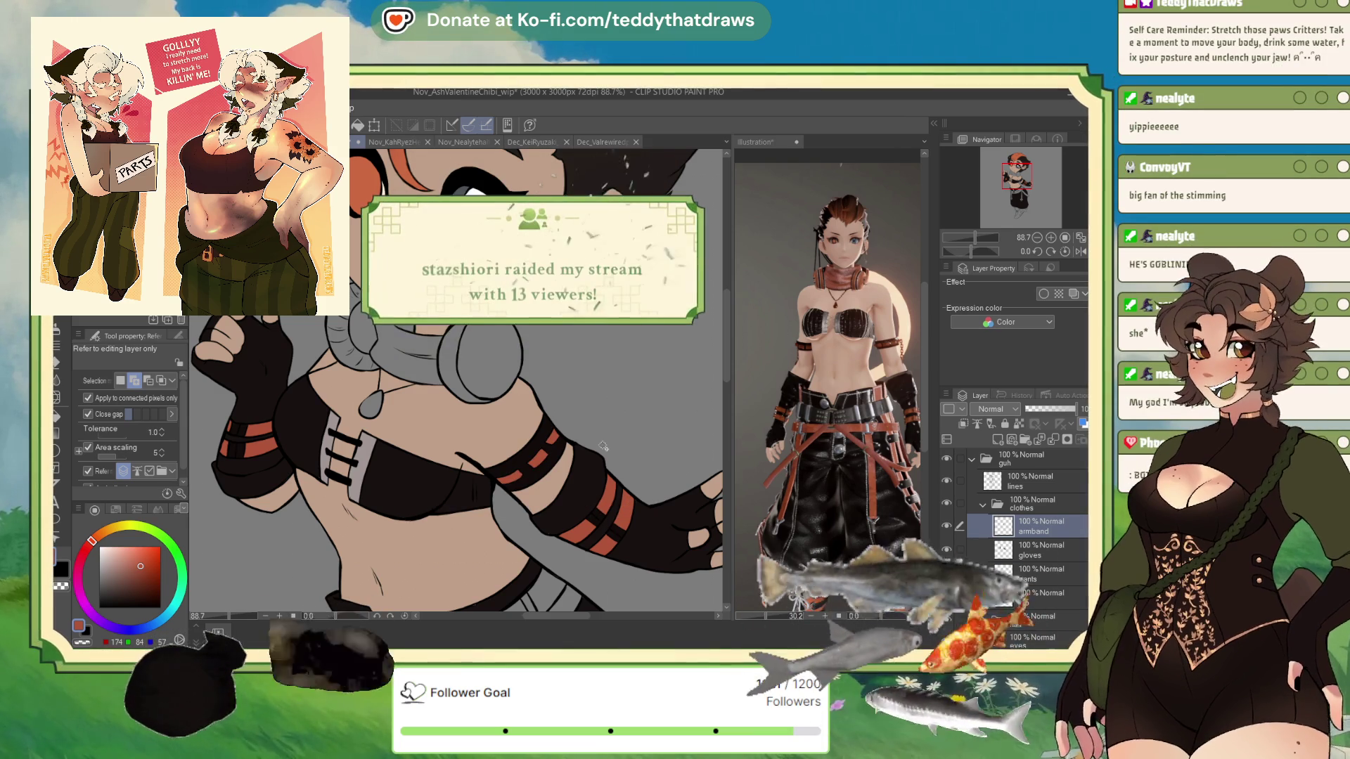
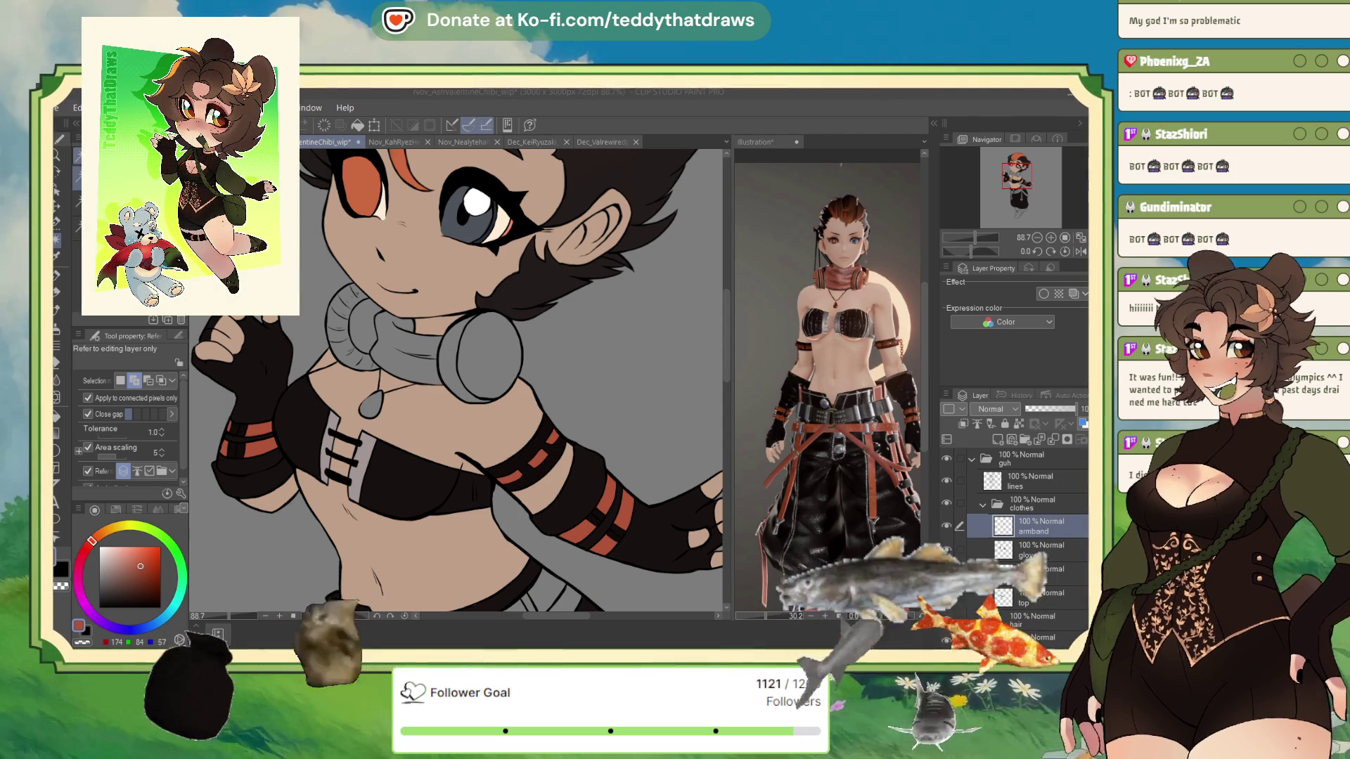
Return to the chibi drawing, collapse the Skin folder, add a layer and select the scarf
left_click(75, 162)
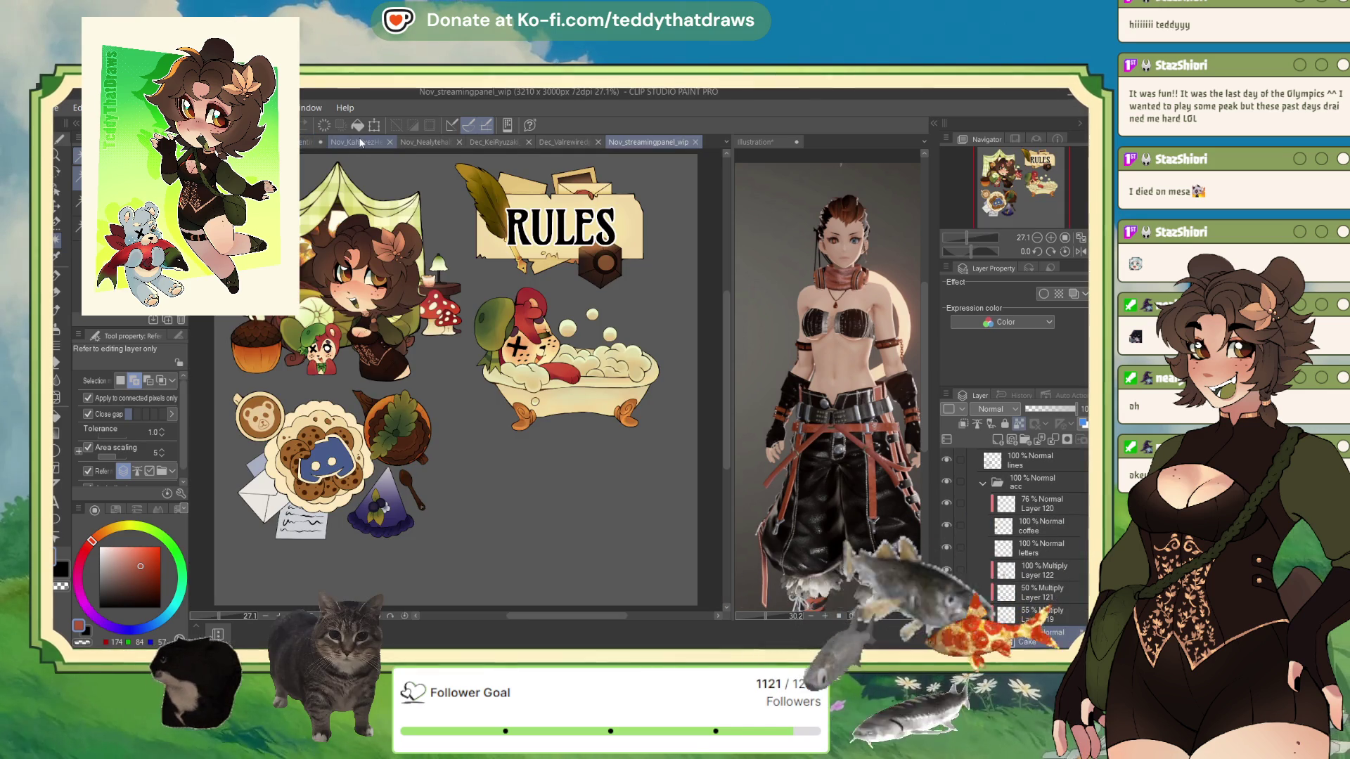
left_click(313, 142)
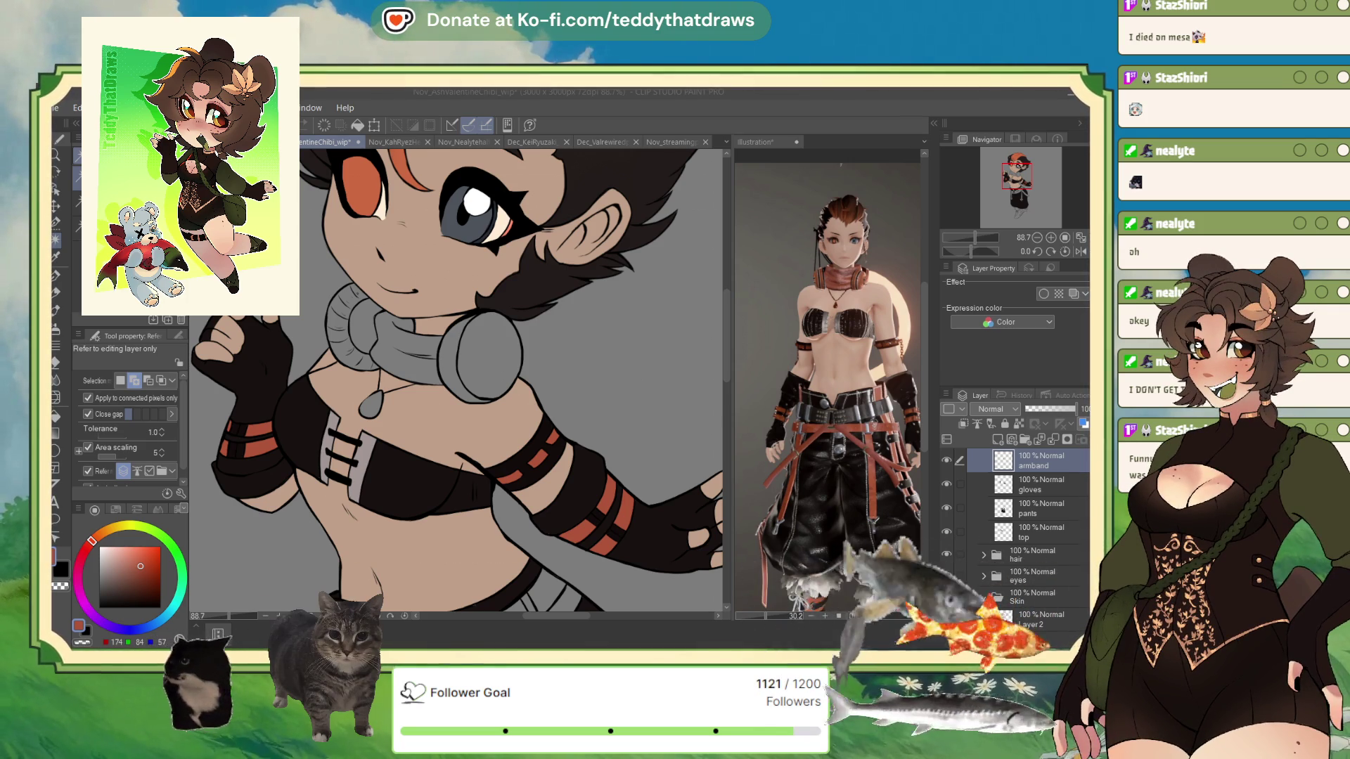
left_click(983, 597)
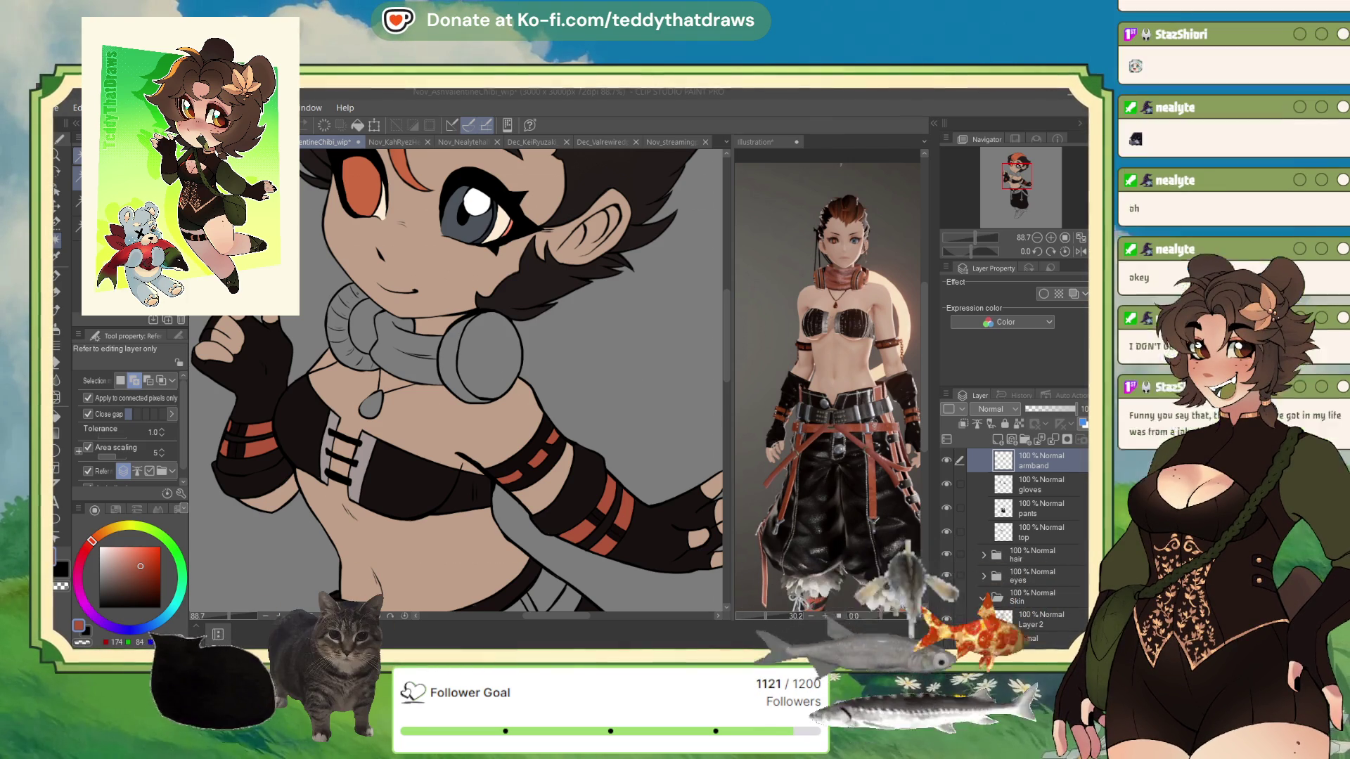
left_click(983, 597)
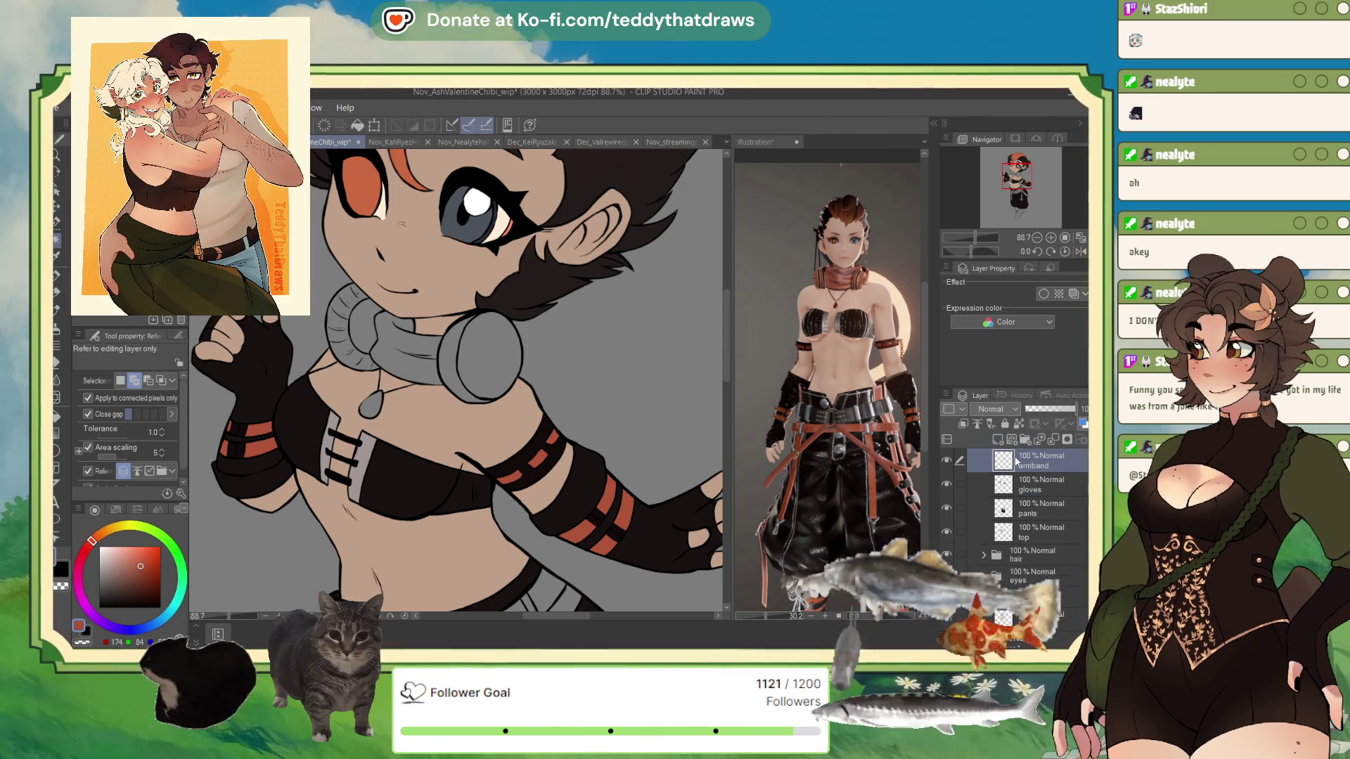
key("ctrl+shift+n")
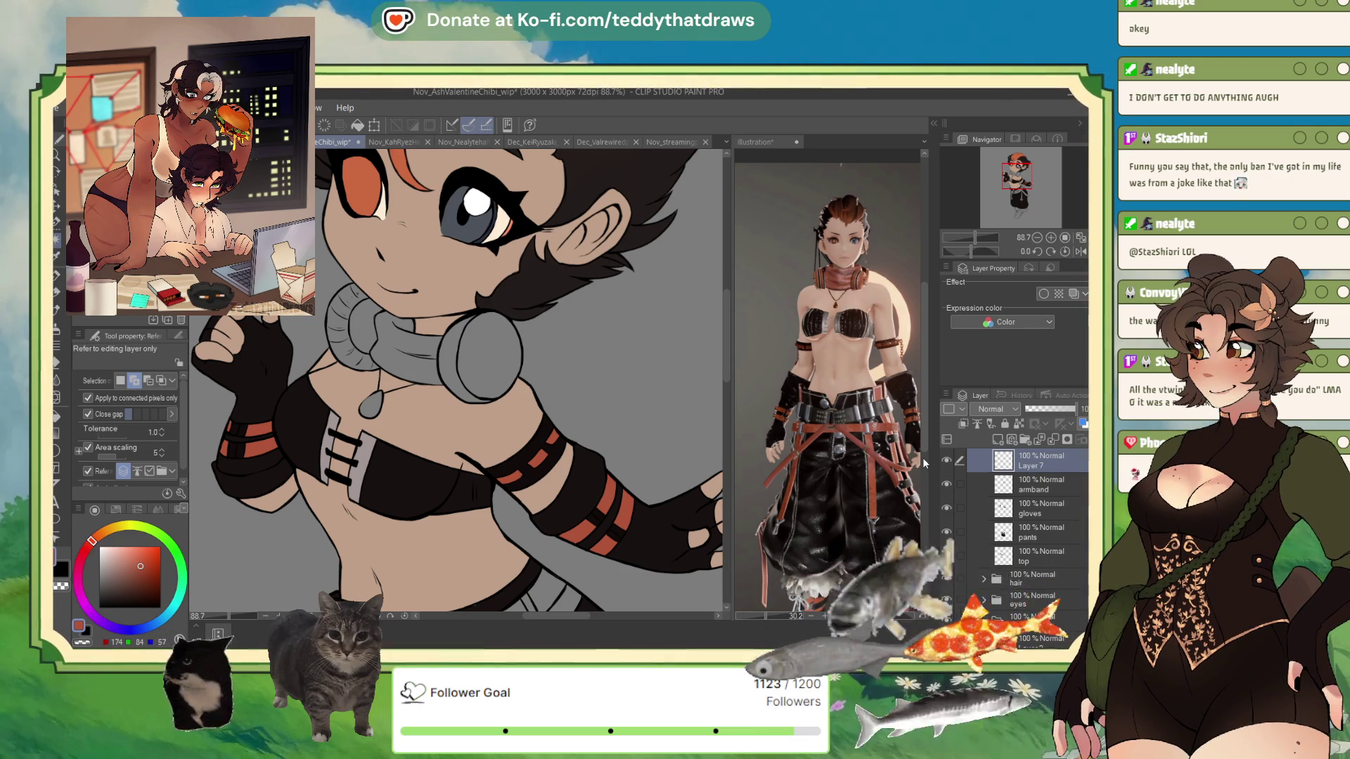
type("scarf")
left_click(408, 344)
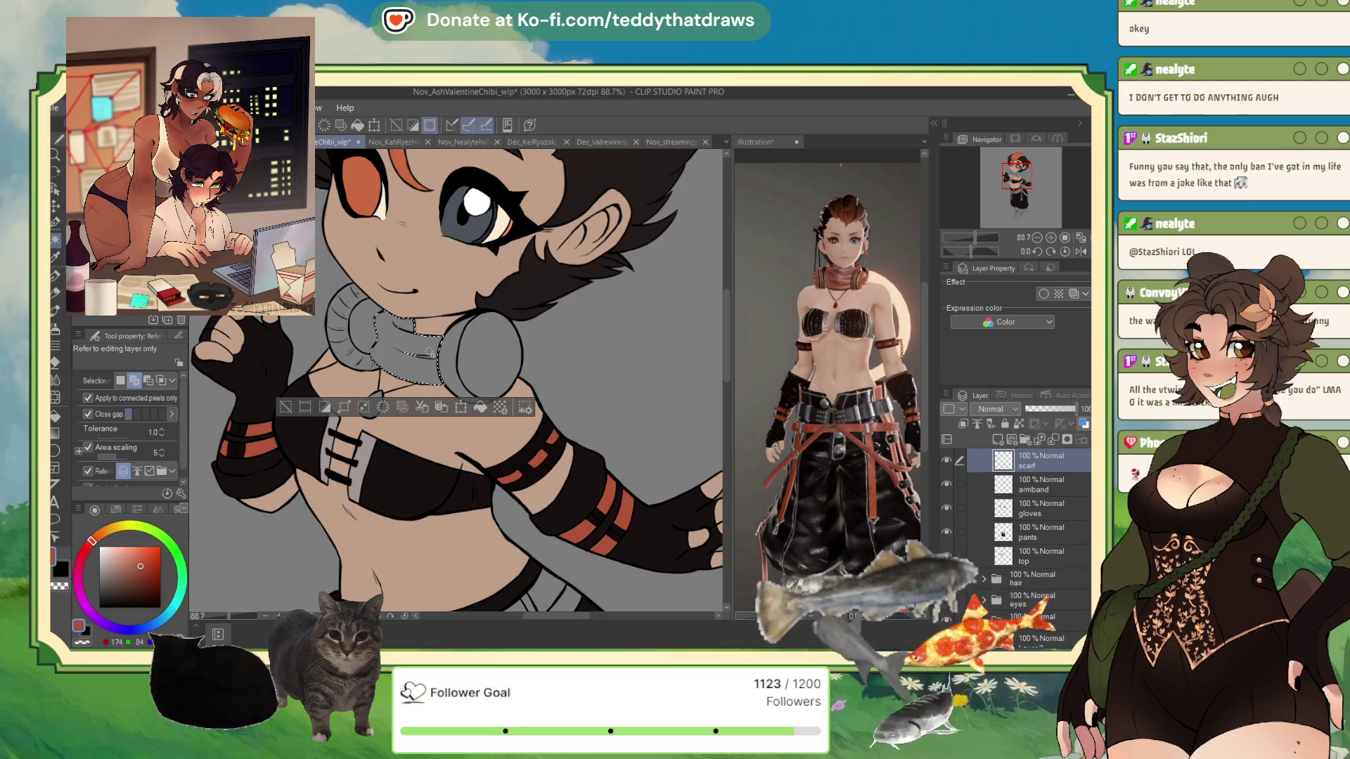
Fill the scarf selection with the orange sampled from the hair, then deselect
left_click(54, 224)
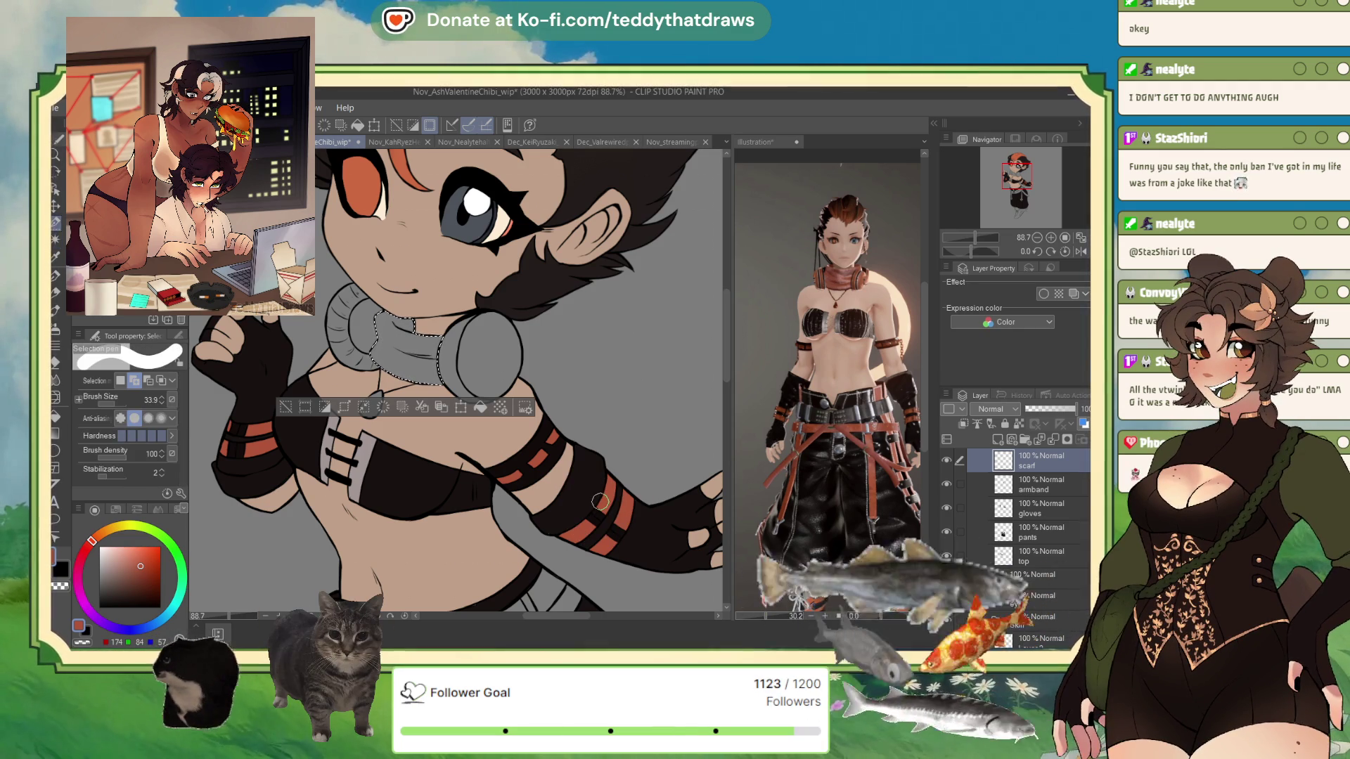
left_click(410, 166, "alt")
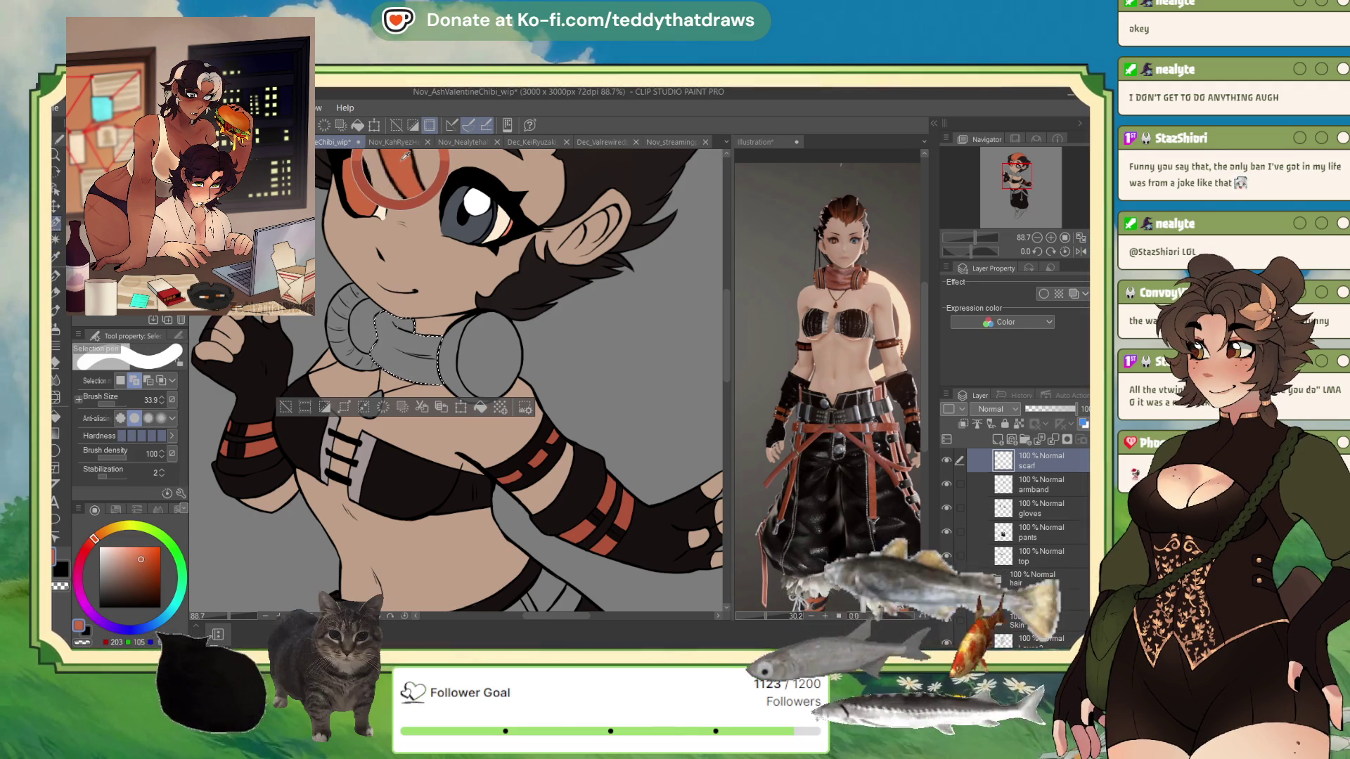
key("alt+BackSpace")
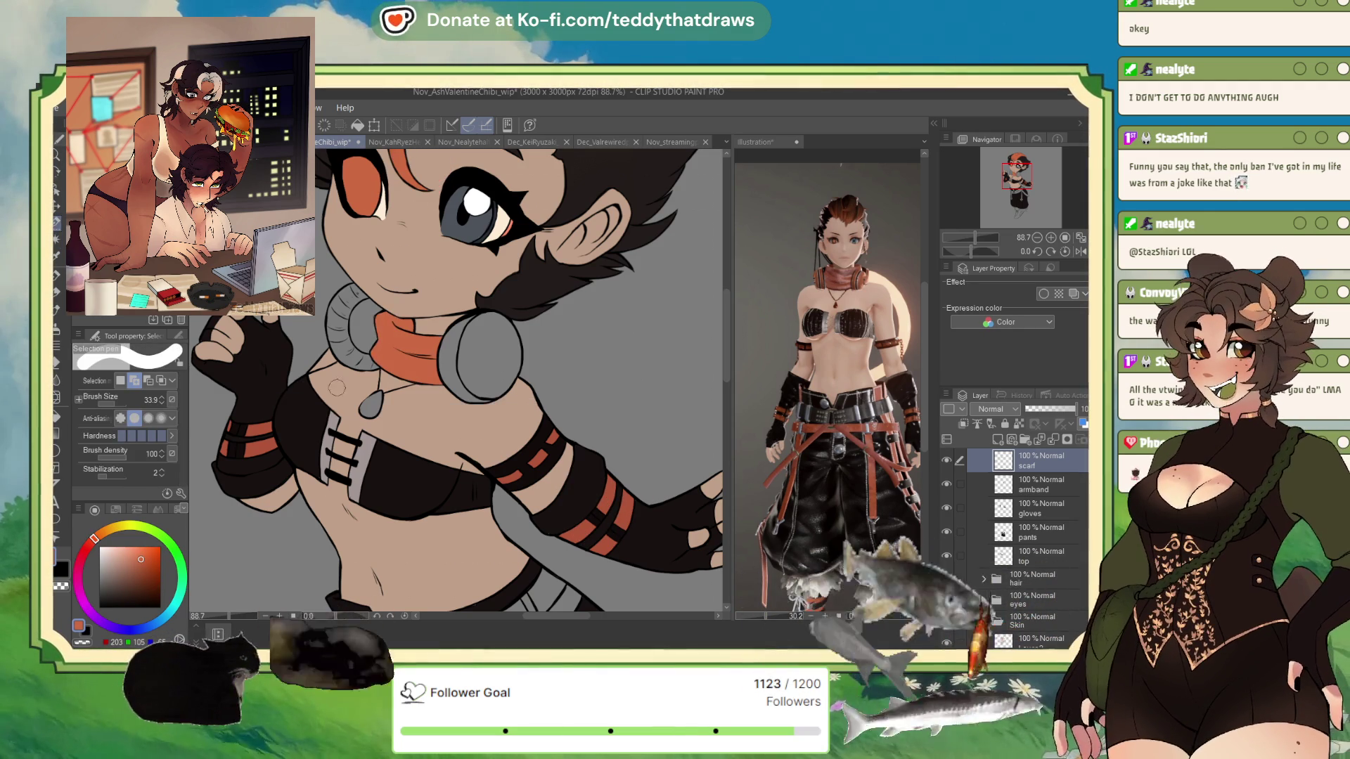
key("ctrl+d")
Auto-select the right headphone ear cup and add a new layer above the scarf
key("g")
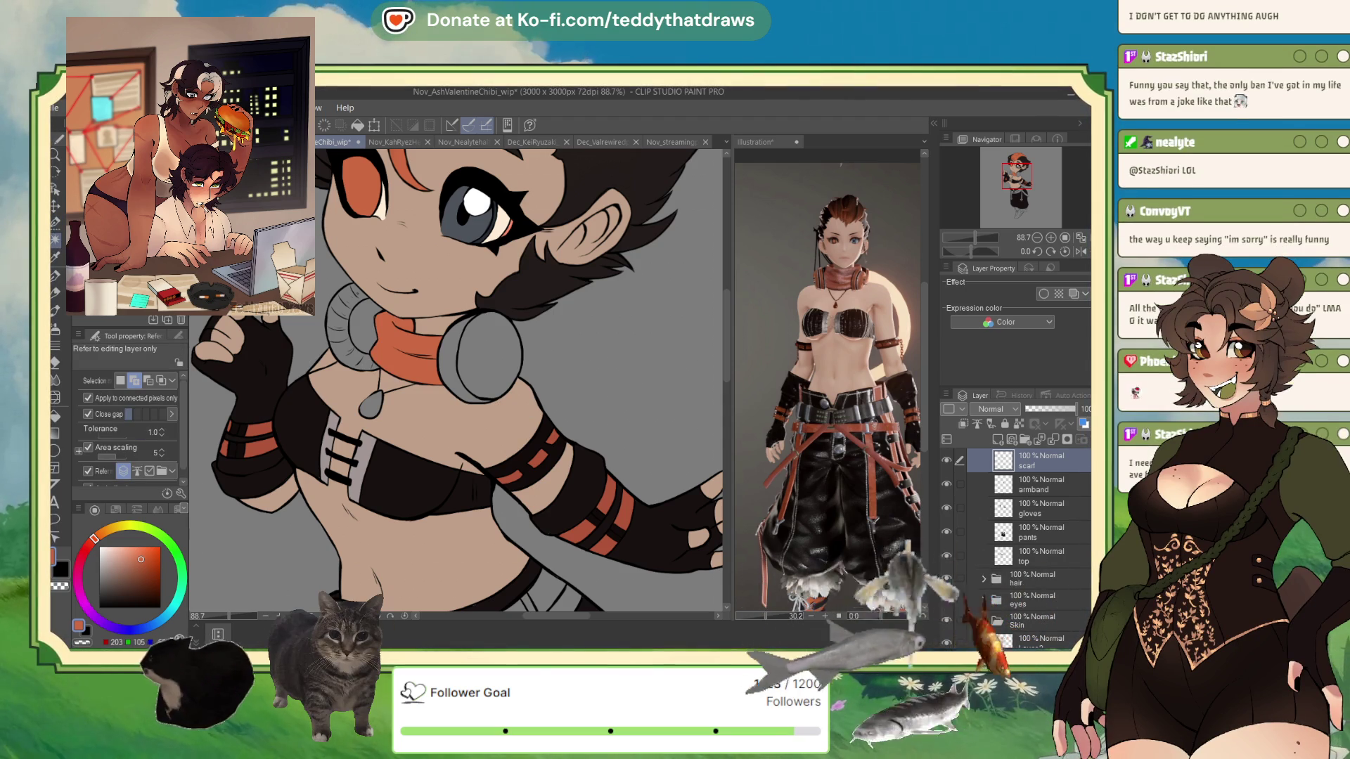
left_click(480, 355)
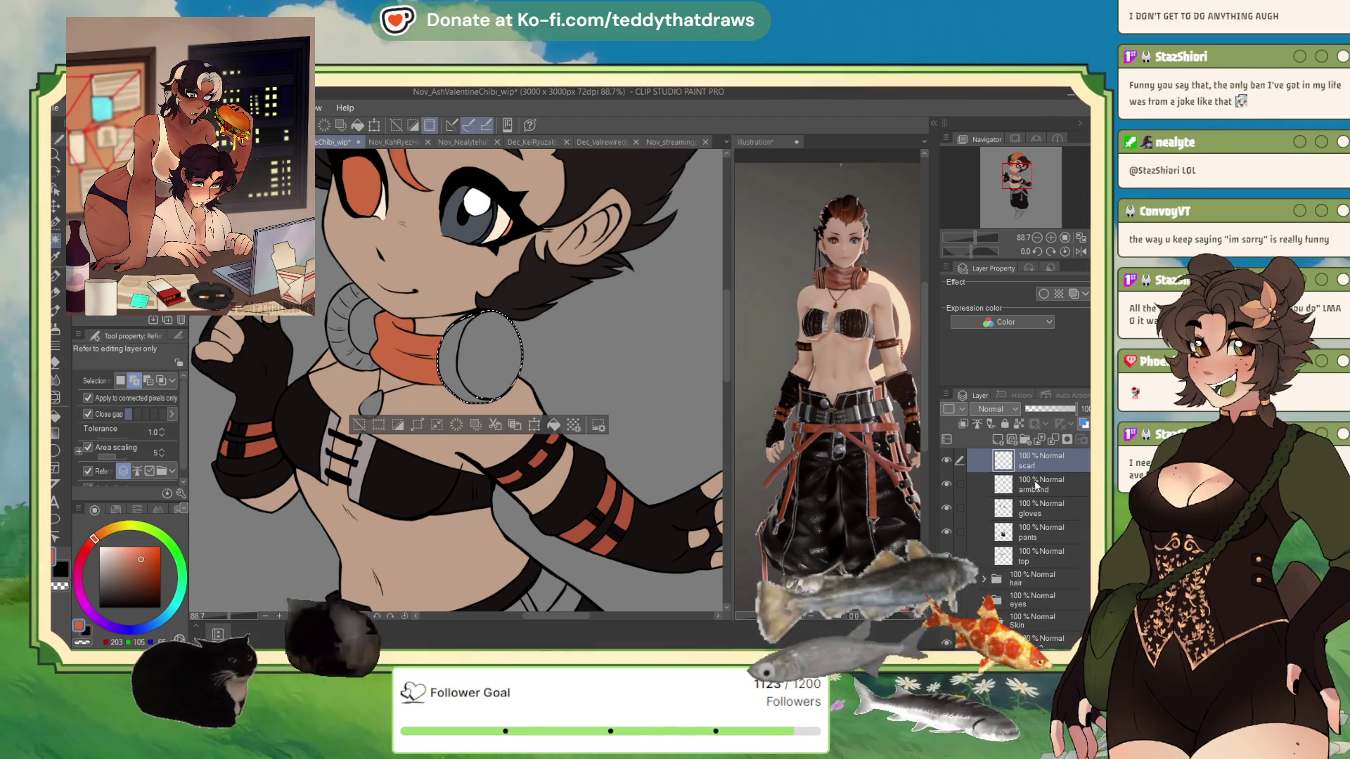
key("ctrl+shift+n")
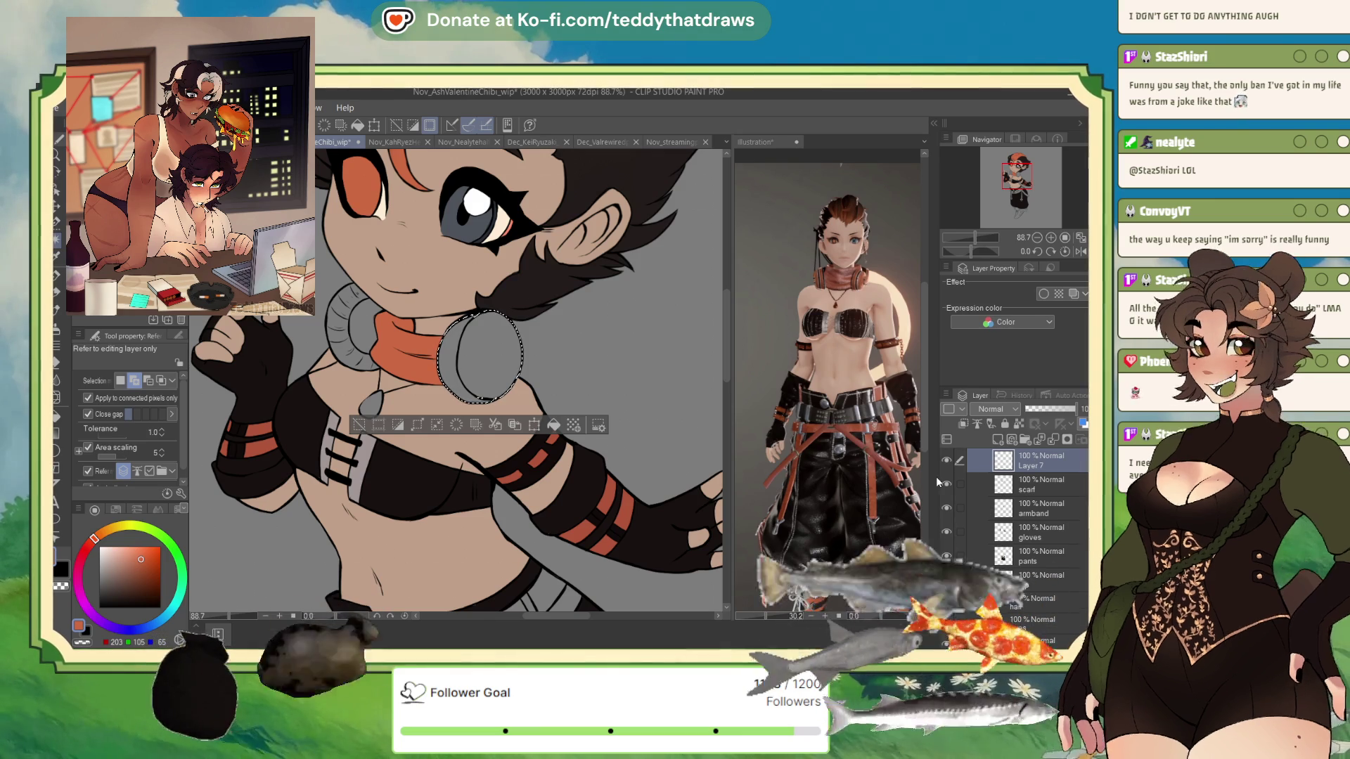
Rename the new layer to 'headphones', correcting the initial 'hesadphones' typo
type("hesadphones")
key("Return")
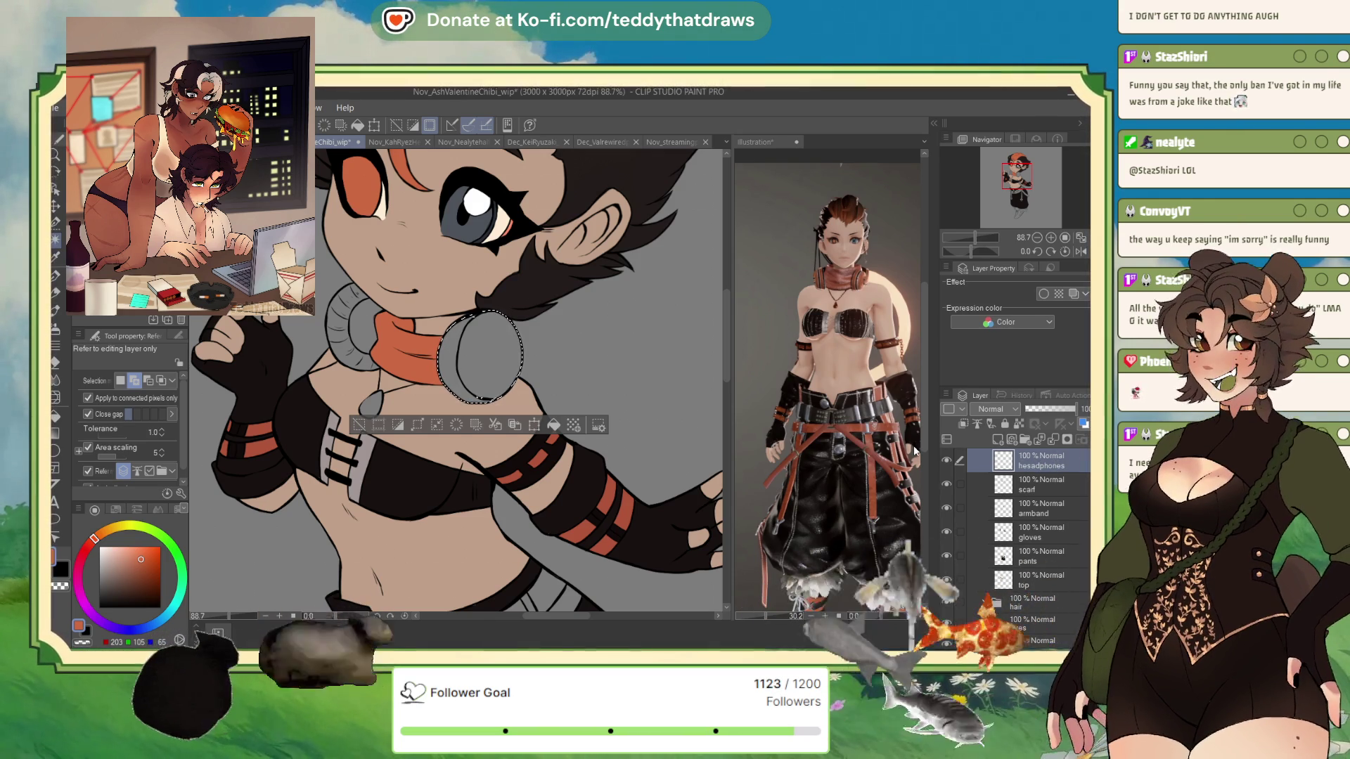
type("headphones")
key("Return")
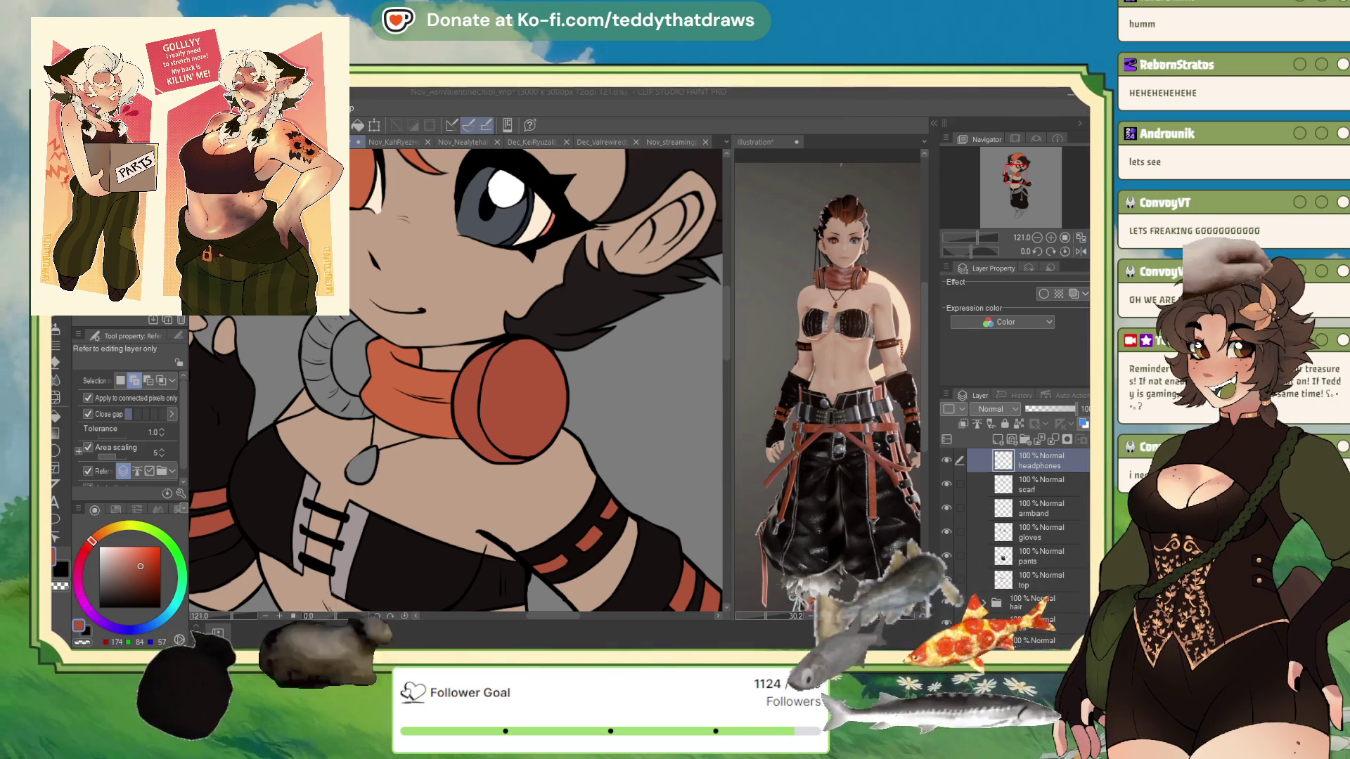
Make the headphones layer active and select the whole headband of the headphones
key("p")
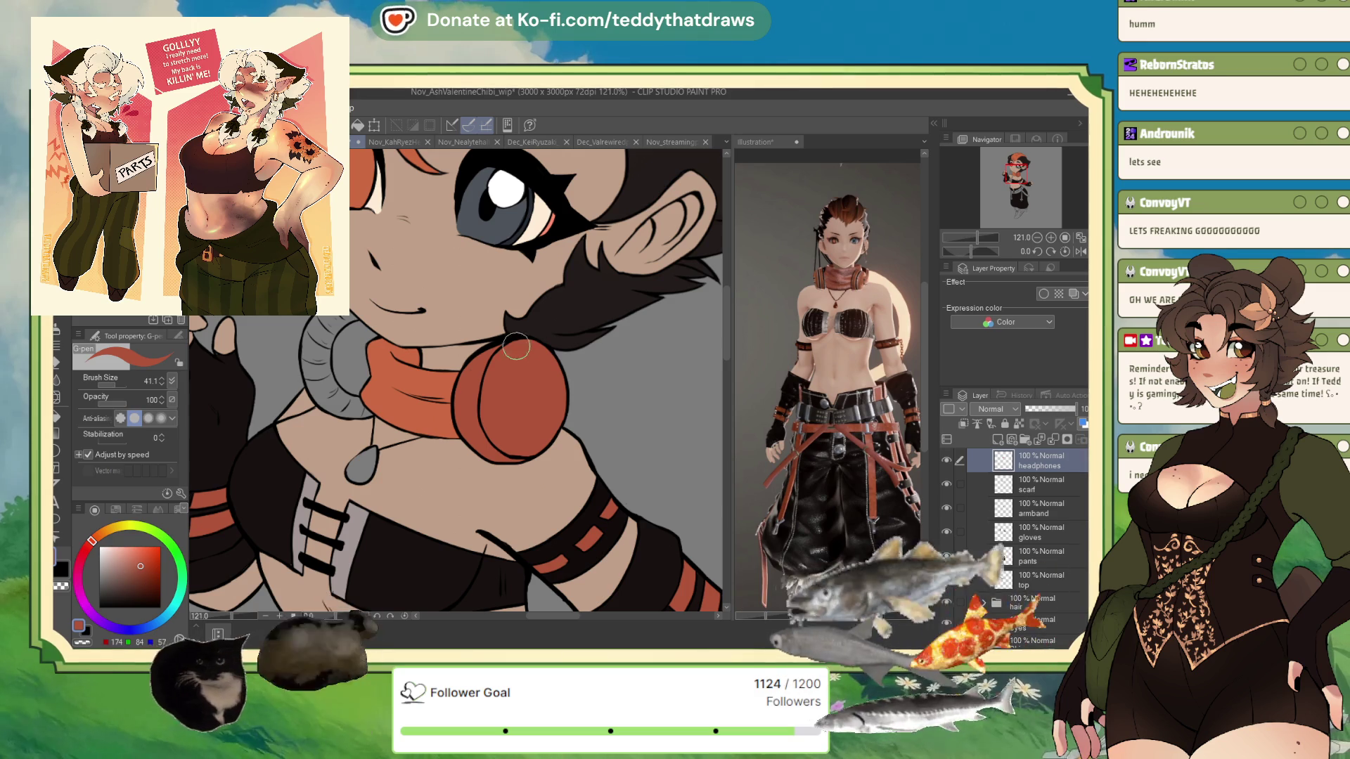
scroll(492, 366, "down", 3)
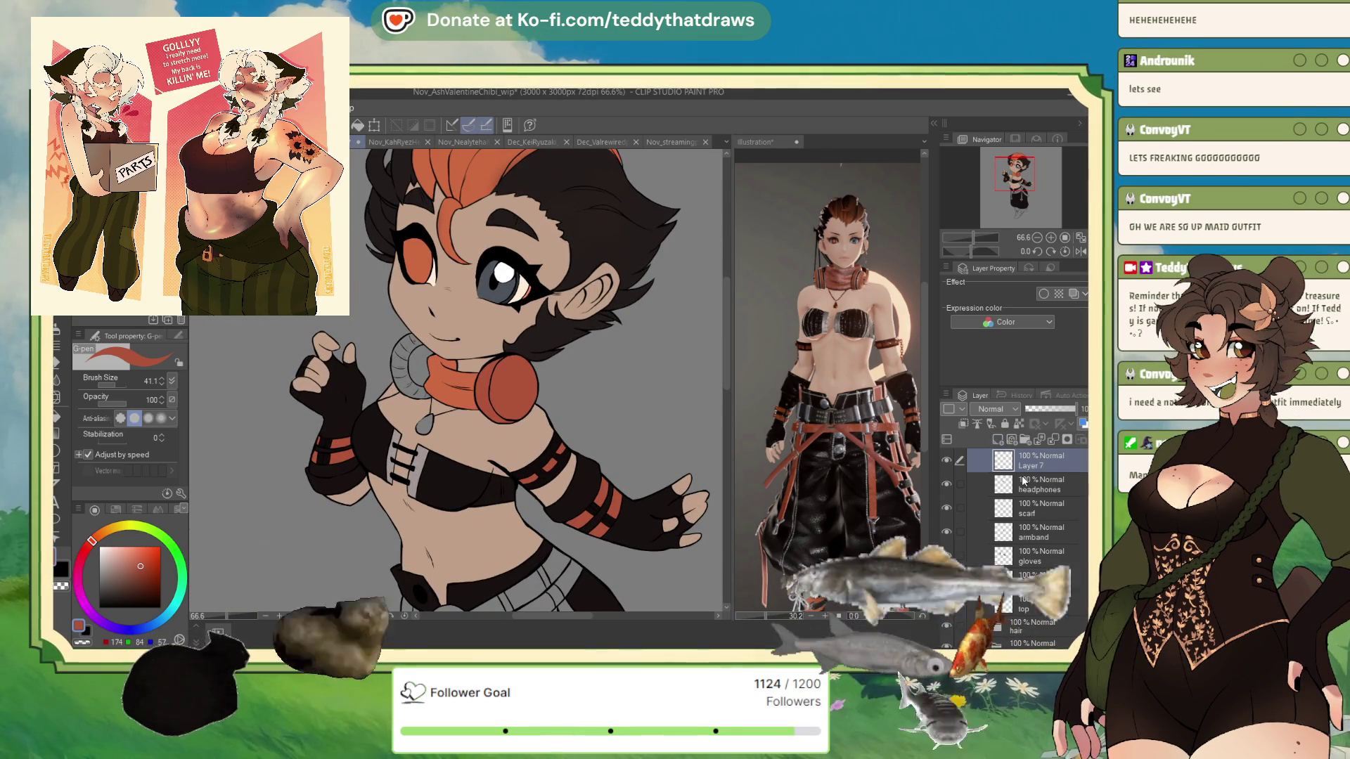
left_click(1028, 484)
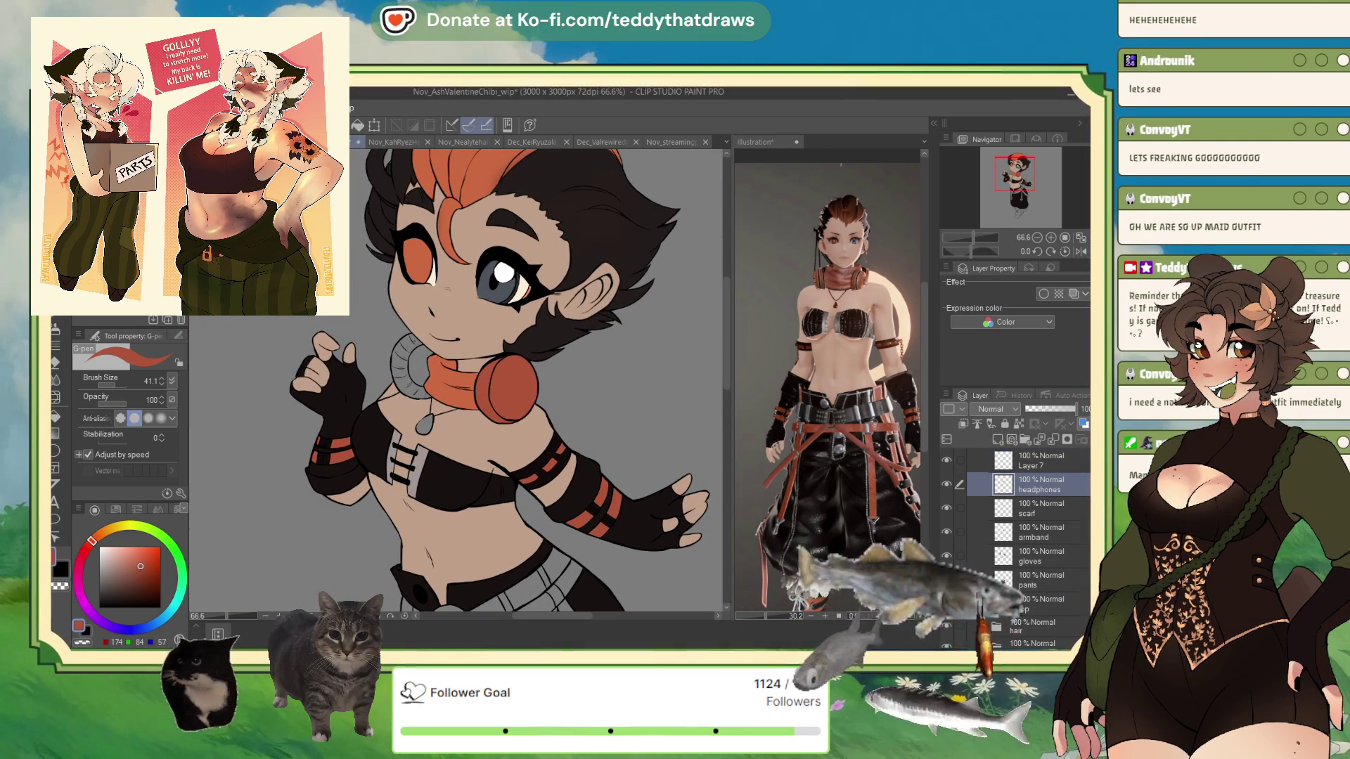
key("w")
left_click(402, 350)
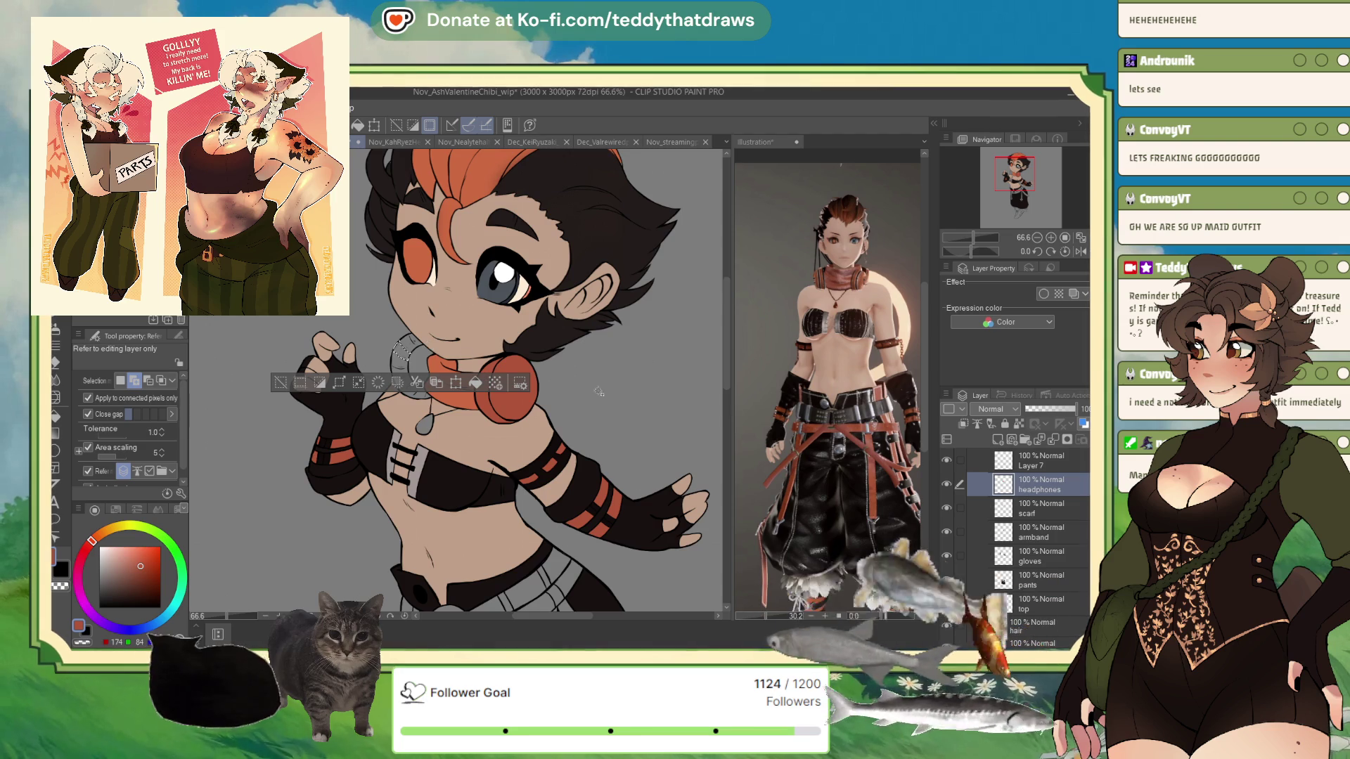
scroll(465, 355, "up", 2)
scroll(219, 369, "up", 2)
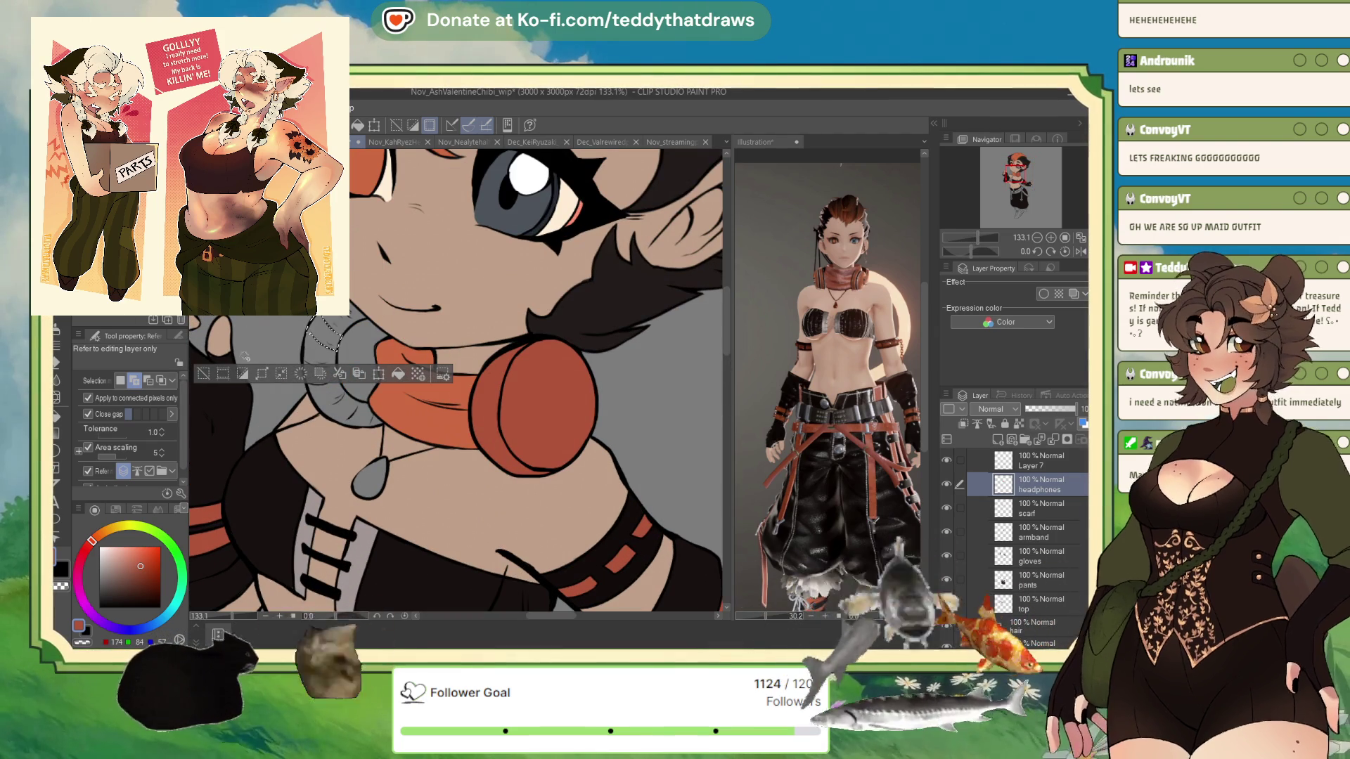
left_click(355, 315)
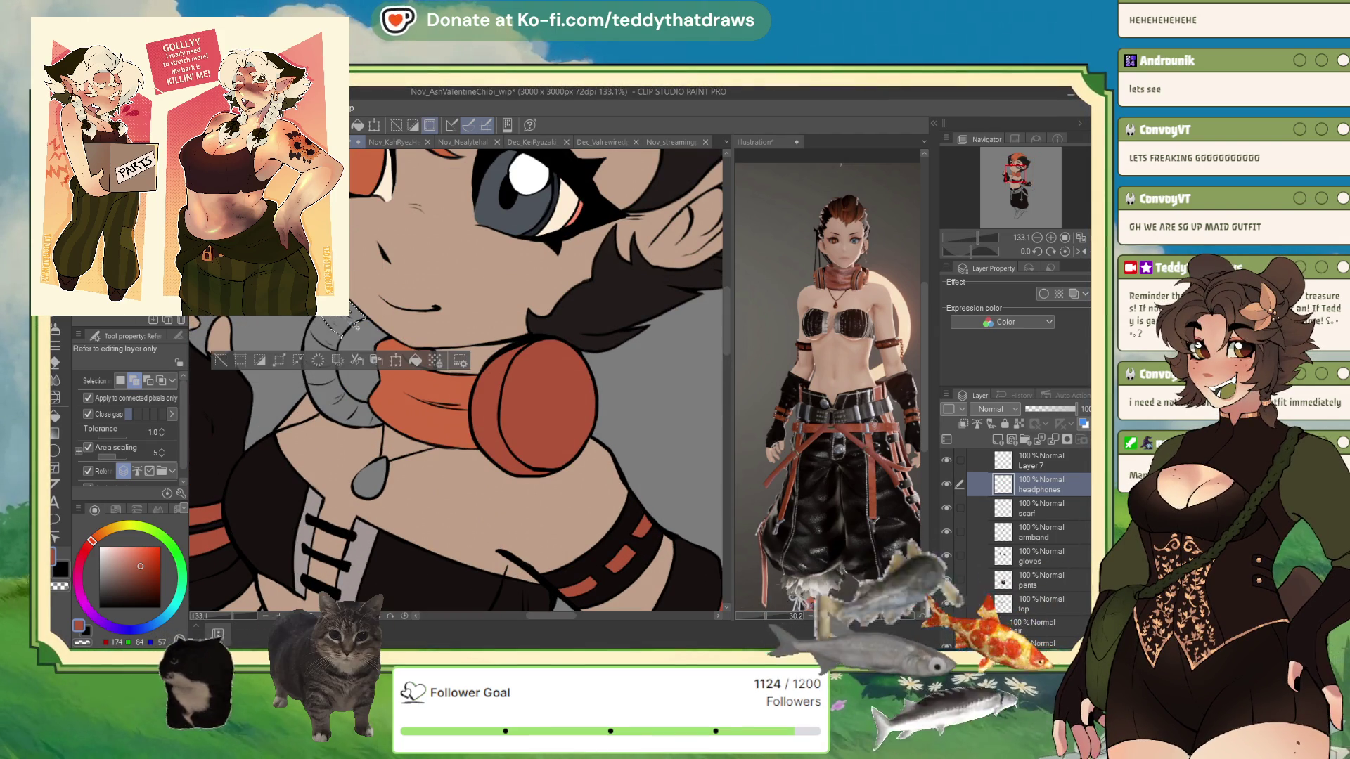
left_click(325, 330)
left_click(330, 373)
left_click(365, 414)
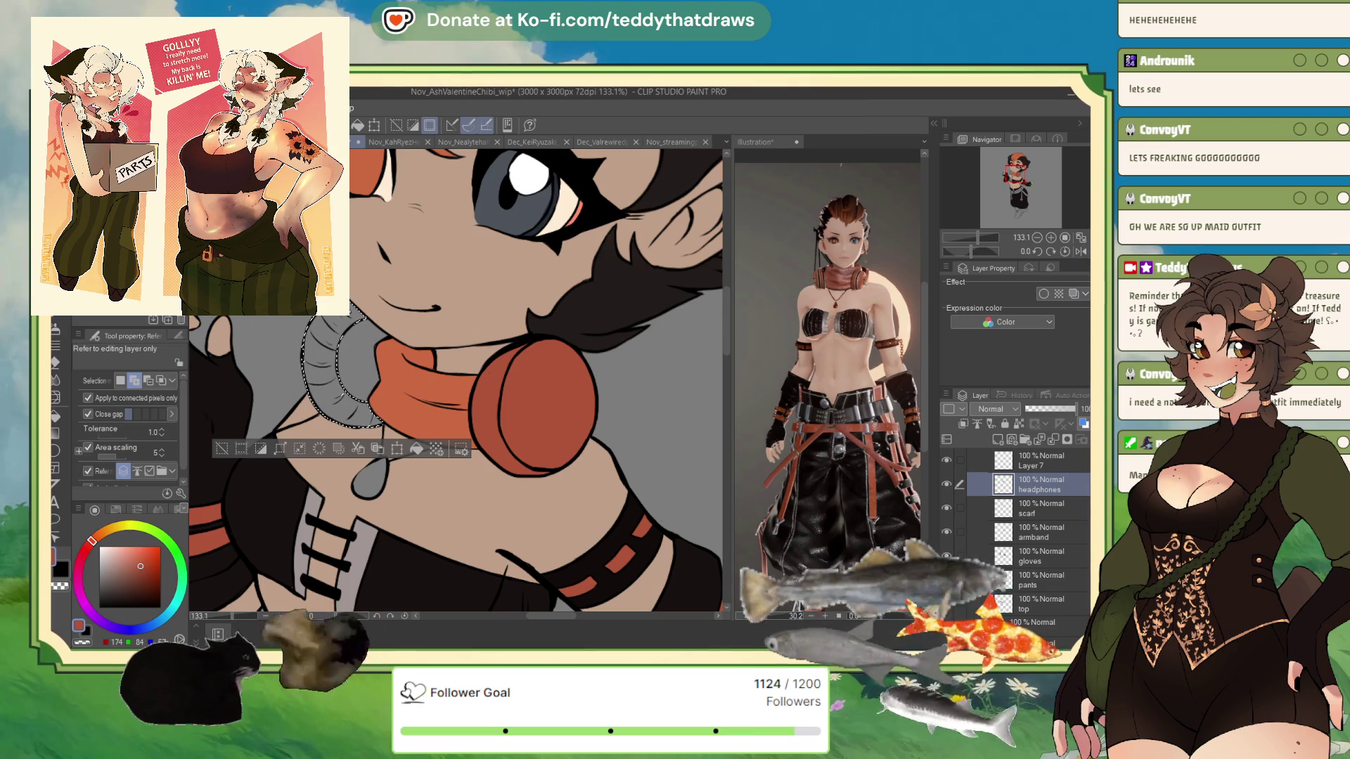
Fill the headband selection black and zoom out to see the whole chibi
key("m")
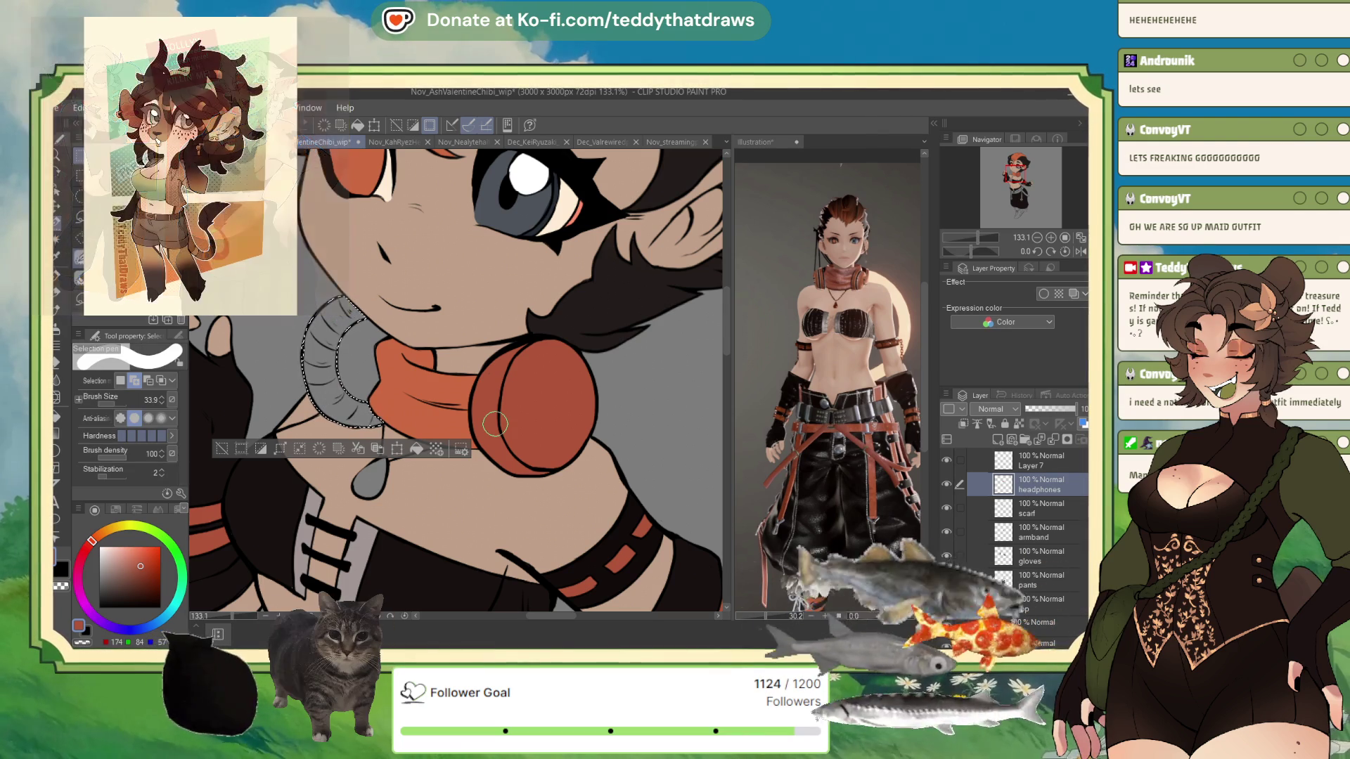
key("x")
left_click(416, 450)
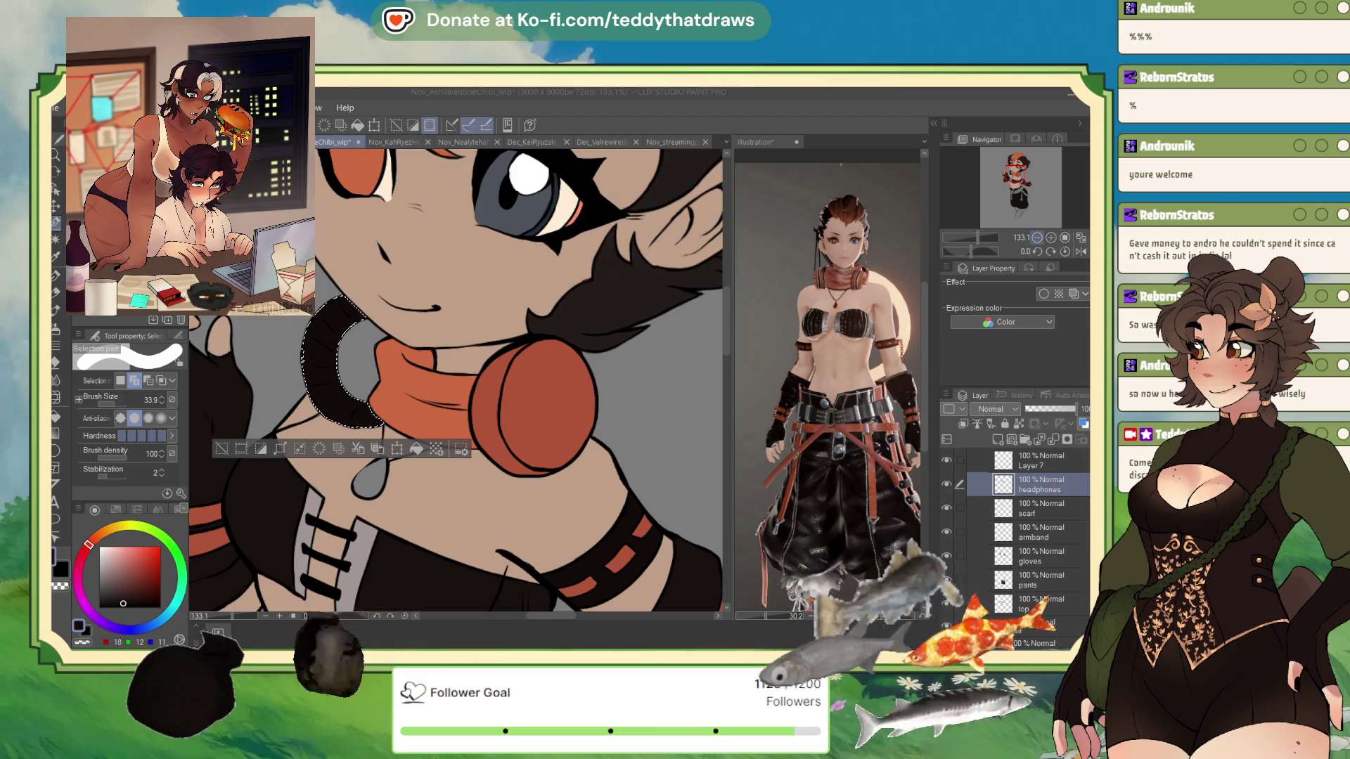
left_click(1029, 238)
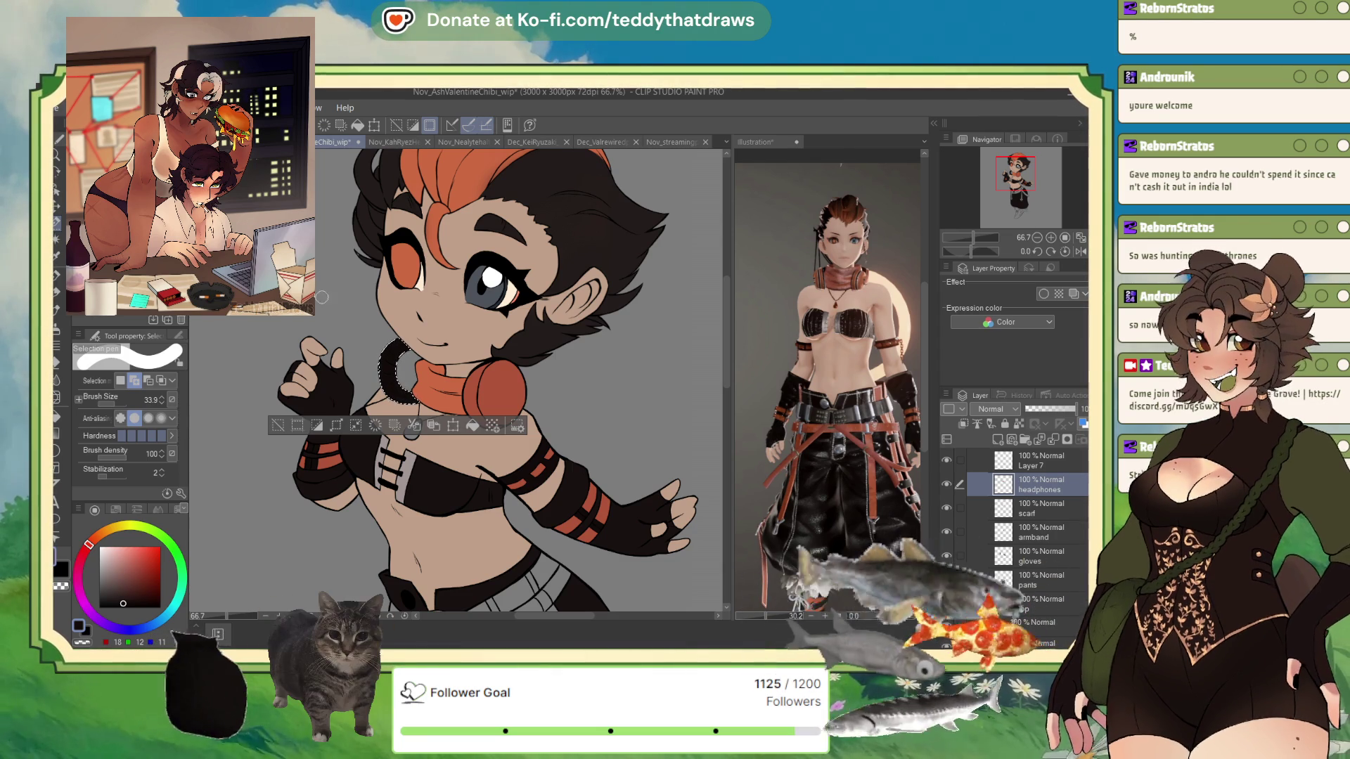
Select the grey gap beside the headphones, pick a near-black colour, then deselect
key("ctrl+d")
scroll(340, 371, "up", 3)
scroll(339, 371, "up", 2)
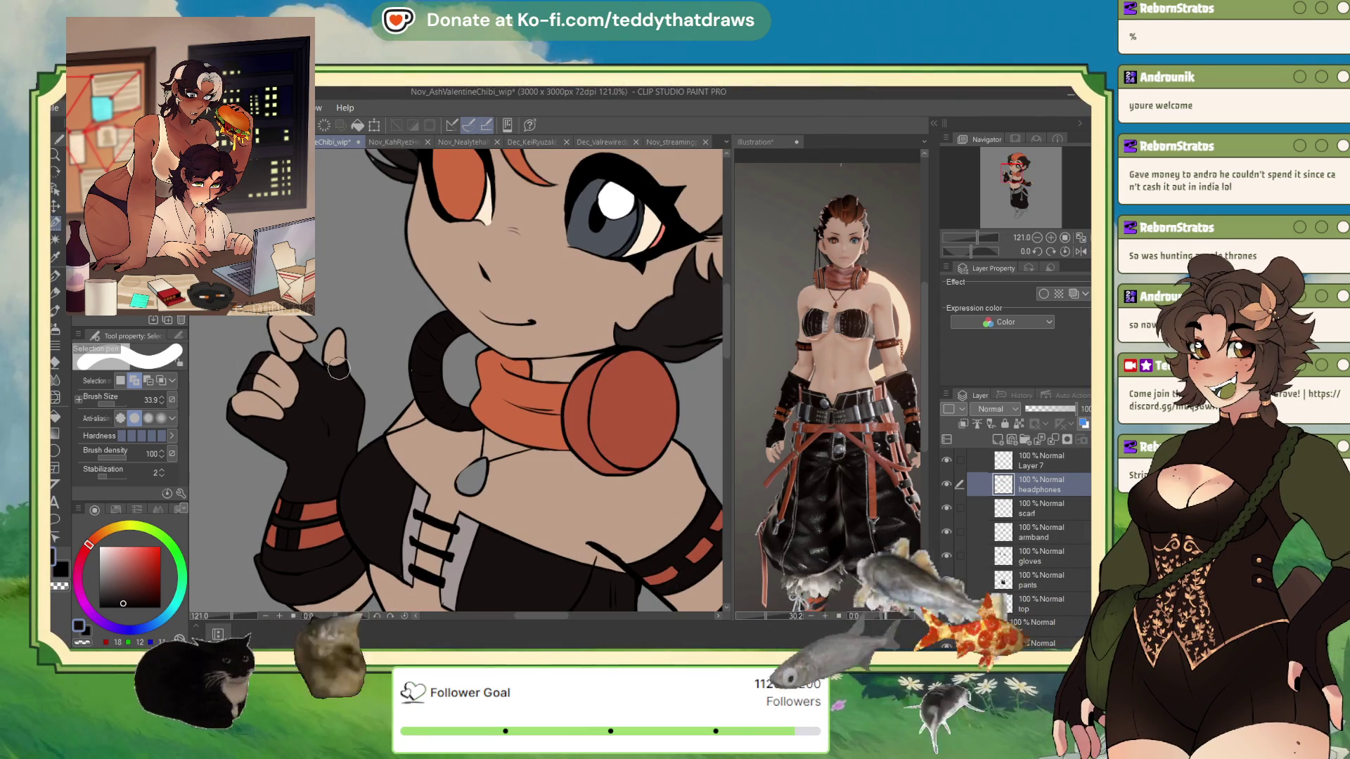
key("p")
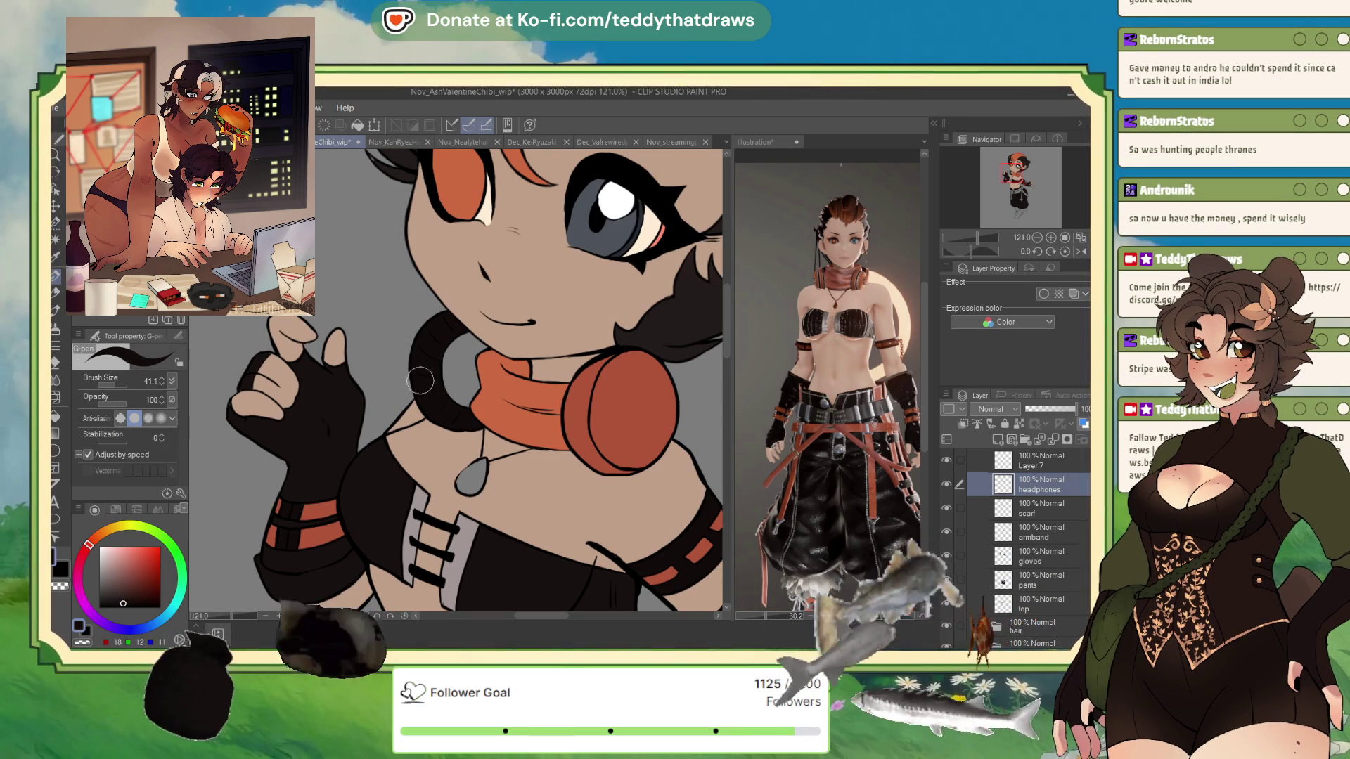
left_click(53, 239)
left_click(460, 369)
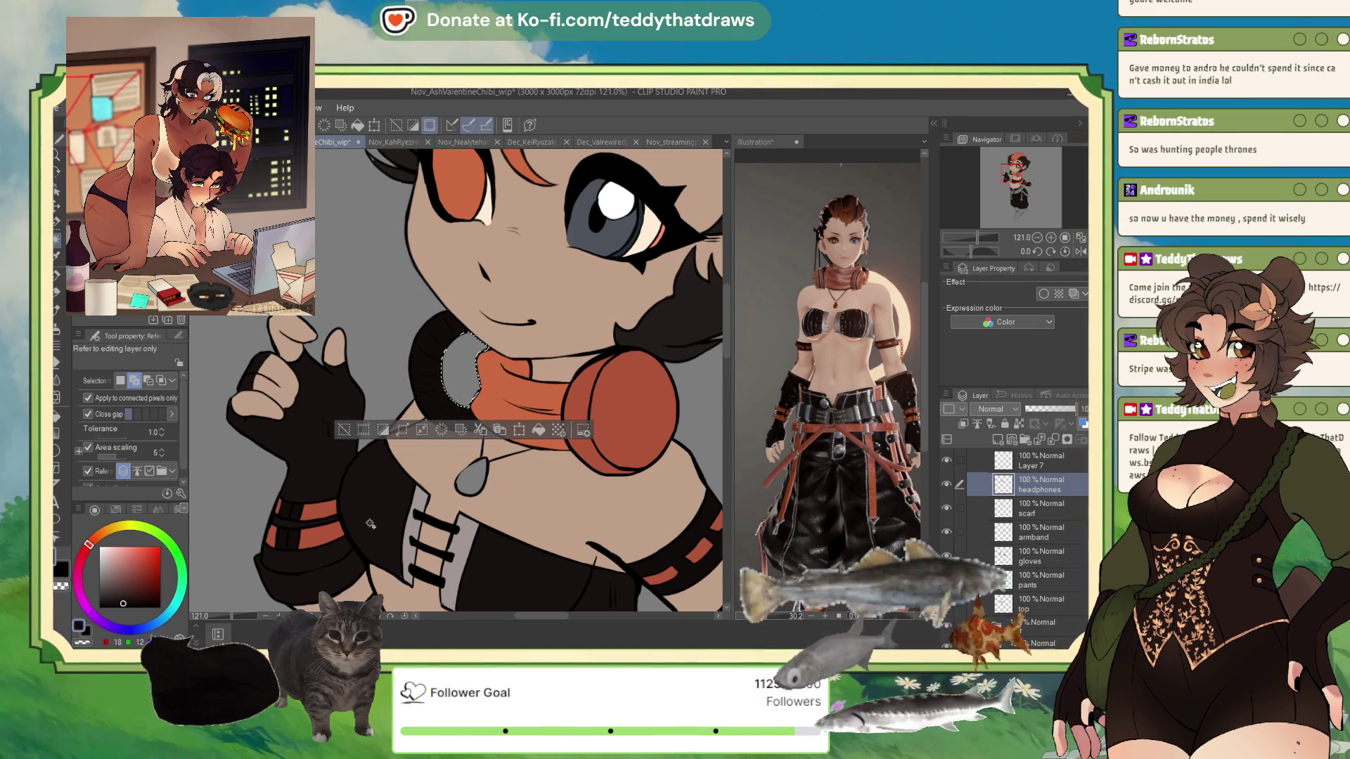
scroll(469, 429, "down", 2)
scroll(469, 429, "up", 1)
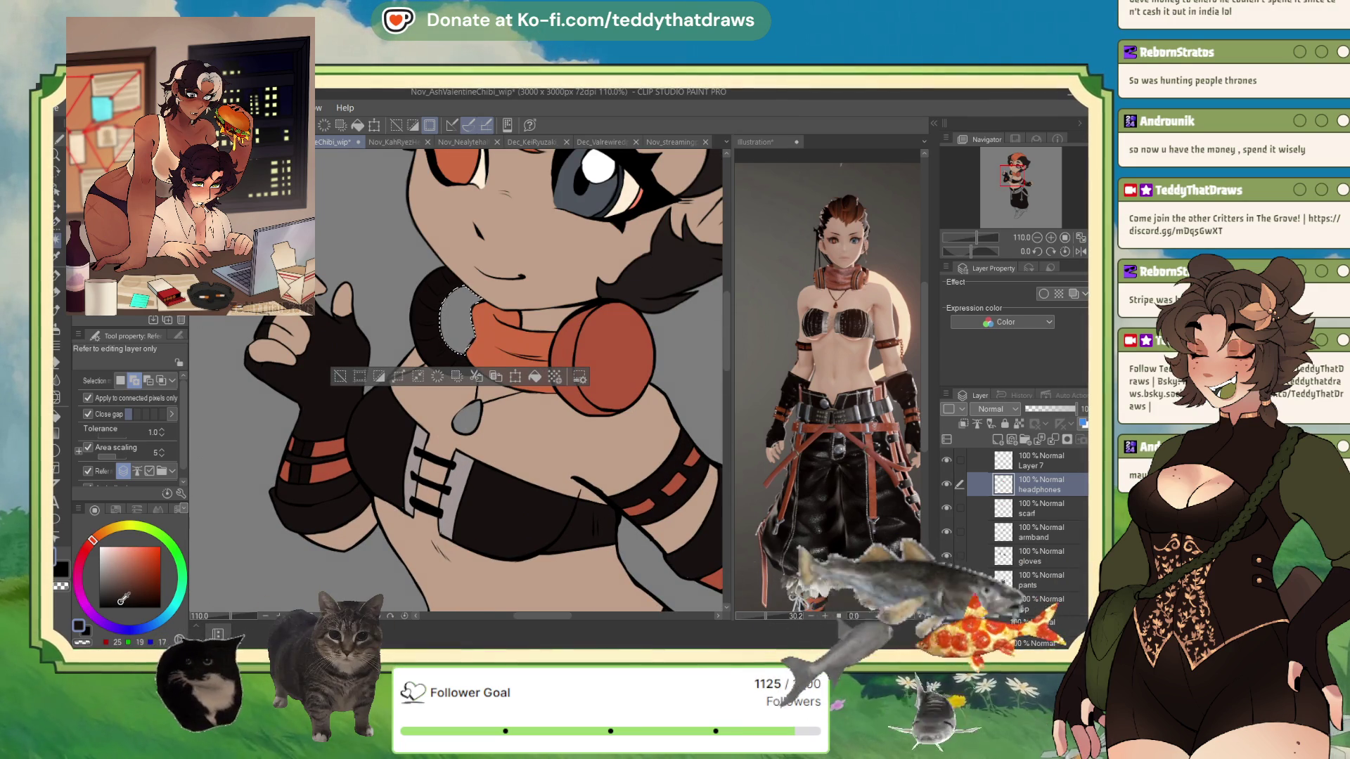
left_click(123, 596)
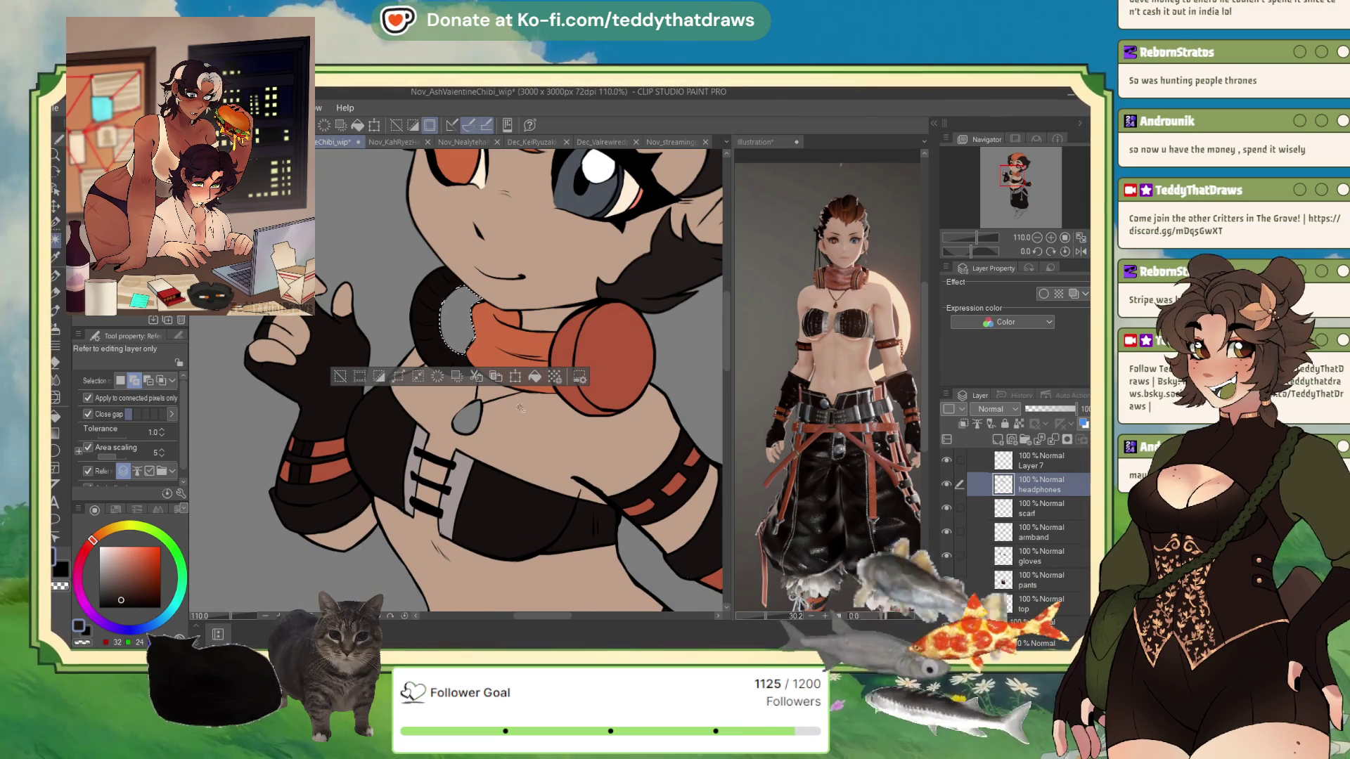
left_click(338, 380)
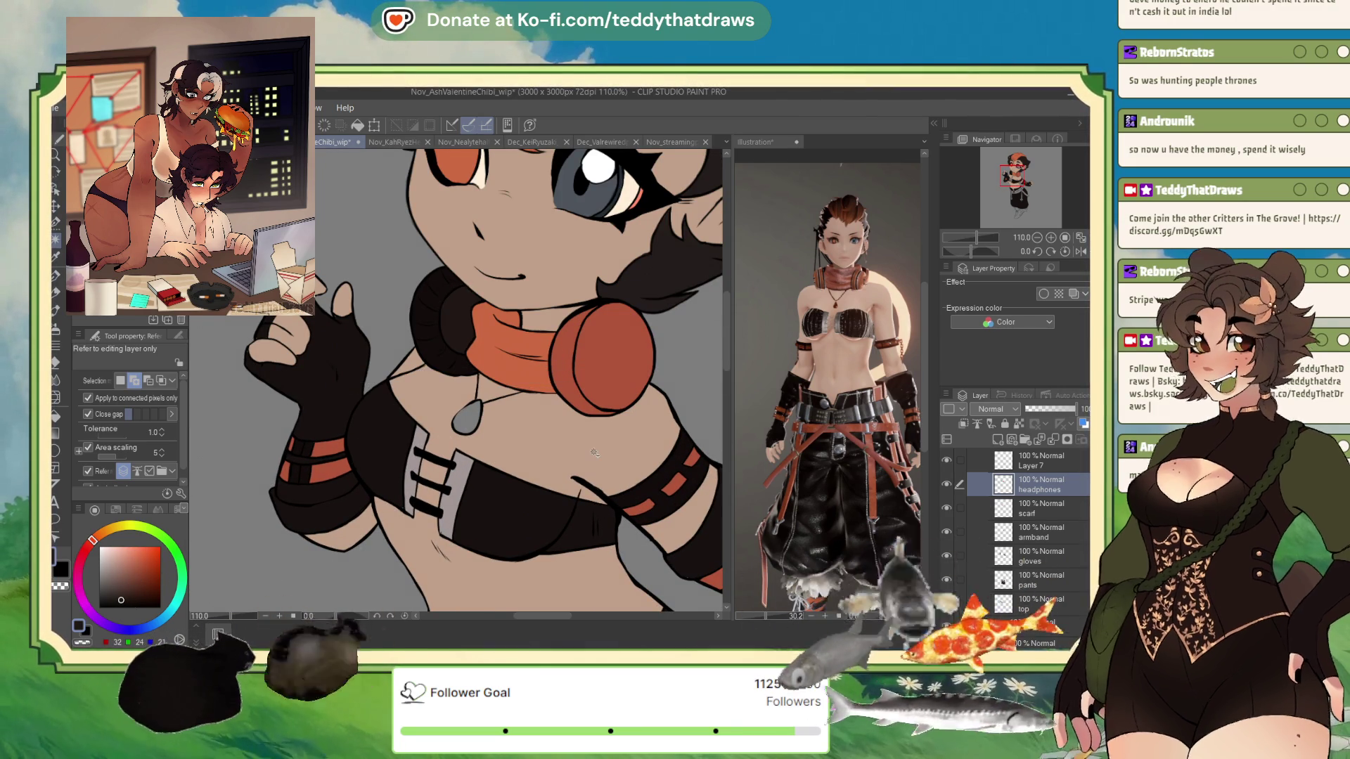
scroll(628, 303, "down", 1)
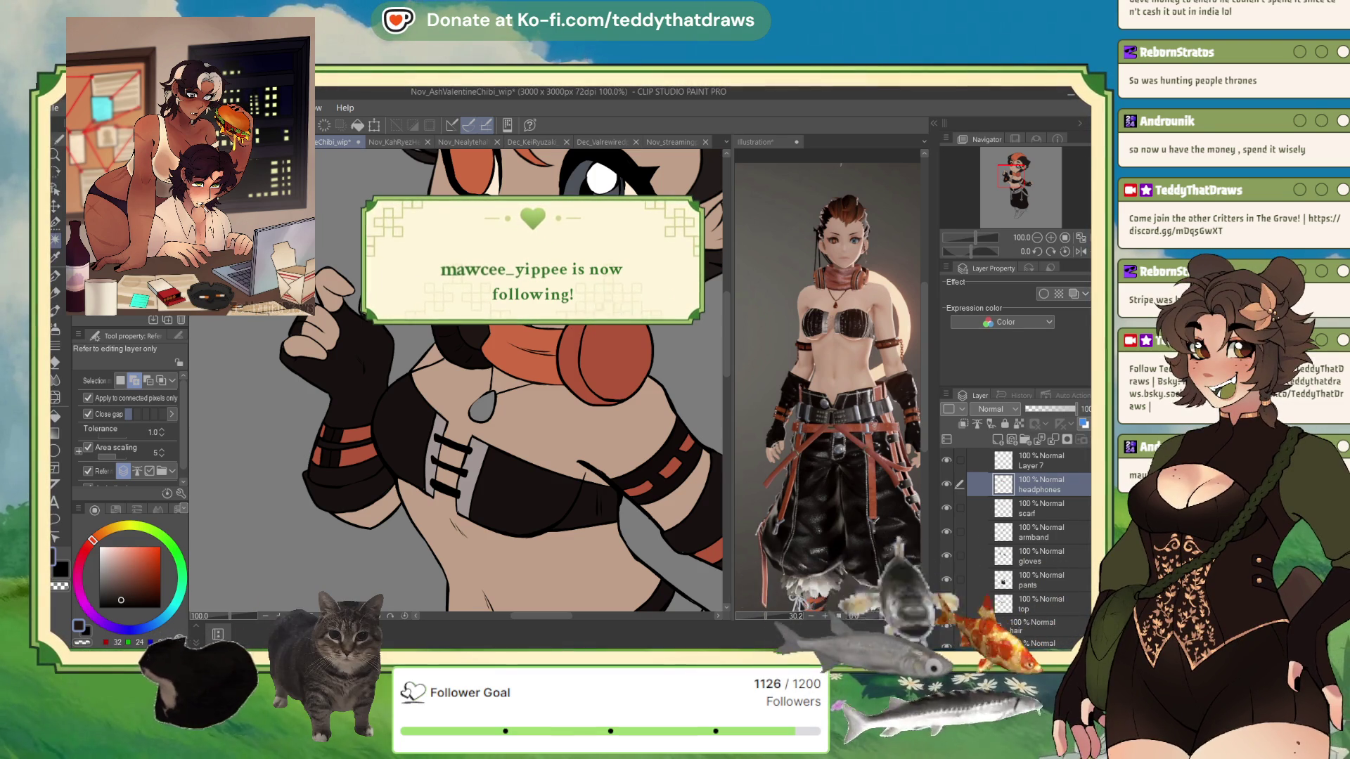
Browse the Nov_SoulRockMartin_wip, Nov_KahRyezHeadshot_wip and September VTuber model artworks
left_click(331, 142)
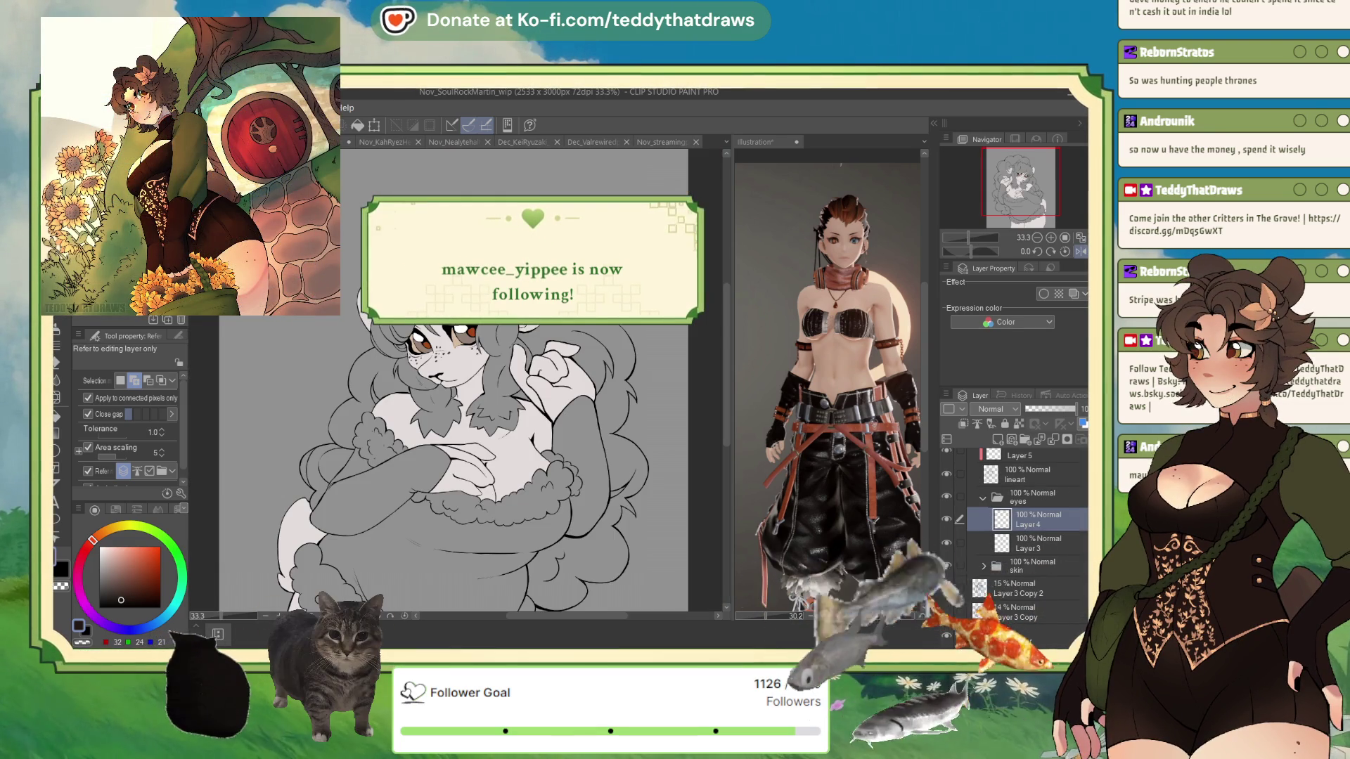
left_click(381, 141)
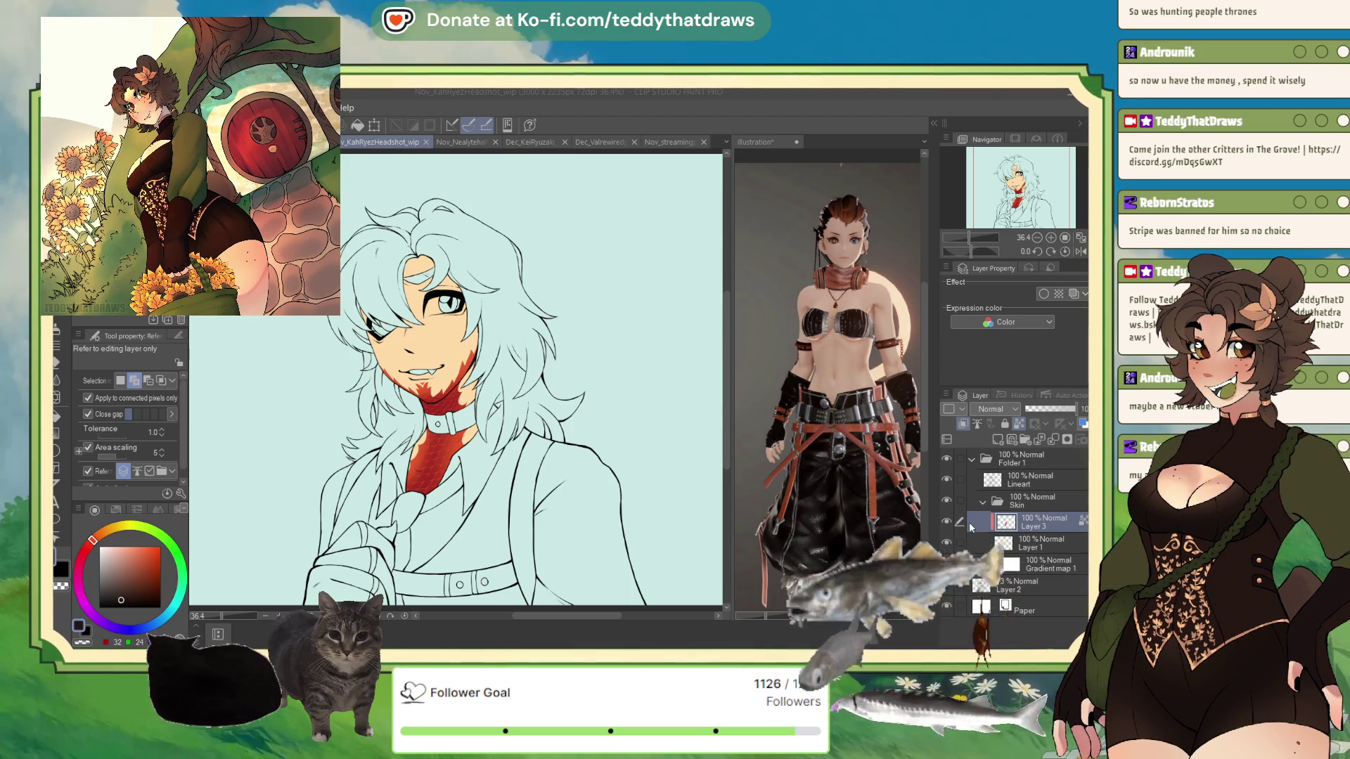
key("ctrl+Tab")
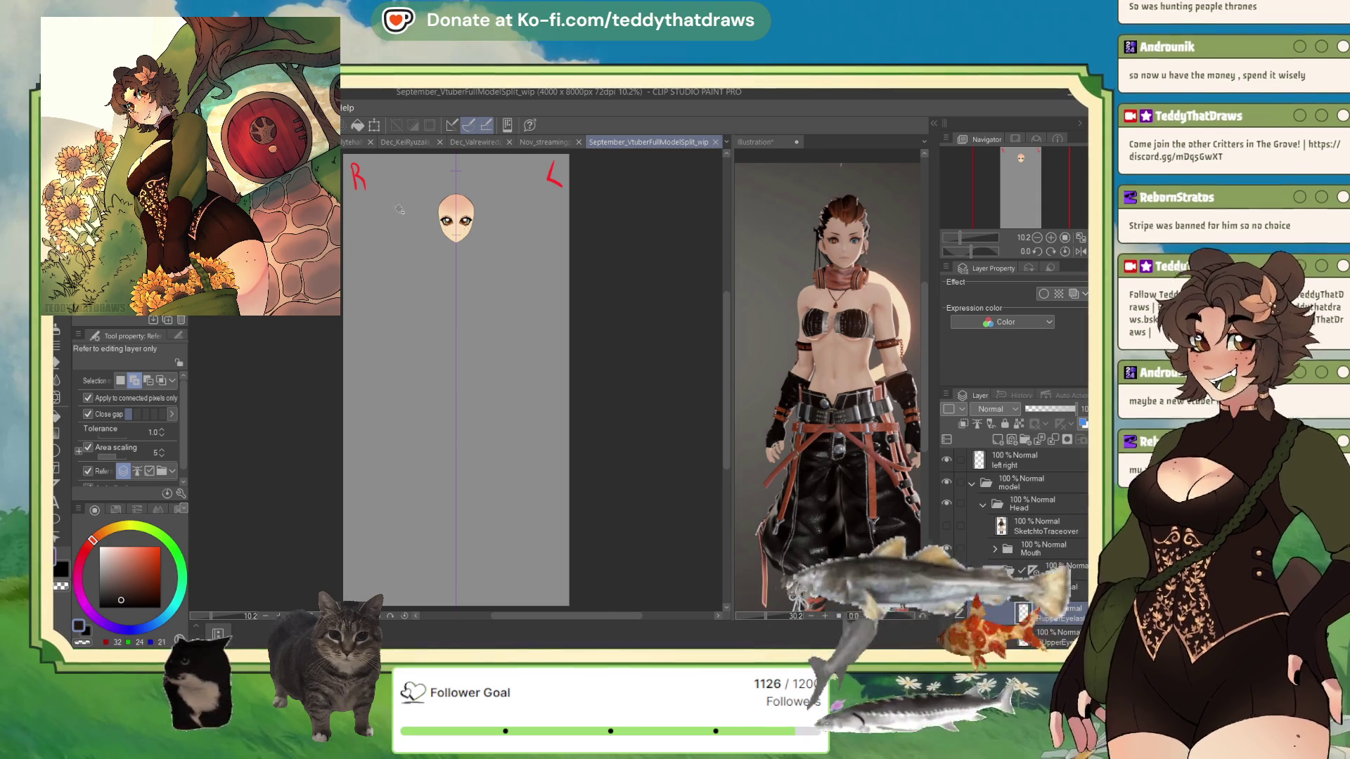
scroll(464, 178, "up", 3)
scroll(463, 178, "up", 5)
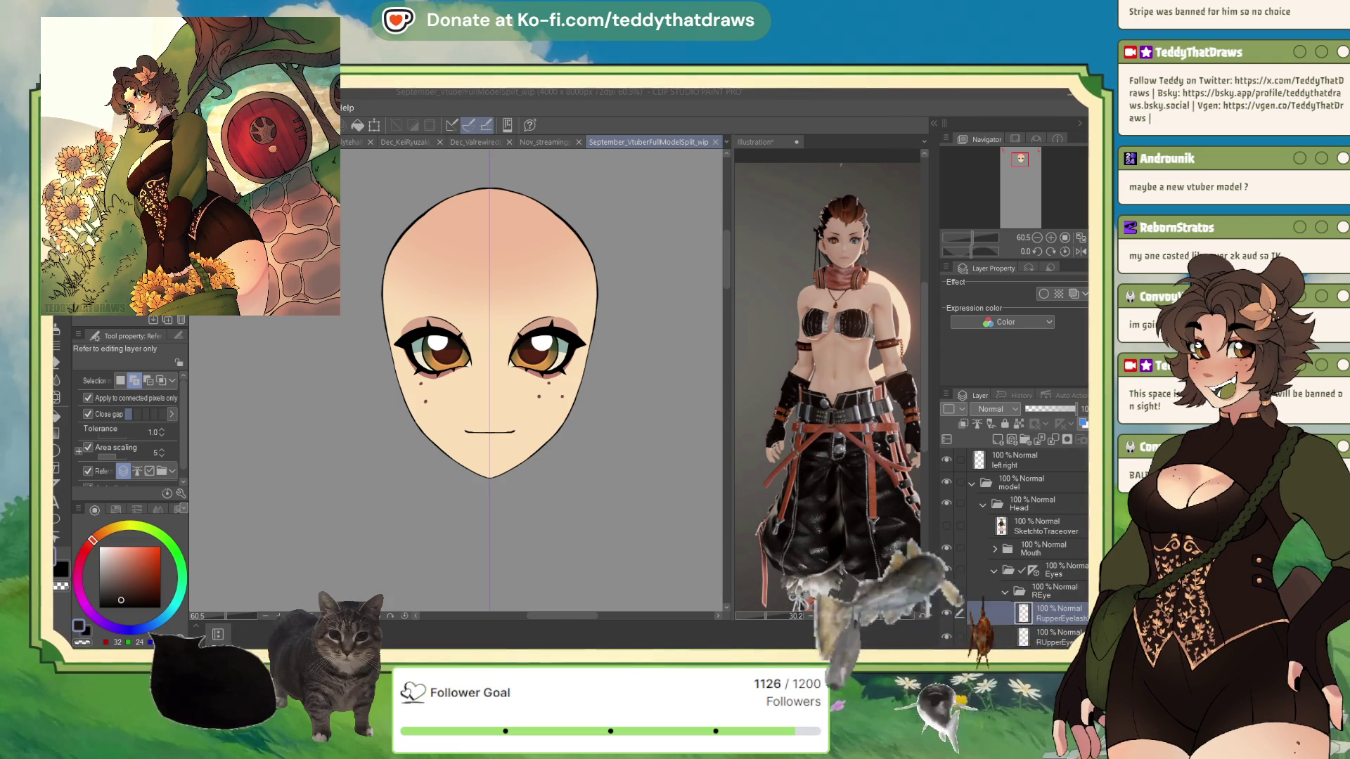
Set black as the colour, close the September VTuber document, and return to the chibi
left_click(554, 143)
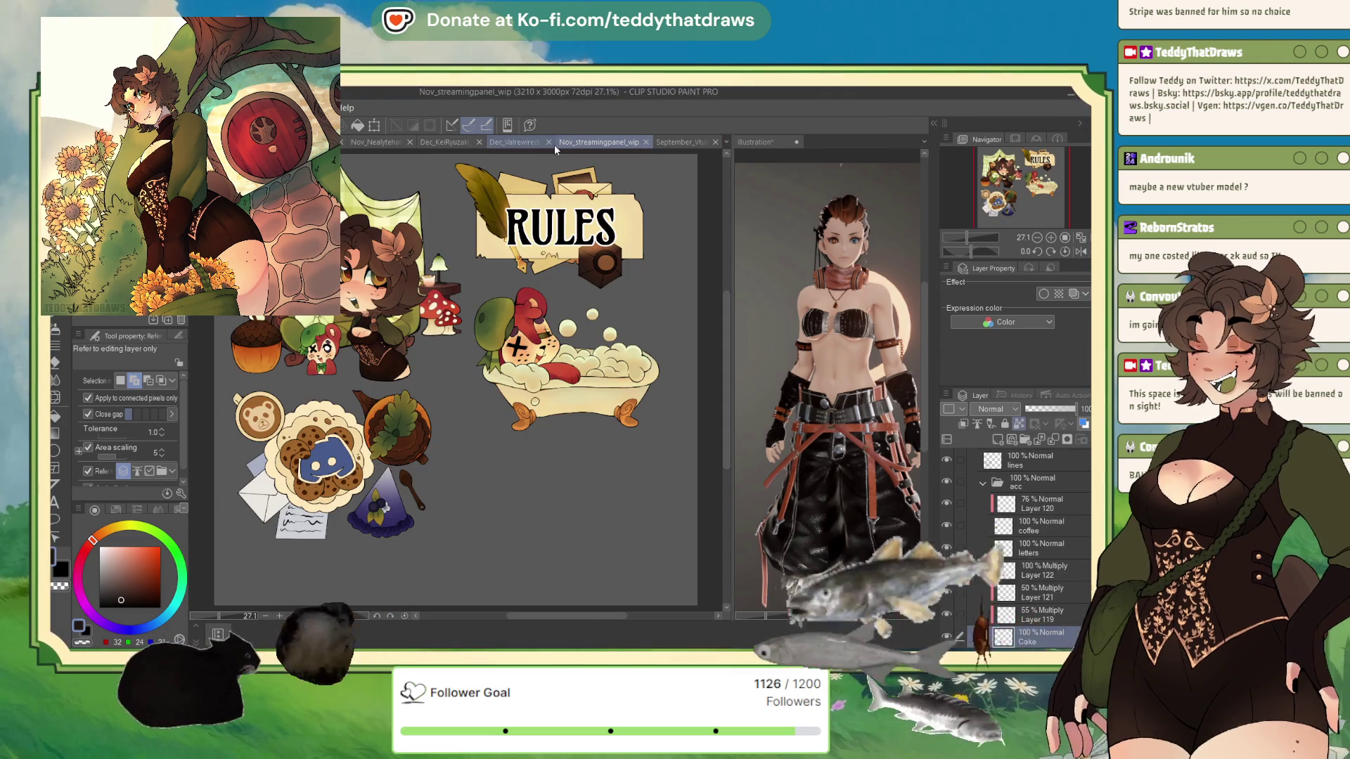
left_click(83, 641)
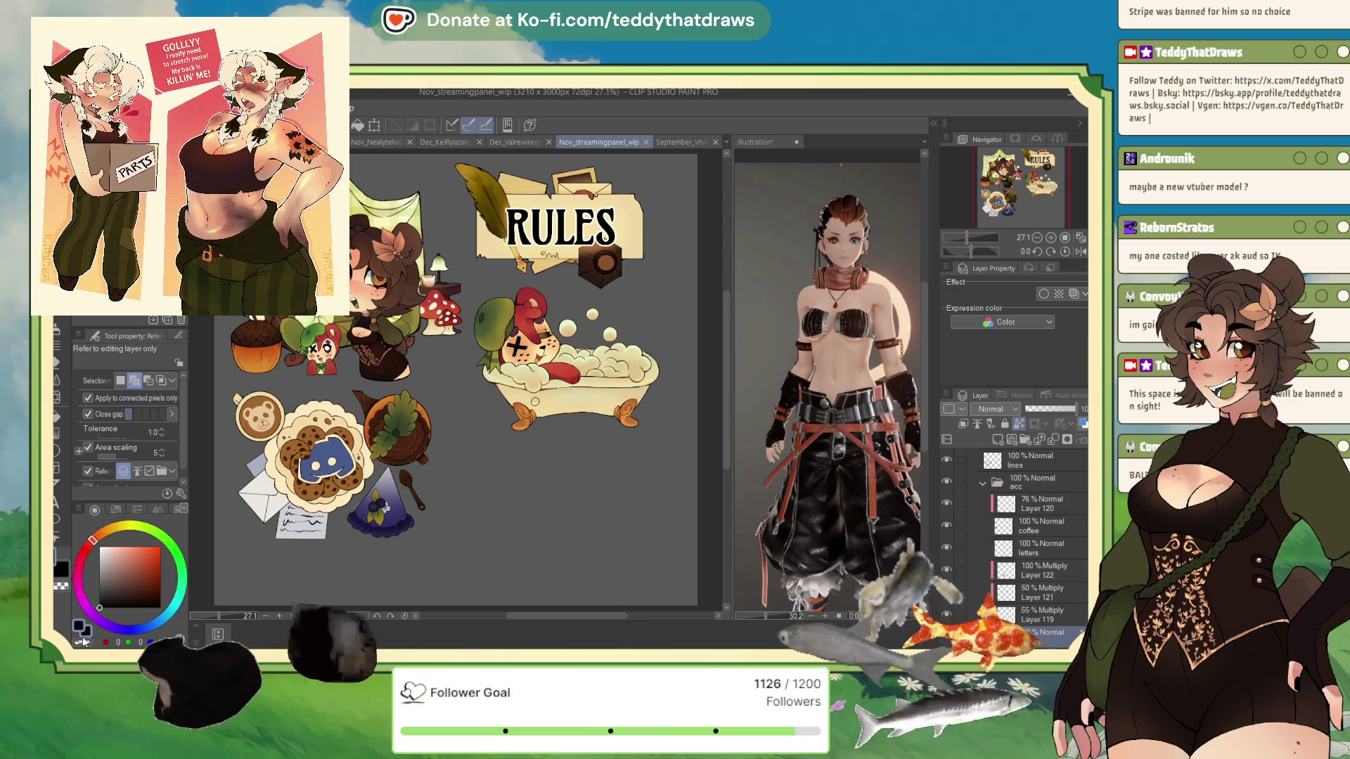
left_click(716, 142)
scroll(457, 379, "up", 2)
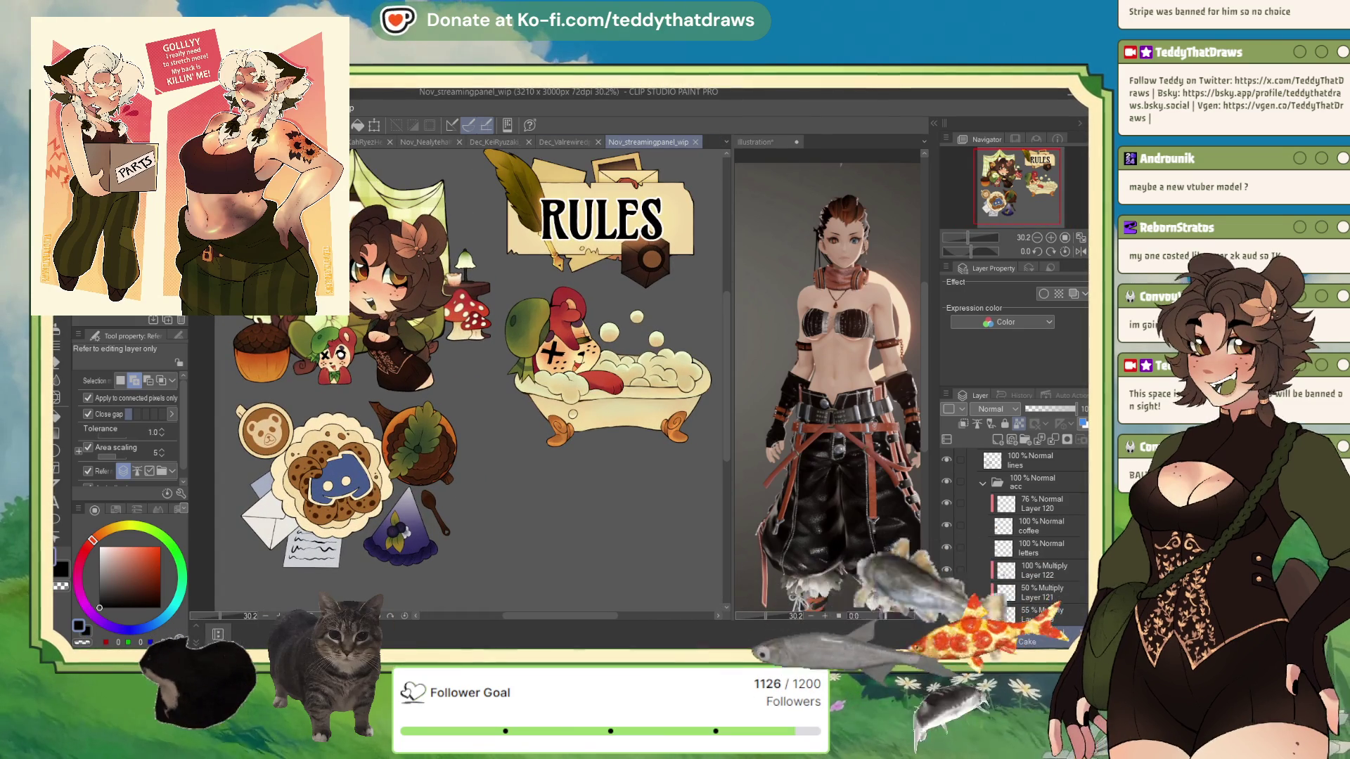
key("ctrl+Tab")
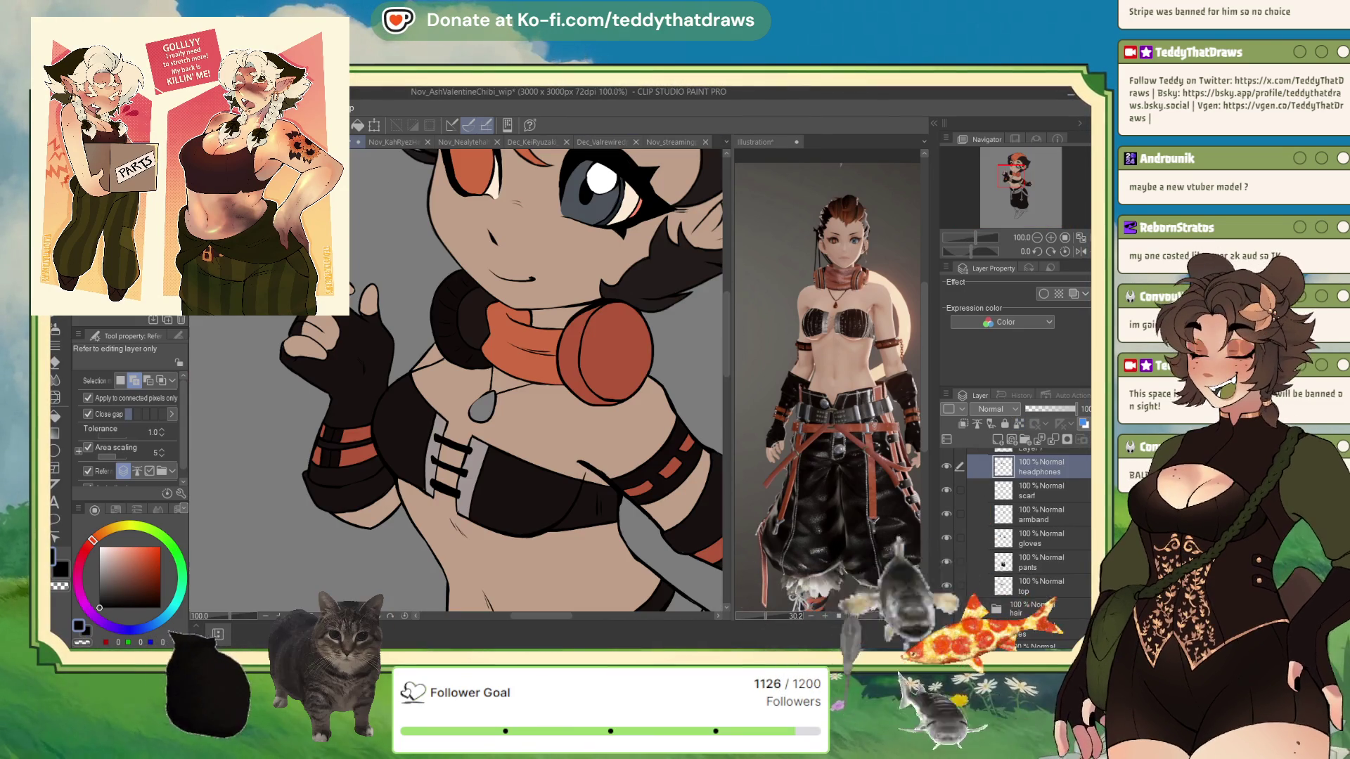
Select the chibi's pendant and add a new empty layer above the headphones
scroll(442, 474, "up", 1)
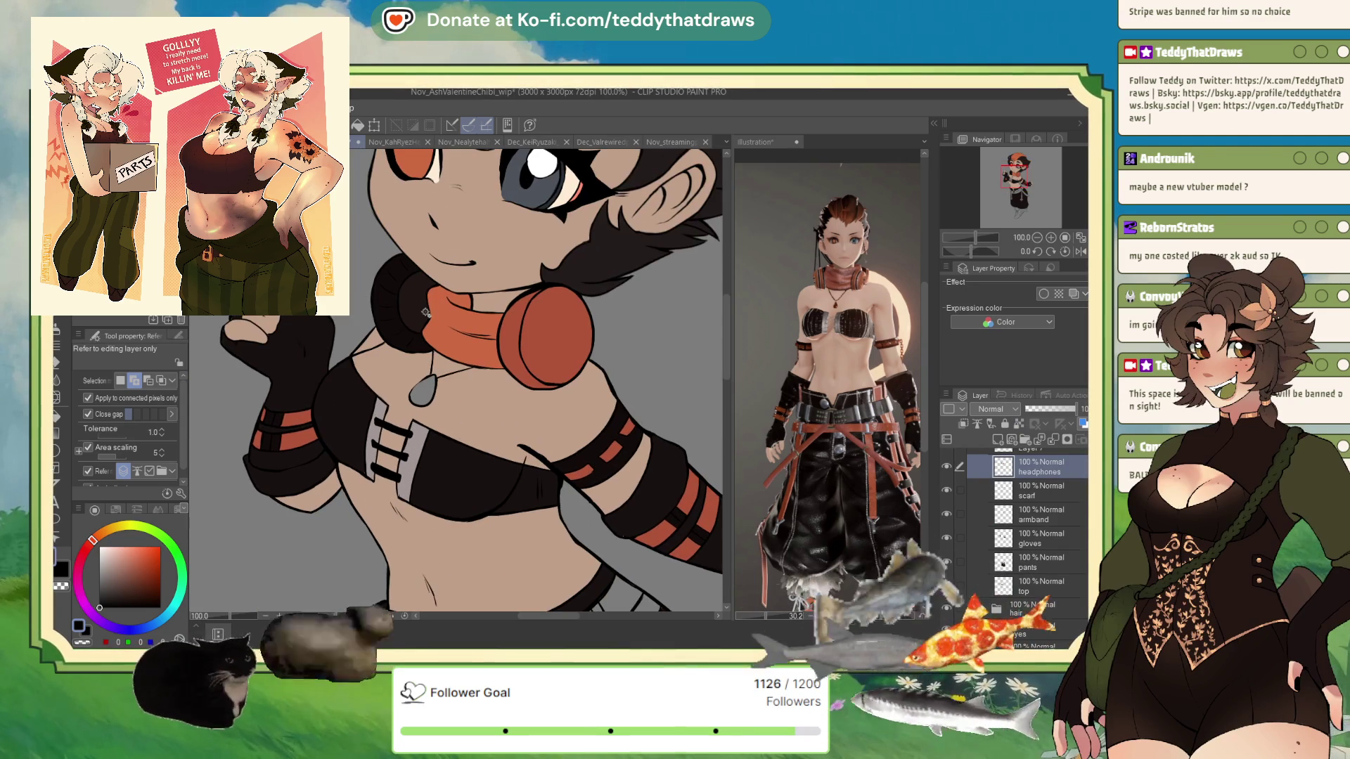
left_click(419, 394)
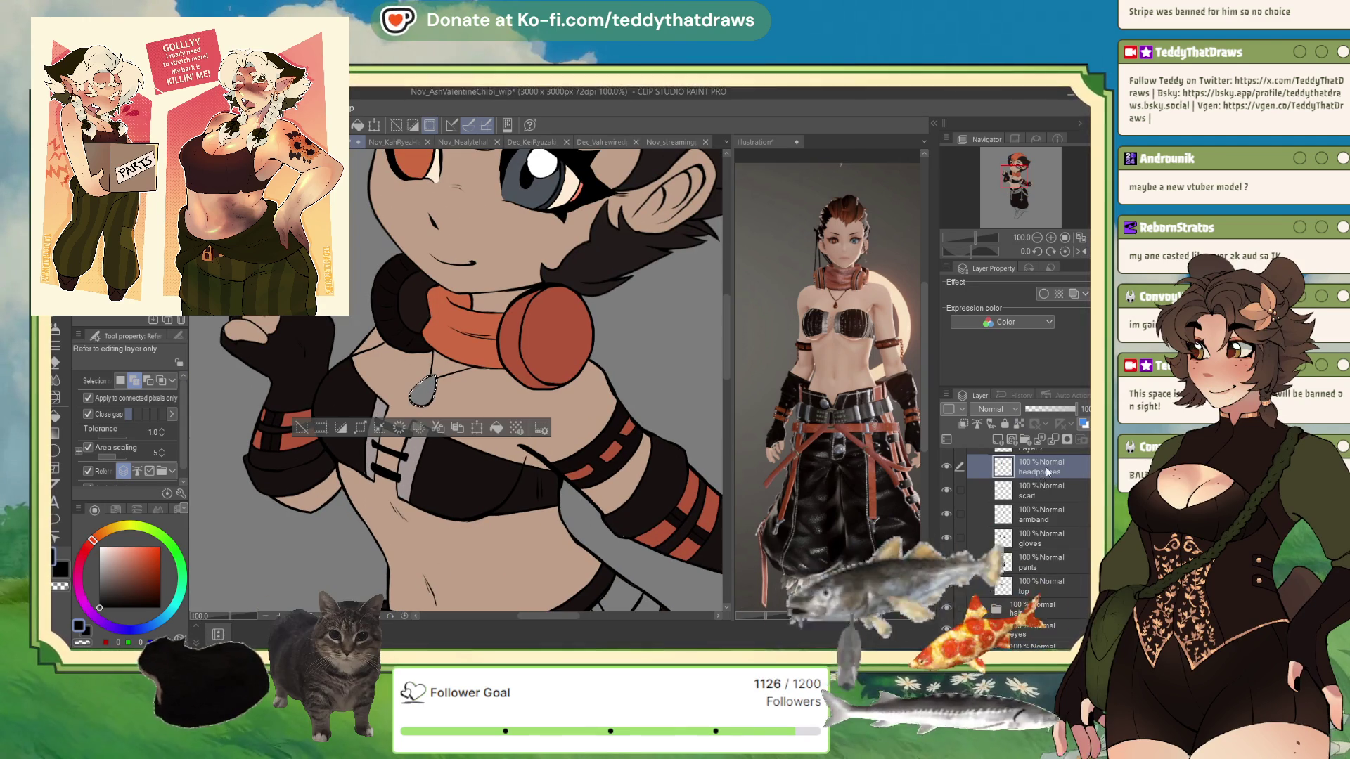
left_click(998, 439)
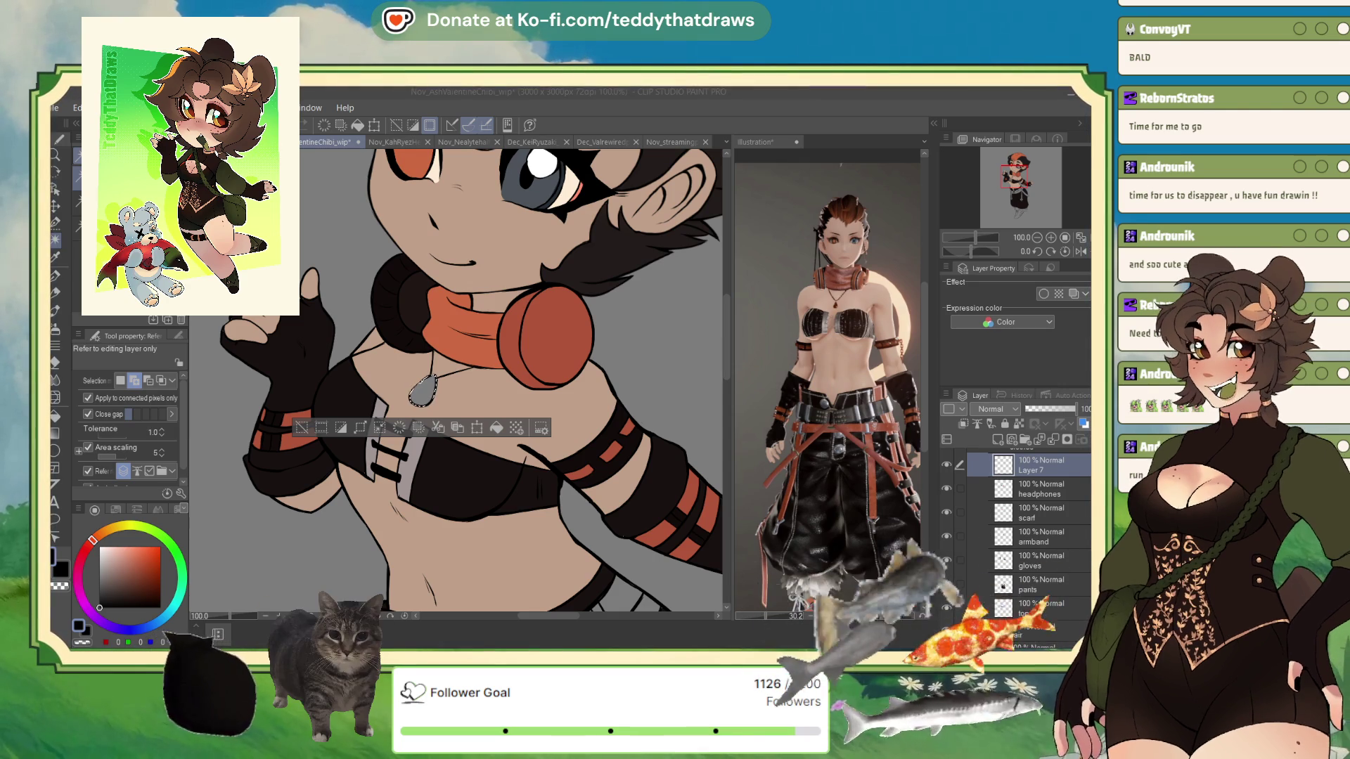
scroll(506, 346, "down", 2)
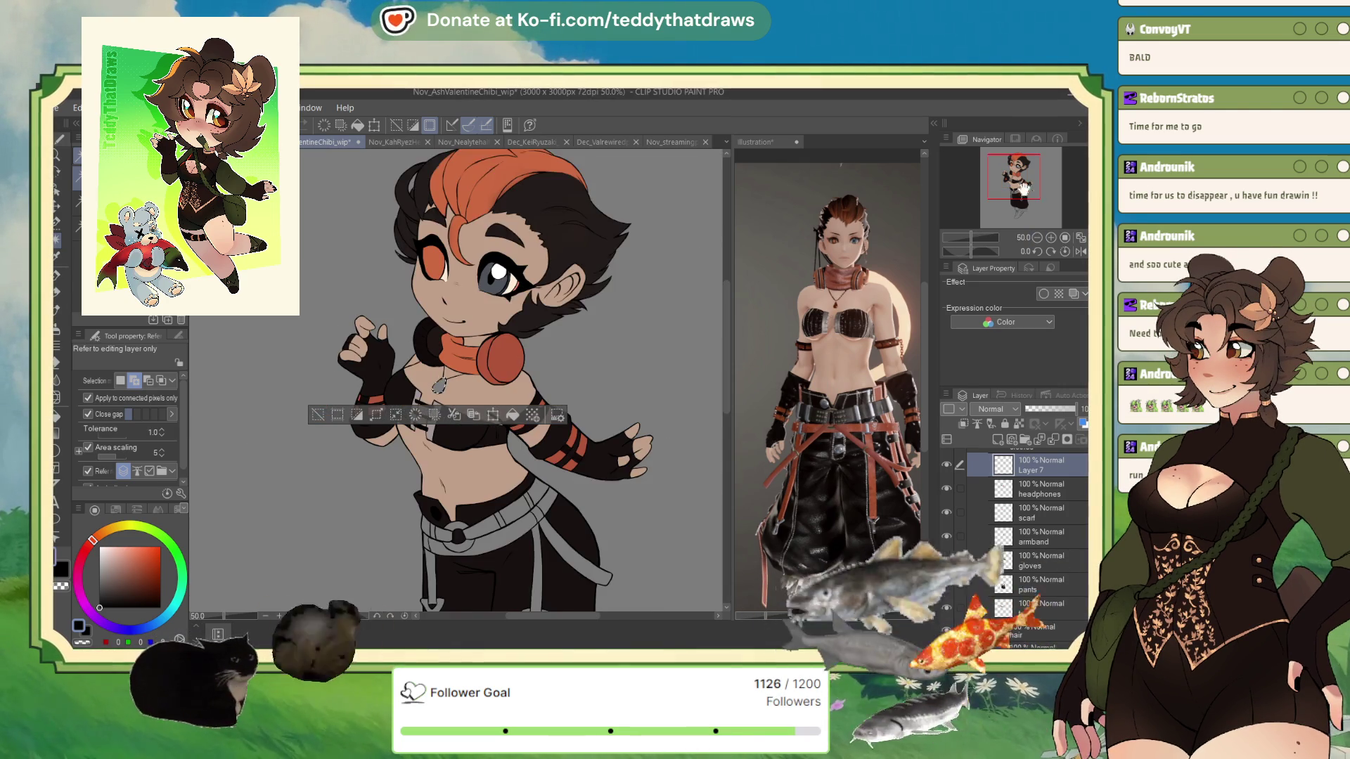
Sample the headphones' orange, hide Layer 7 and rename it 'necklace'
left_click(506, 345, "alt")
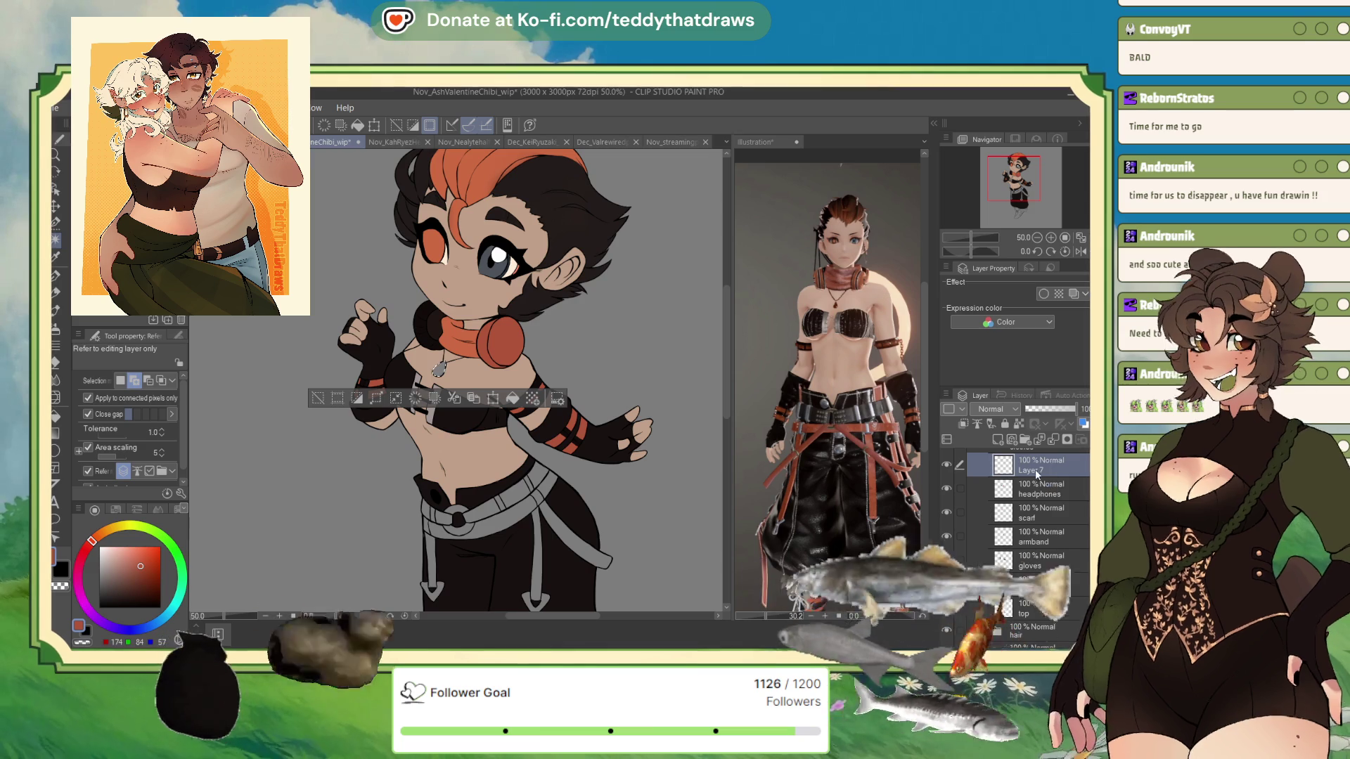
left_click(947, 467)
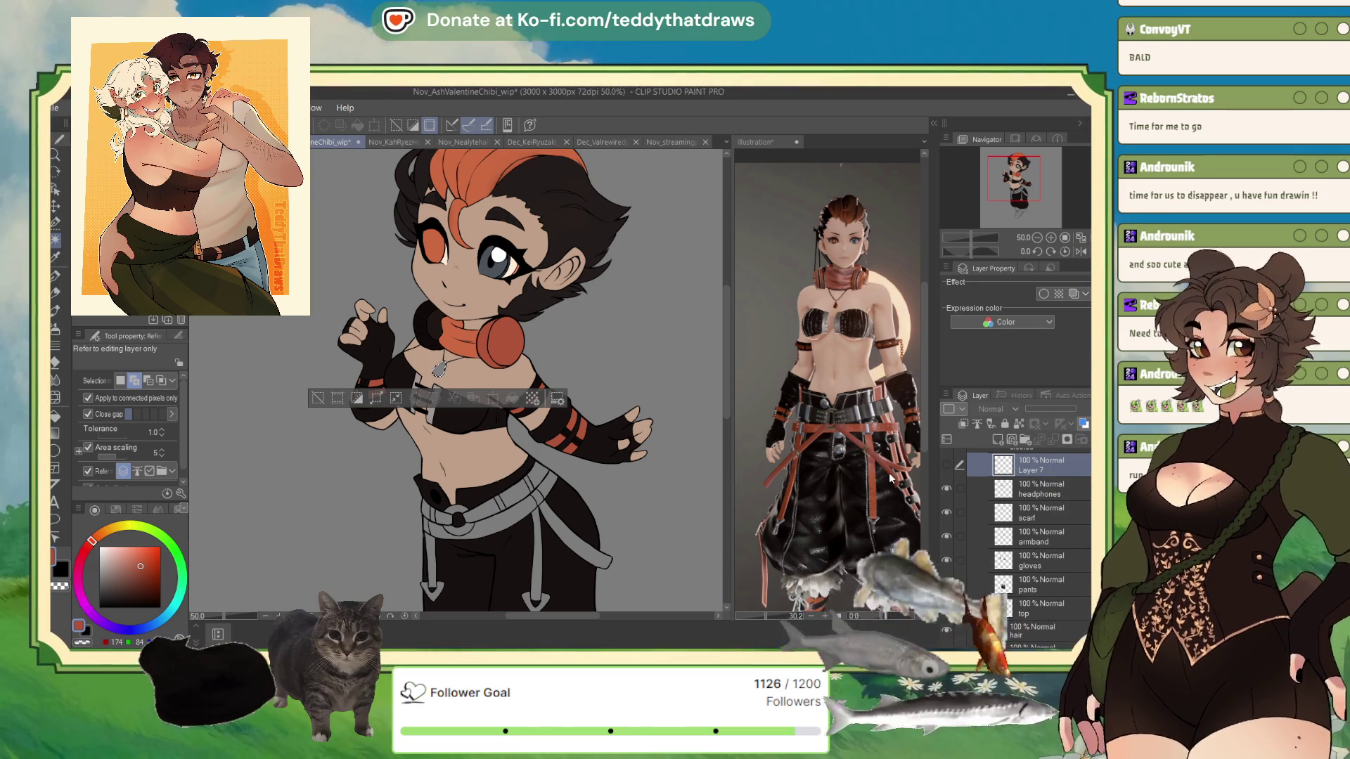
type("necklace")
key("Return")
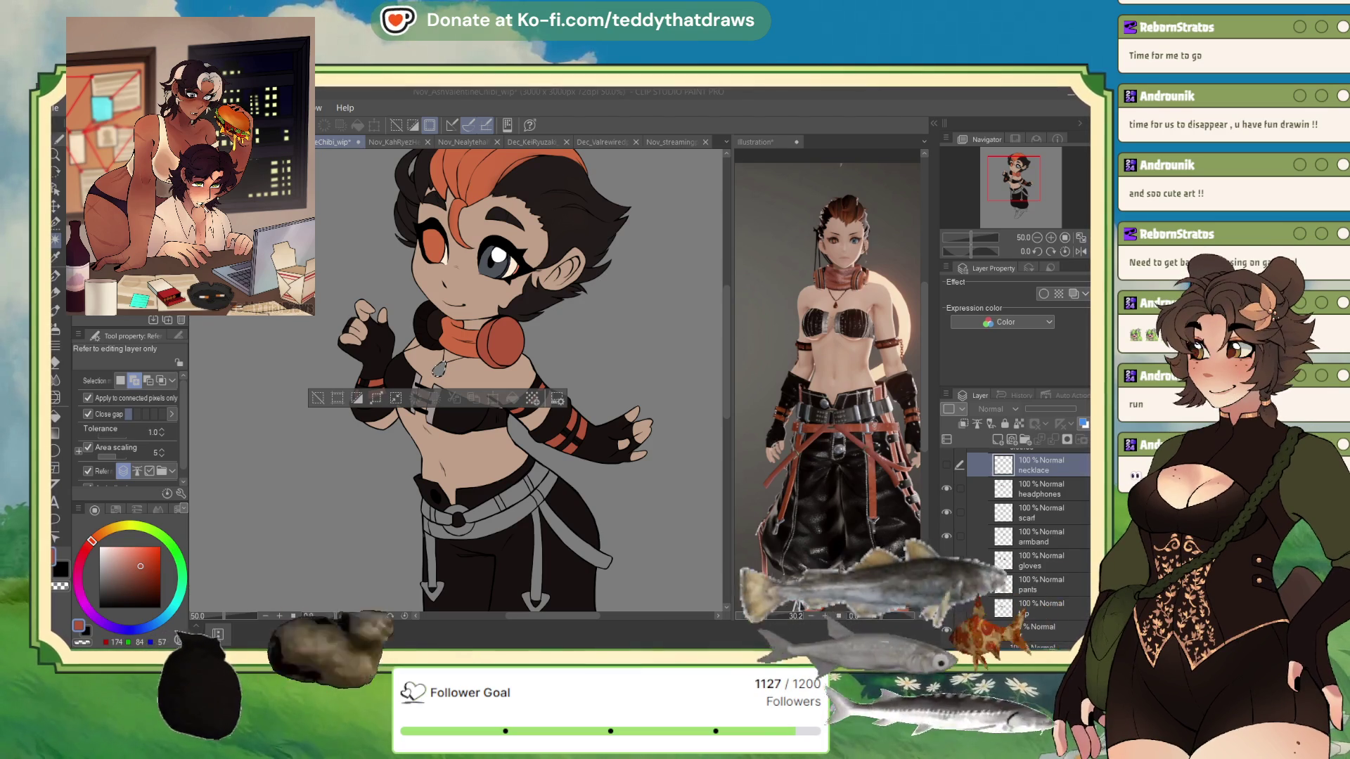
left_click(1037, 238)
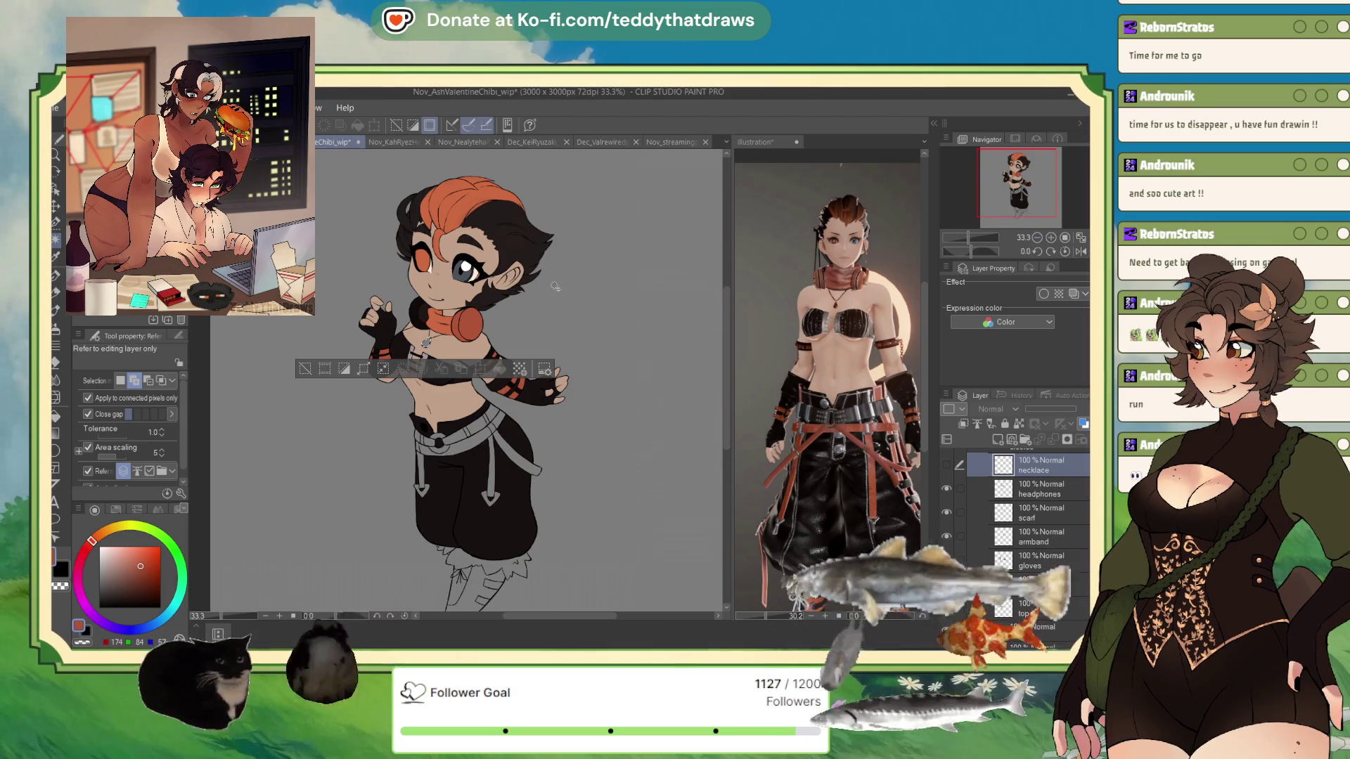
scroll(424, 292, "up", 2)
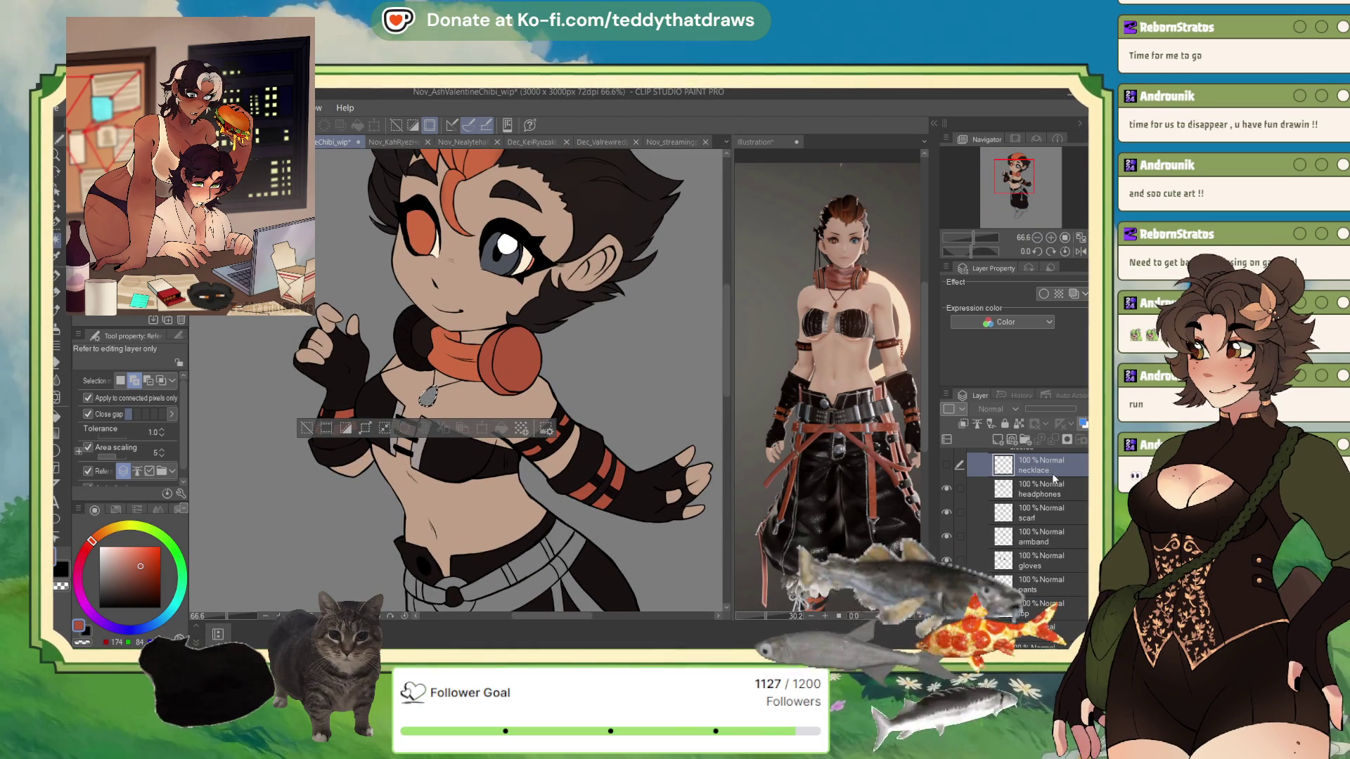
left_click(946, 464)
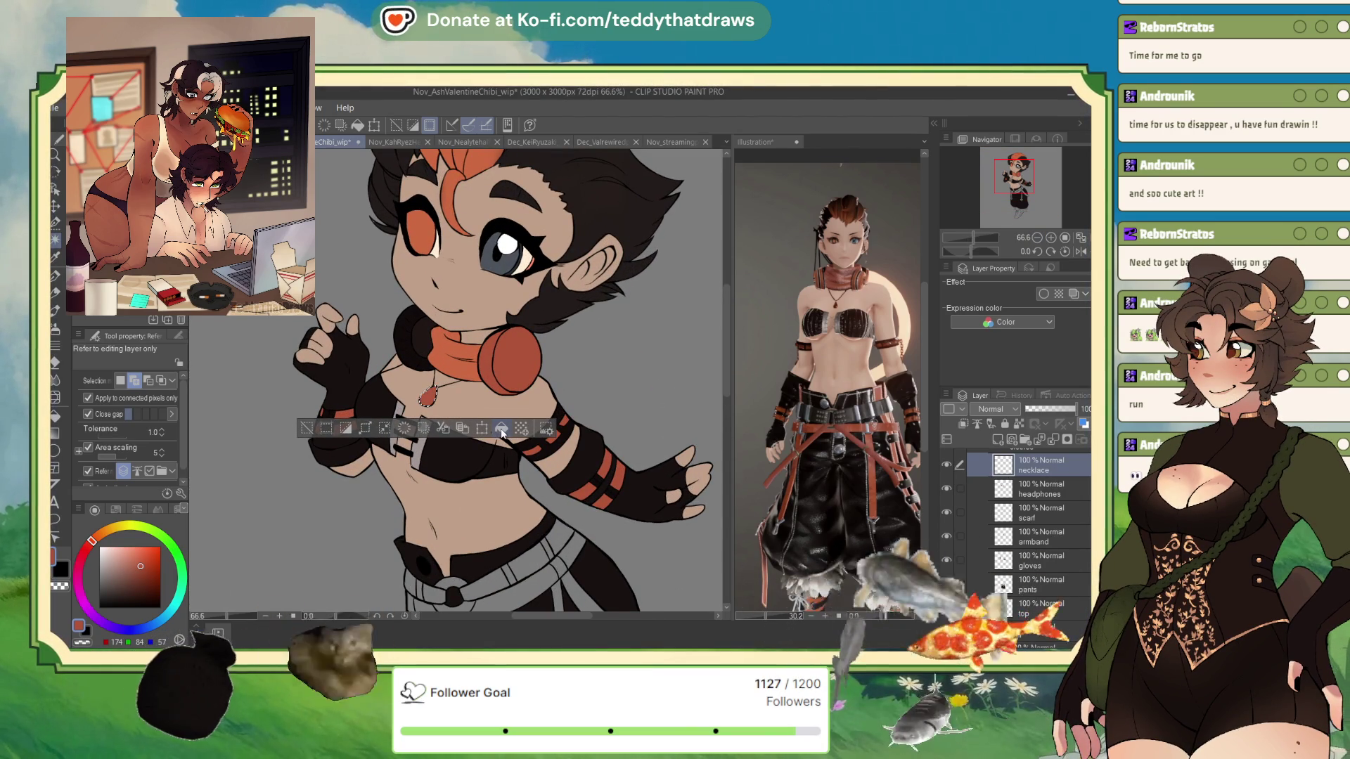
left_click(308, 428)
scroll(390, 395, "up", 3)
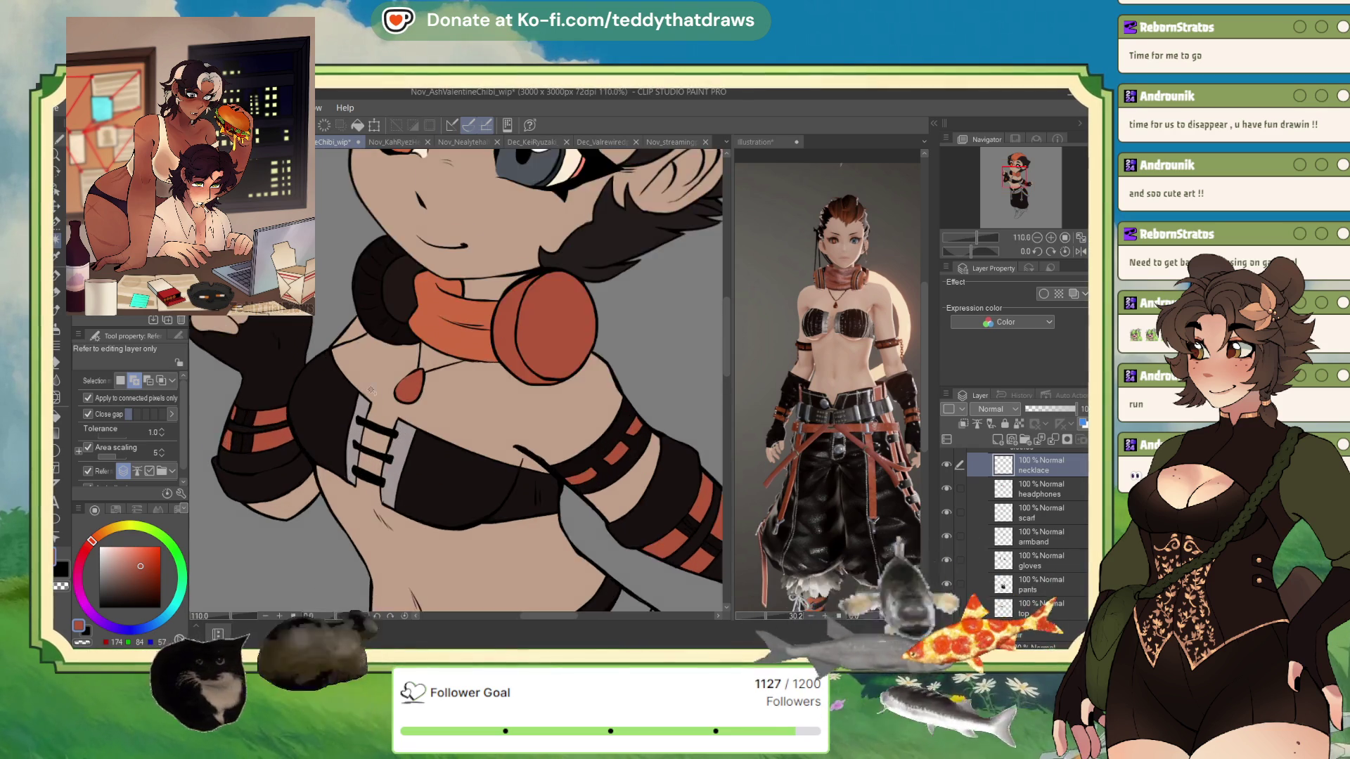
scroll(391, 395, "up", 3)
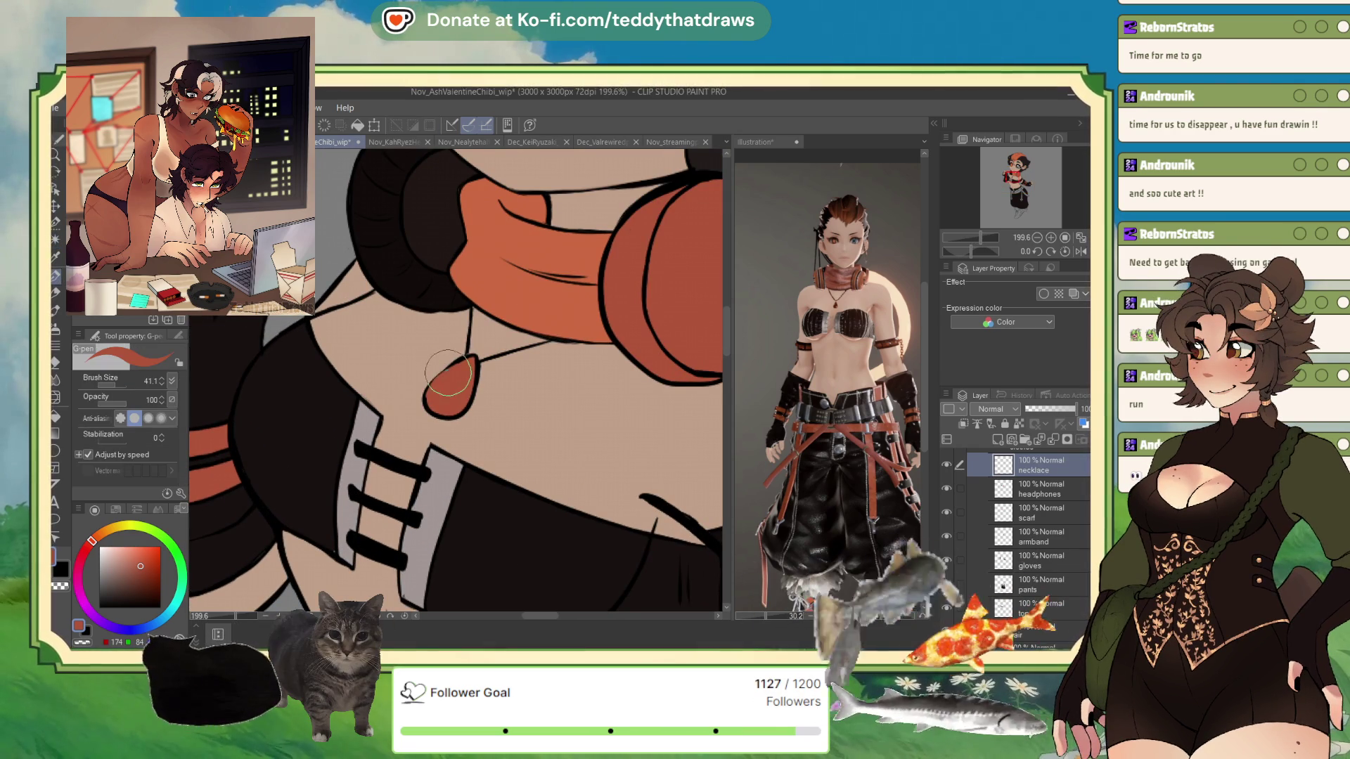
scroll(459, 383, "down", 8)
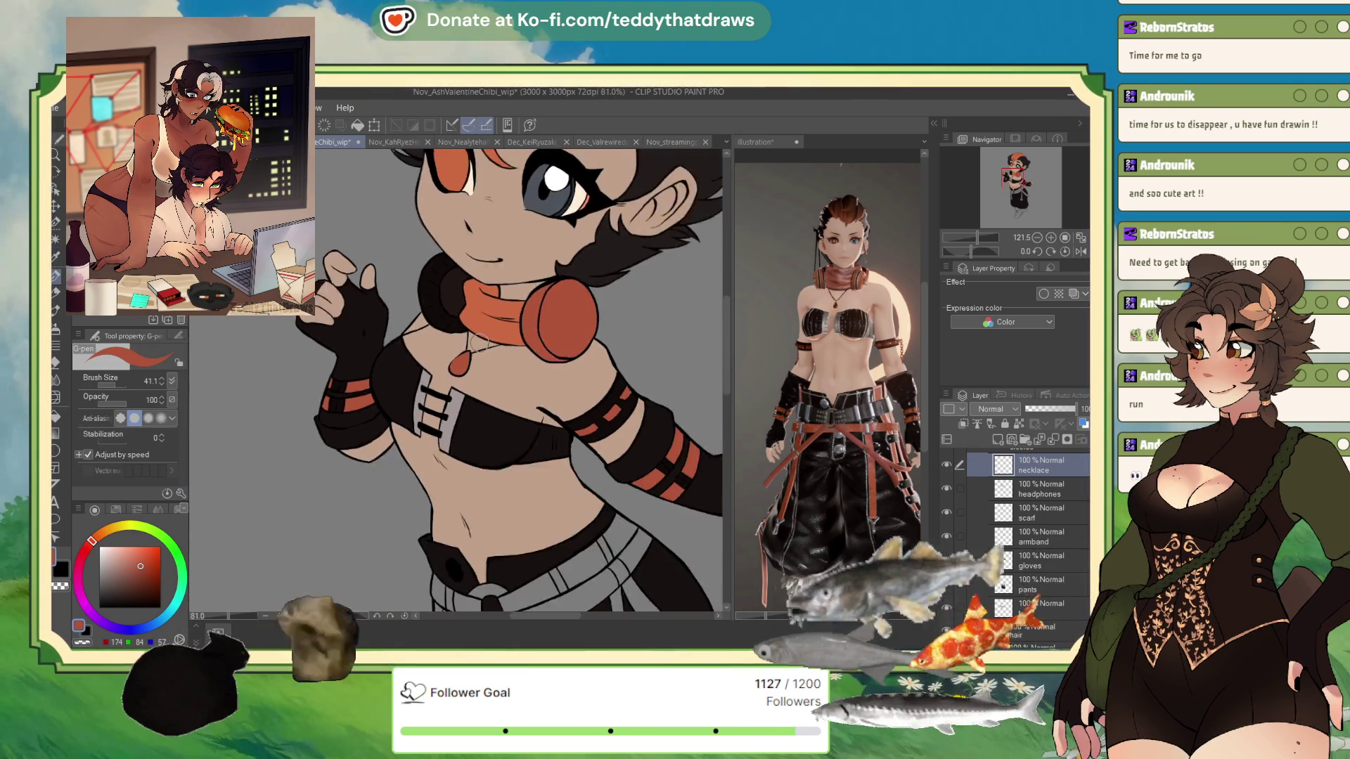
scroll(499, 359, "down", 1)
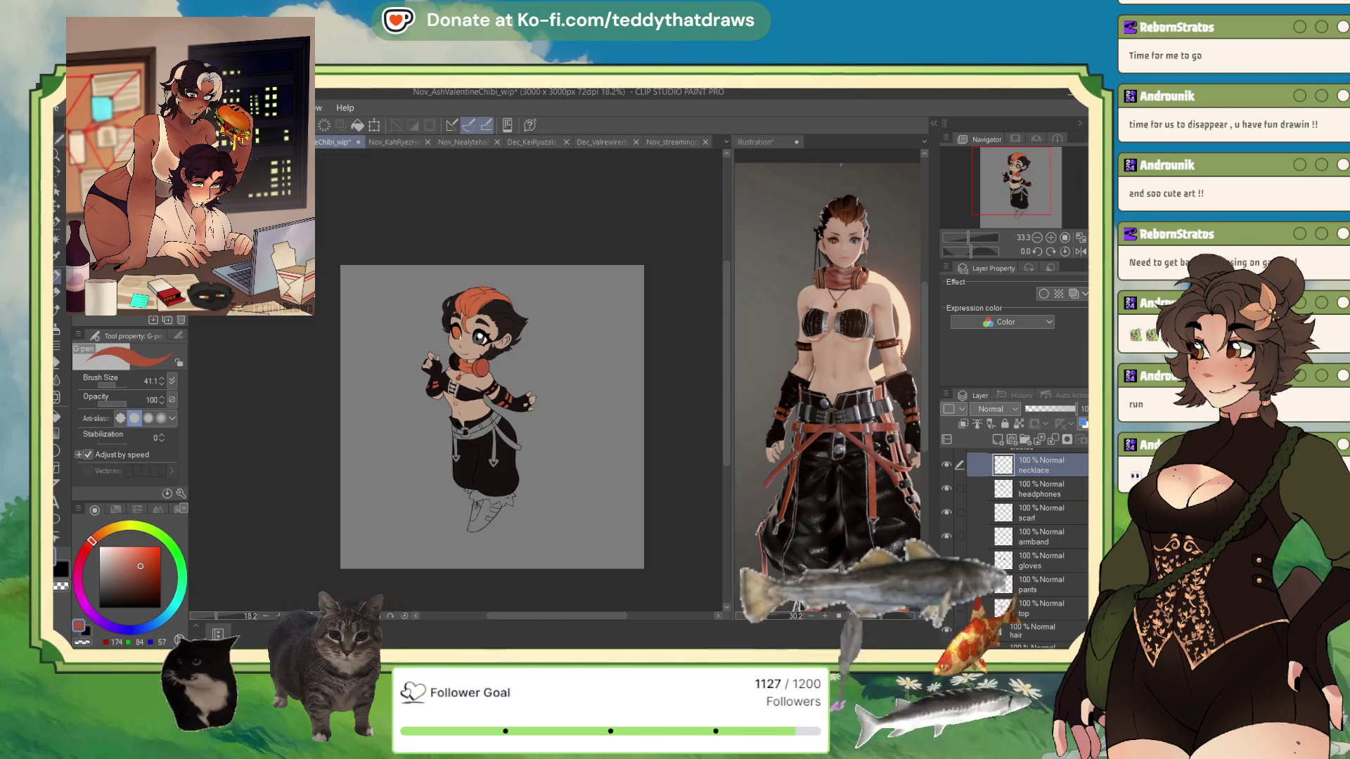
scroll(460, 422, "up", 3)
scroll(460, 422, "down", 1)
scroll(461, 422, "up", 4)
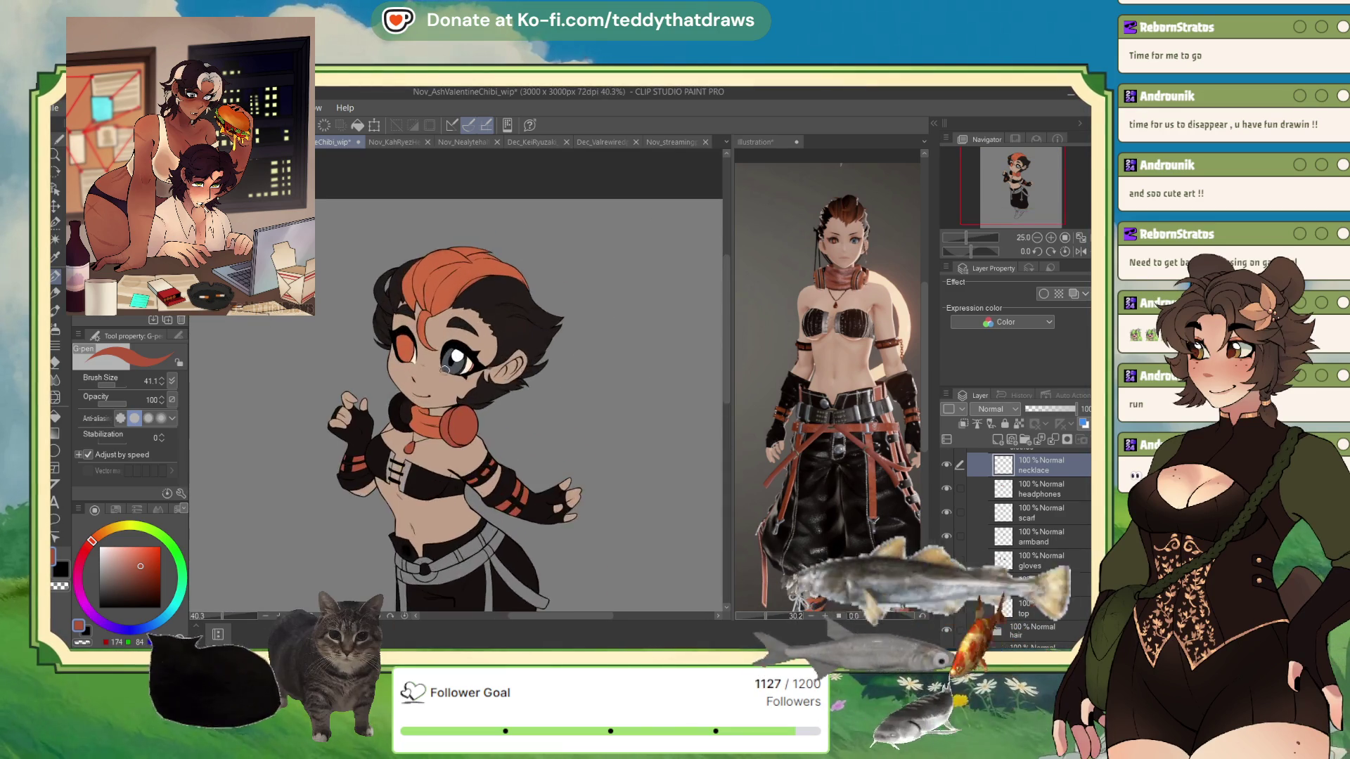
scroll(461, 422, "down", 2)
scroll(448, 420, "down", 4)
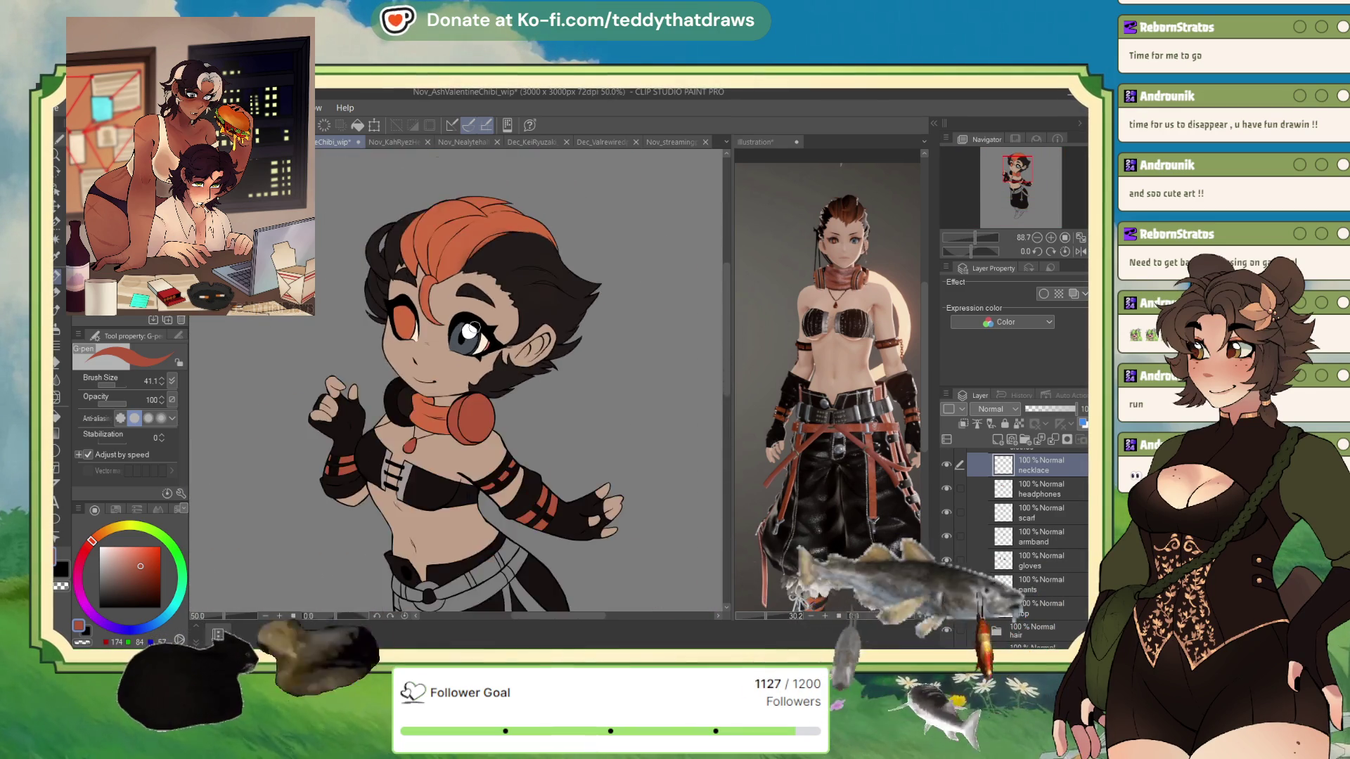
scroll(448, 420, "up", 6)
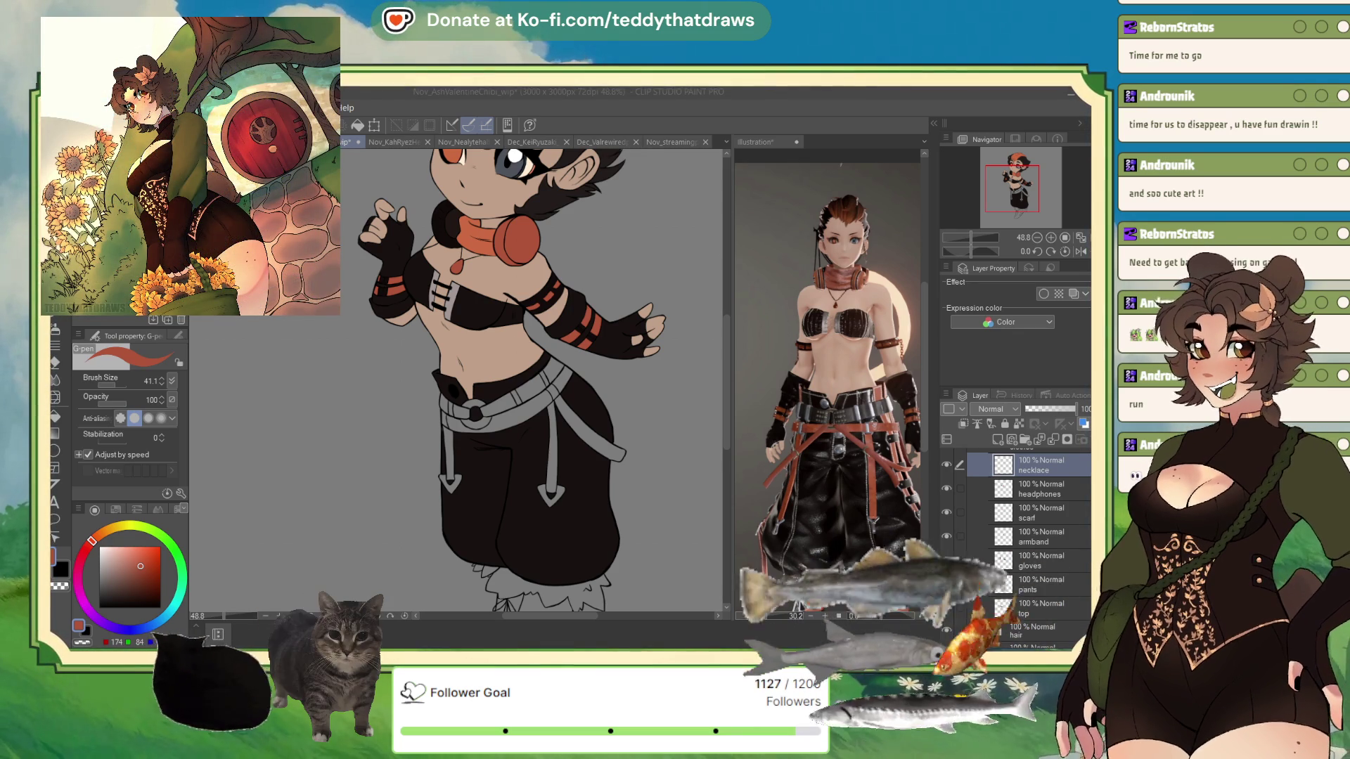
key("ctrl+minus")
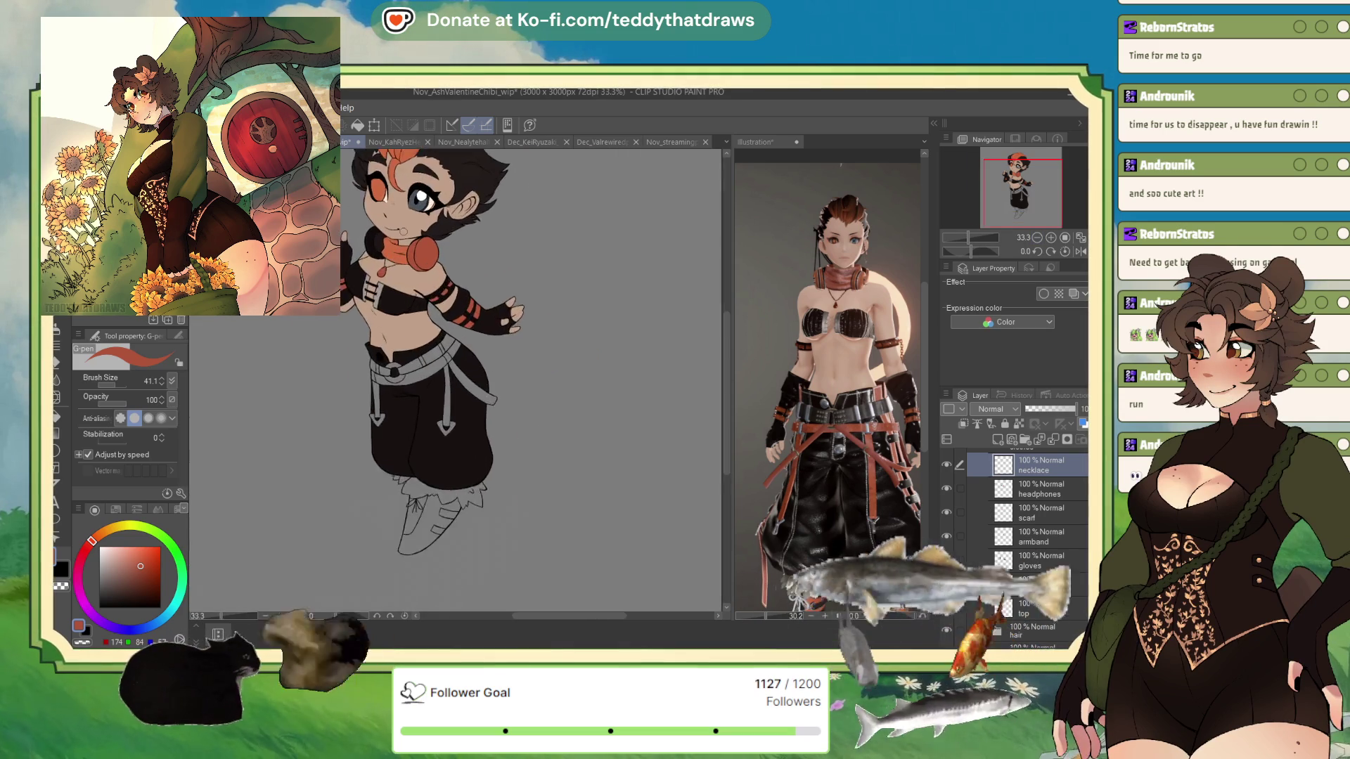
Pick a near-black colour and add a new layer named 'belt' above necklace
scroll(419, 262, "up", 2)
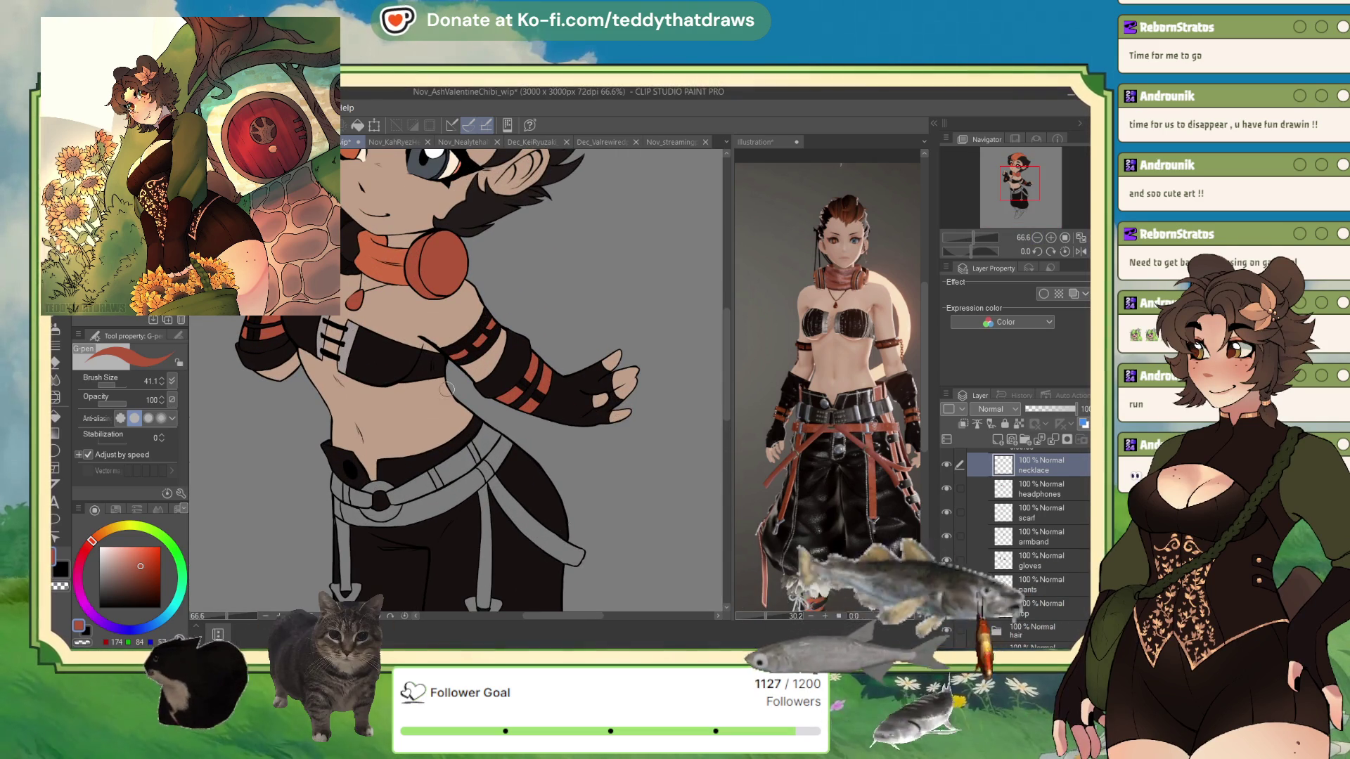
left_click(388, 359, "alt")
left_click(257, 349, "alt")
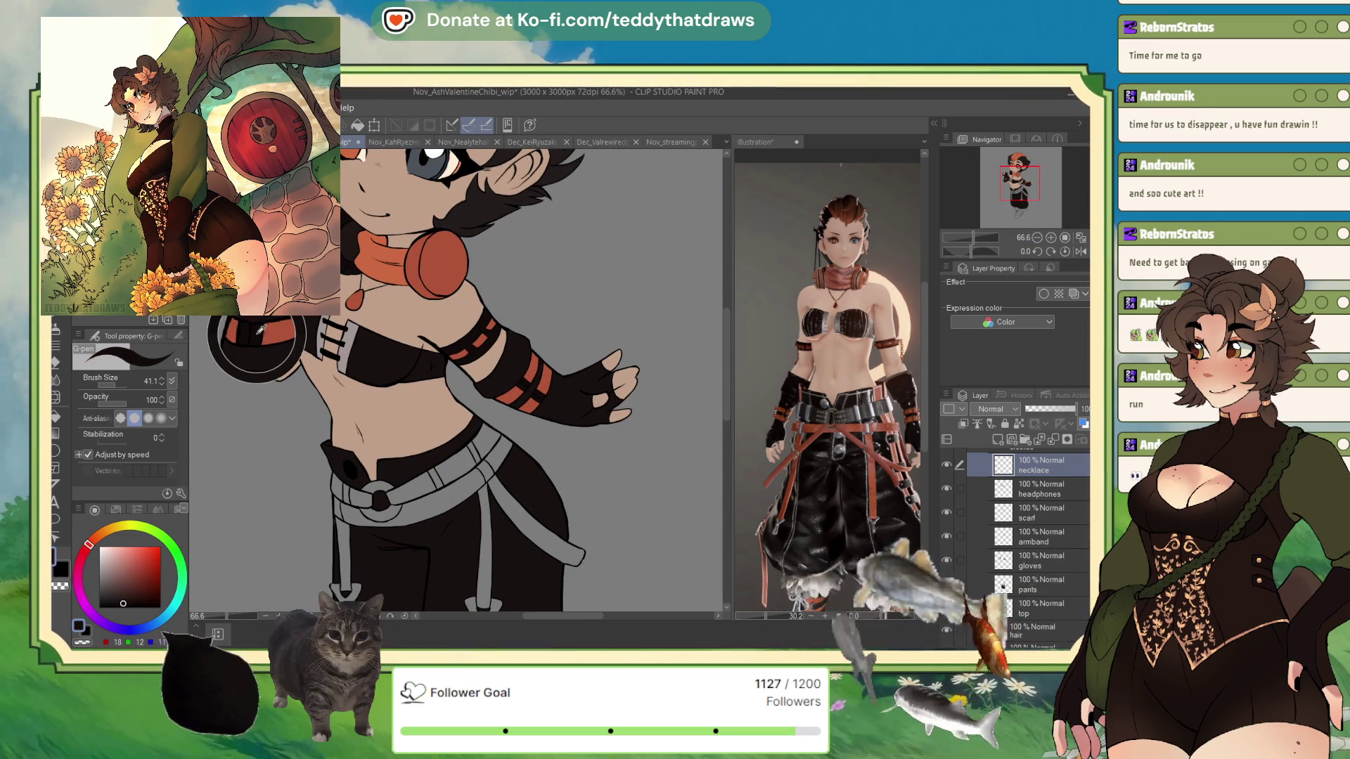
key("g")
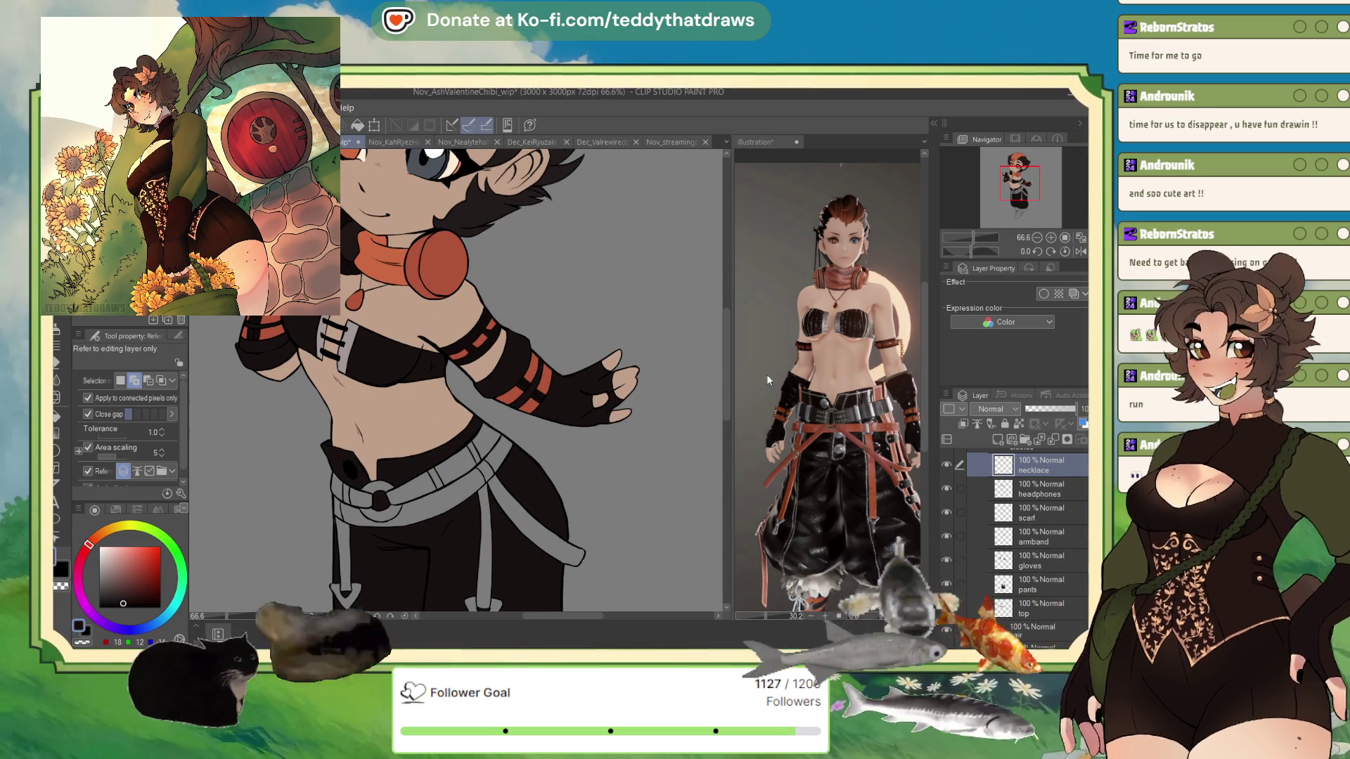
left_click(998, 439)
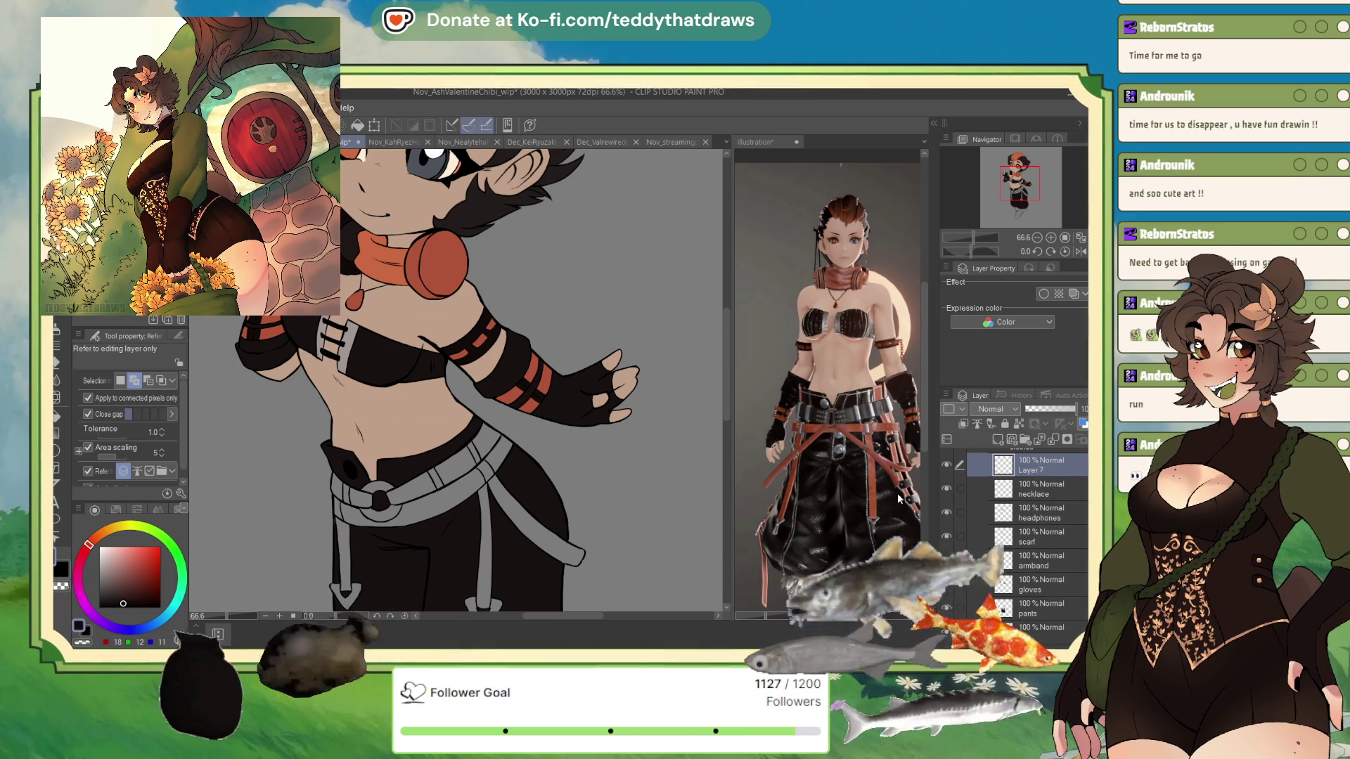
double_click(1028, 469)
type("belt")
Select the belt strap and left belt segment and fill them dark
left_click(443, 474)
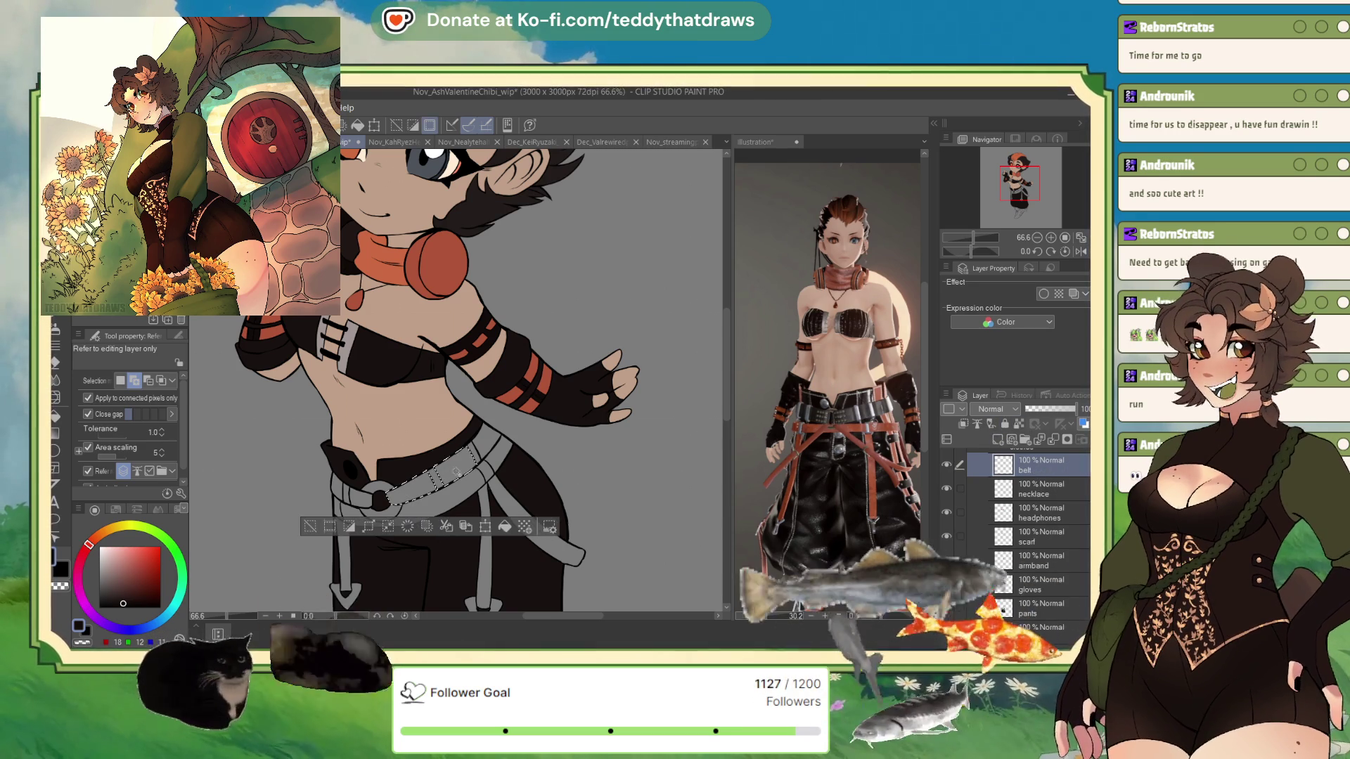
left_click(351, 492)
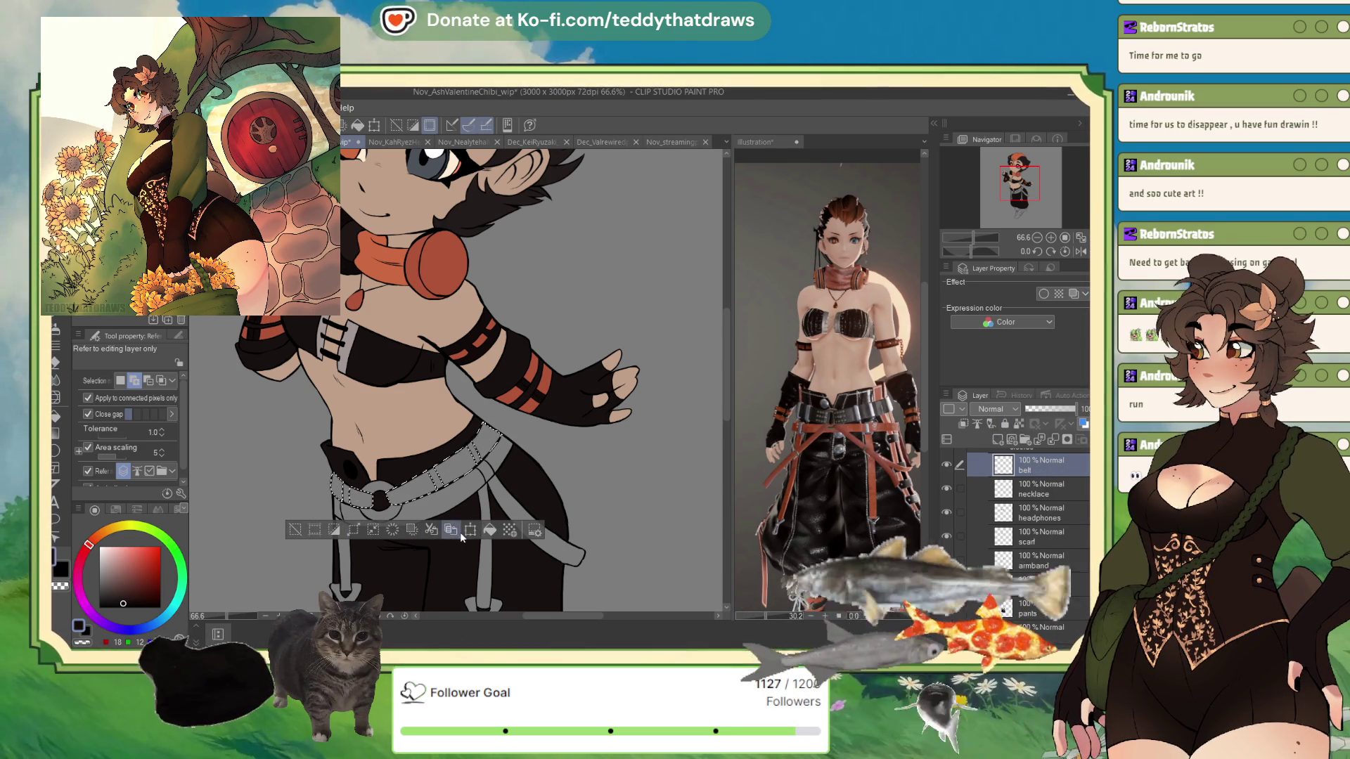
left_click(490, 531)
key("ctrl+d")
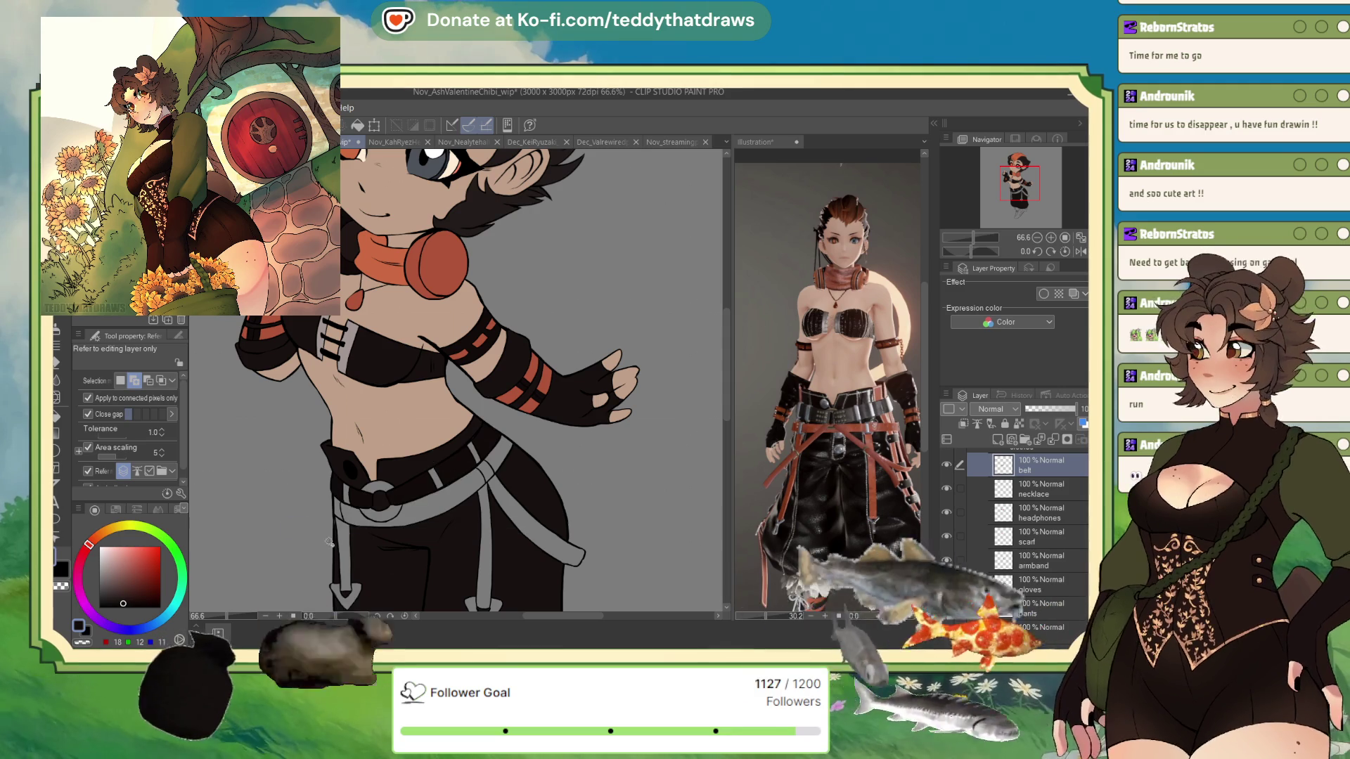
scroll(422, 483, "up", 5)
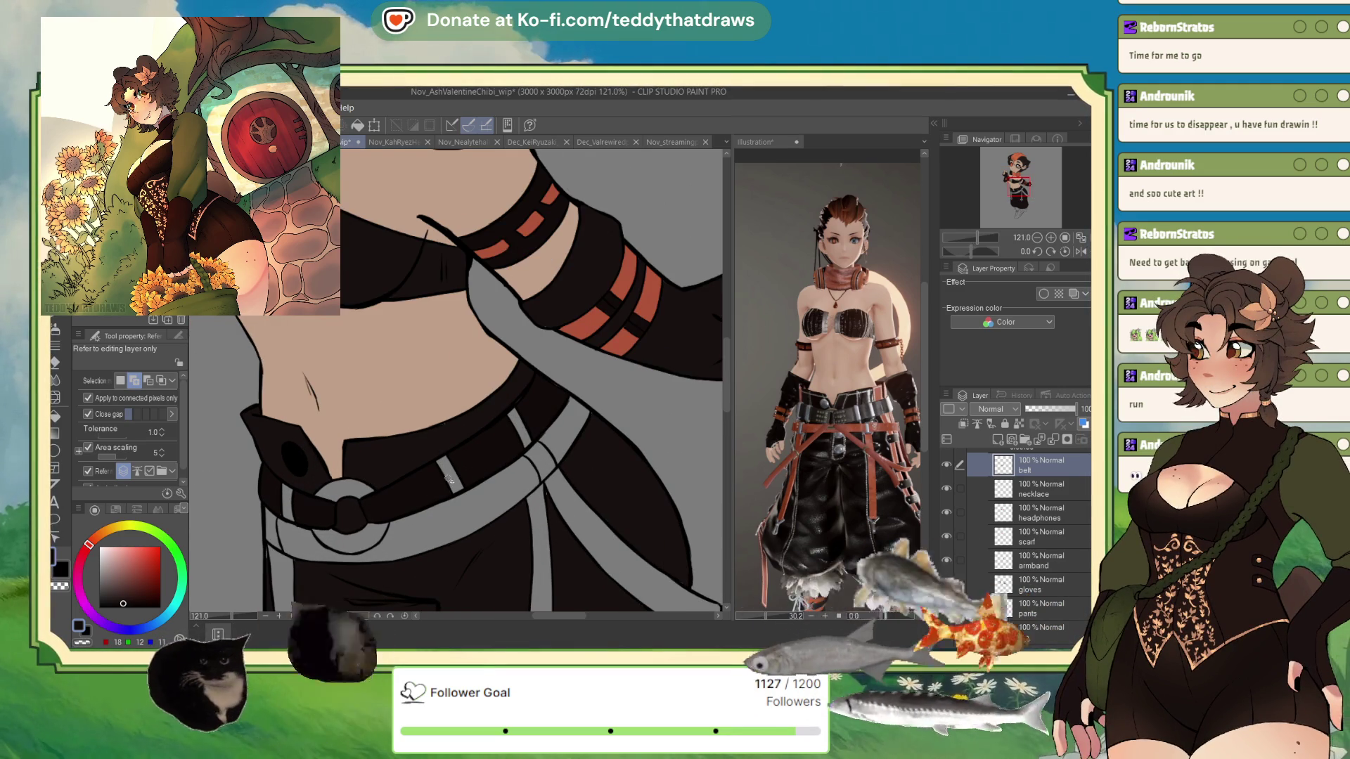
Fill the three belt loops and the belt ring light grey
left_click(450, 475)
left_click(519, 426)
left_click(287, 503)
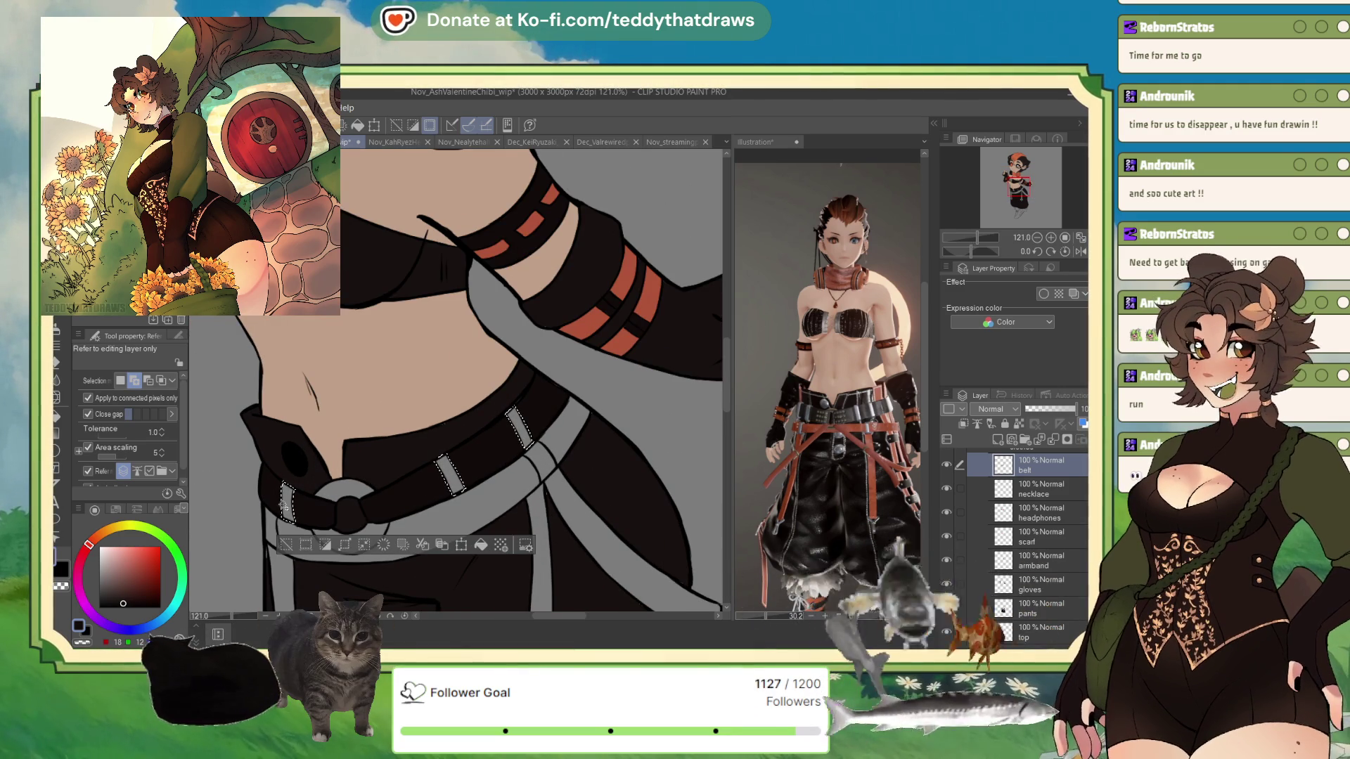
left_click(450, 475)
key("ctrl+d")
left_click(365, 533)
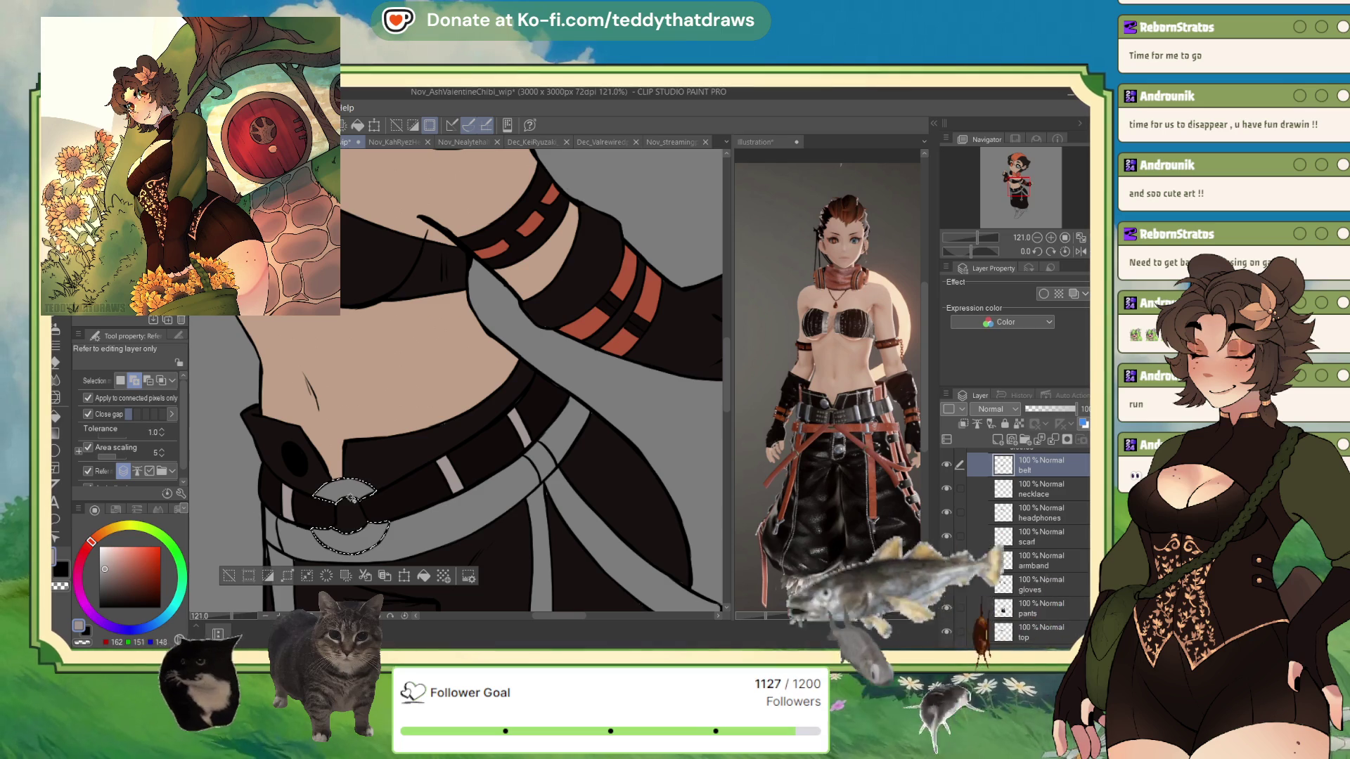
left_click(430, 576)
Fill the grey band, diagonal band and vertical strap orange; finish renaming the layer 'belts'
left_click(309, 548)
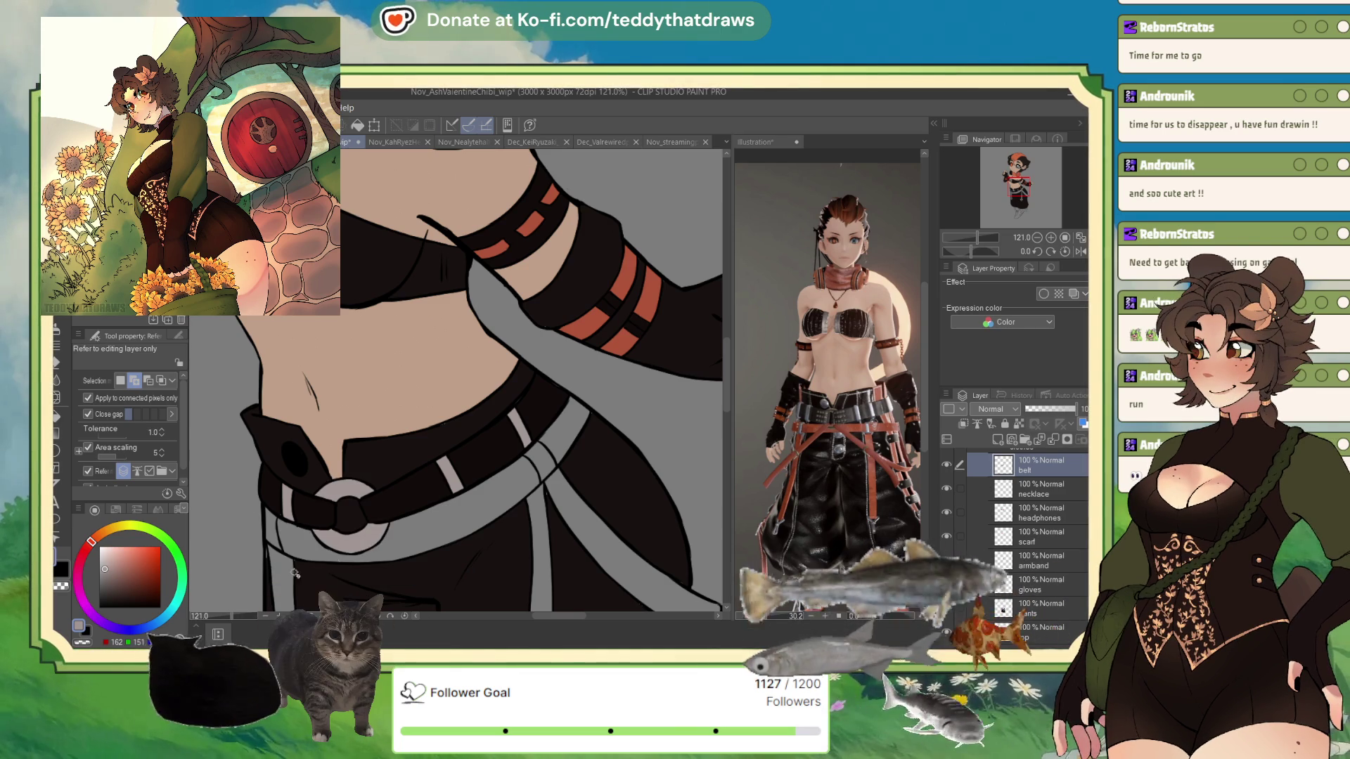
left_click(562, 533)
left_click(545, 541)
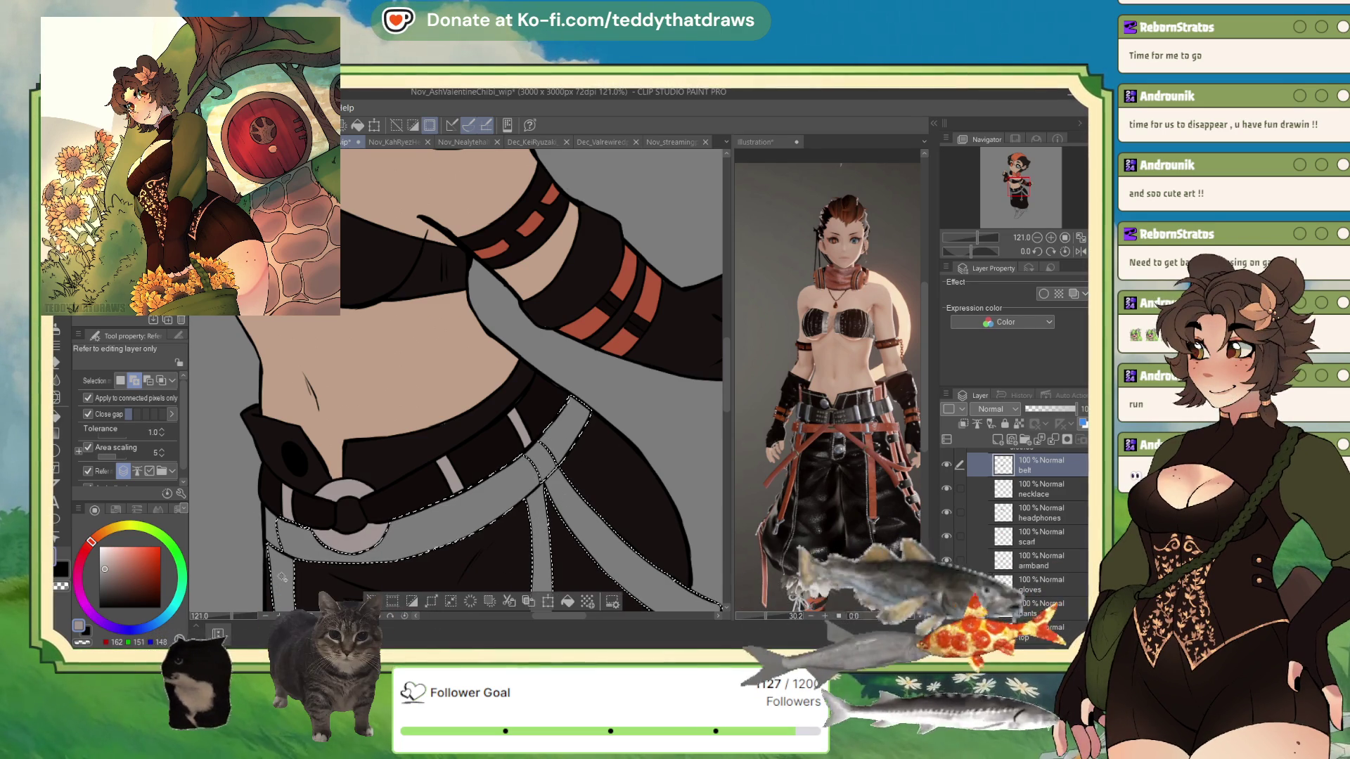
scroll(496, 290, "down", 5)
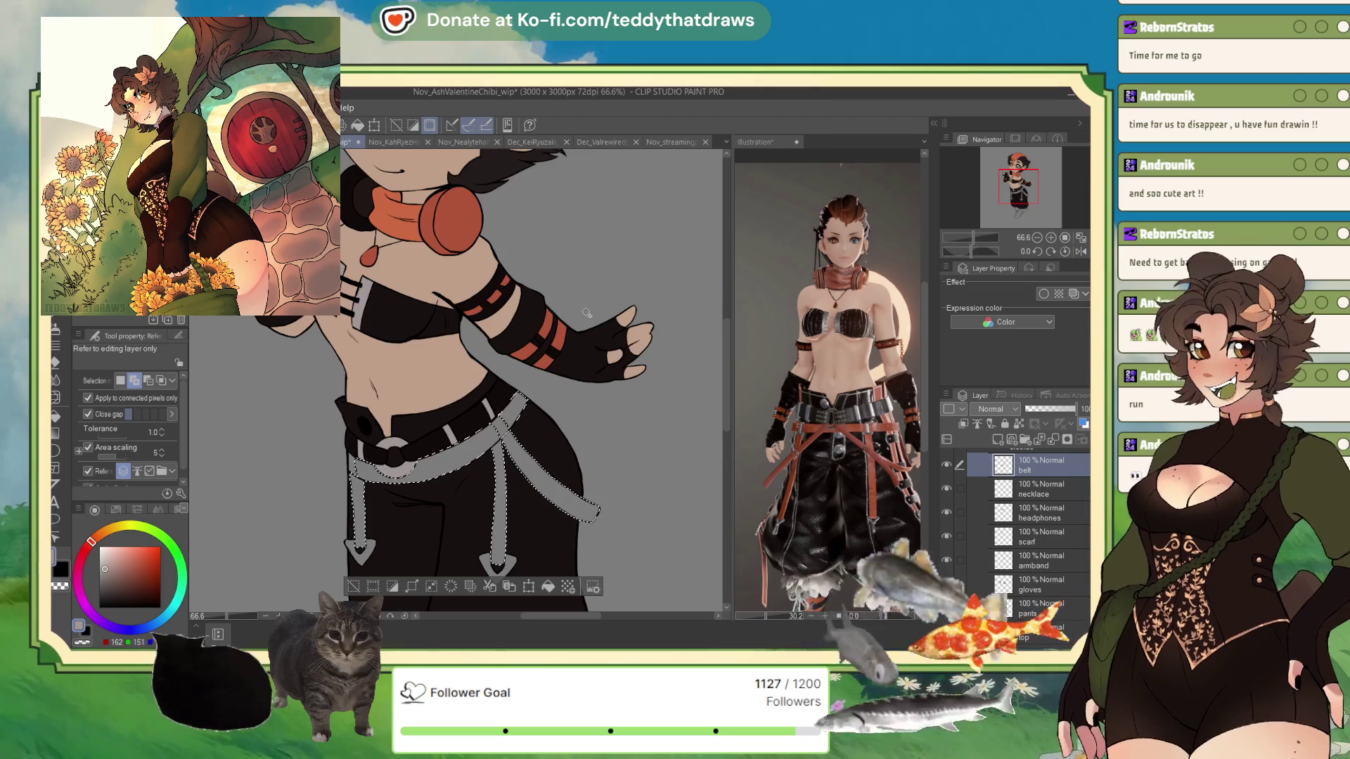
left_click(568, 339, "alt")
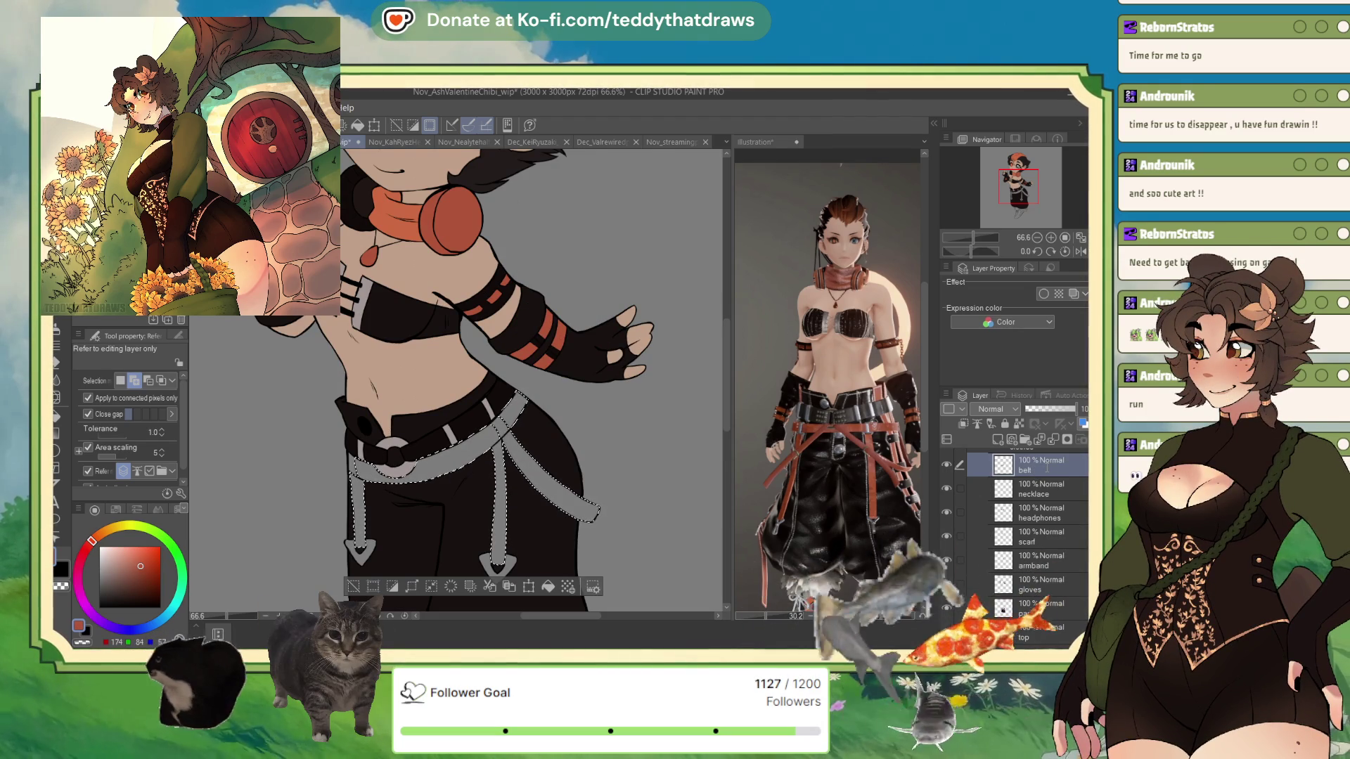
type("s")
key("Return")
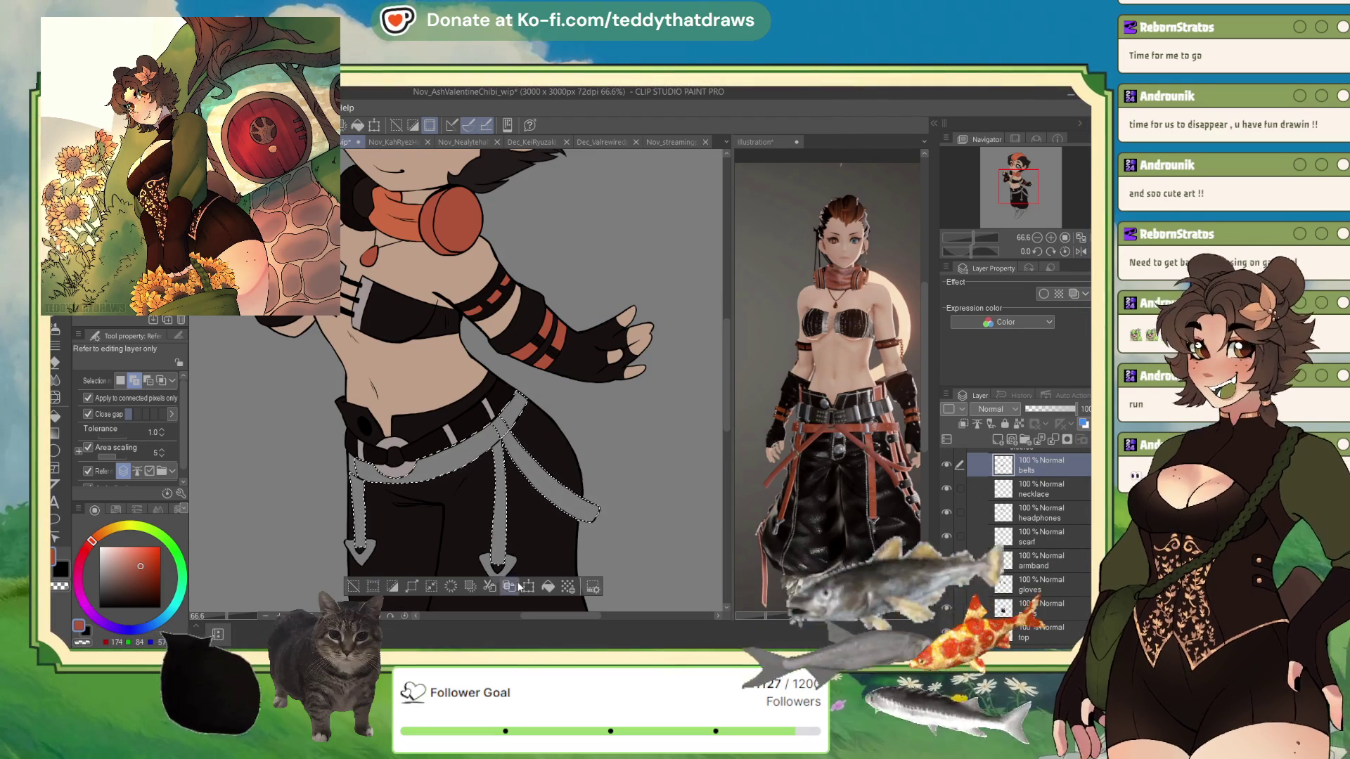
left_click(498, 548)
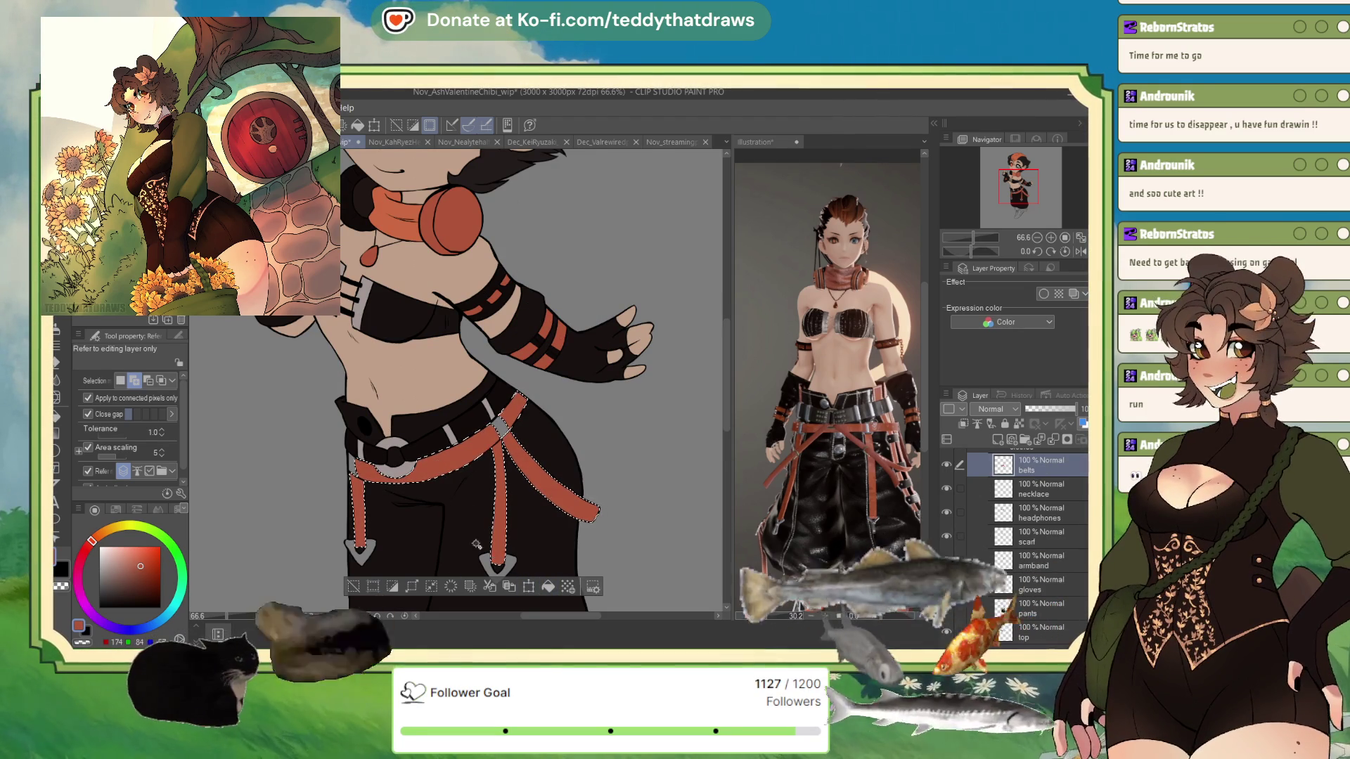
left_click(353, 588)
Select the grey belt strap and V-shaped buckles and fill them light
left_click(497, 429)
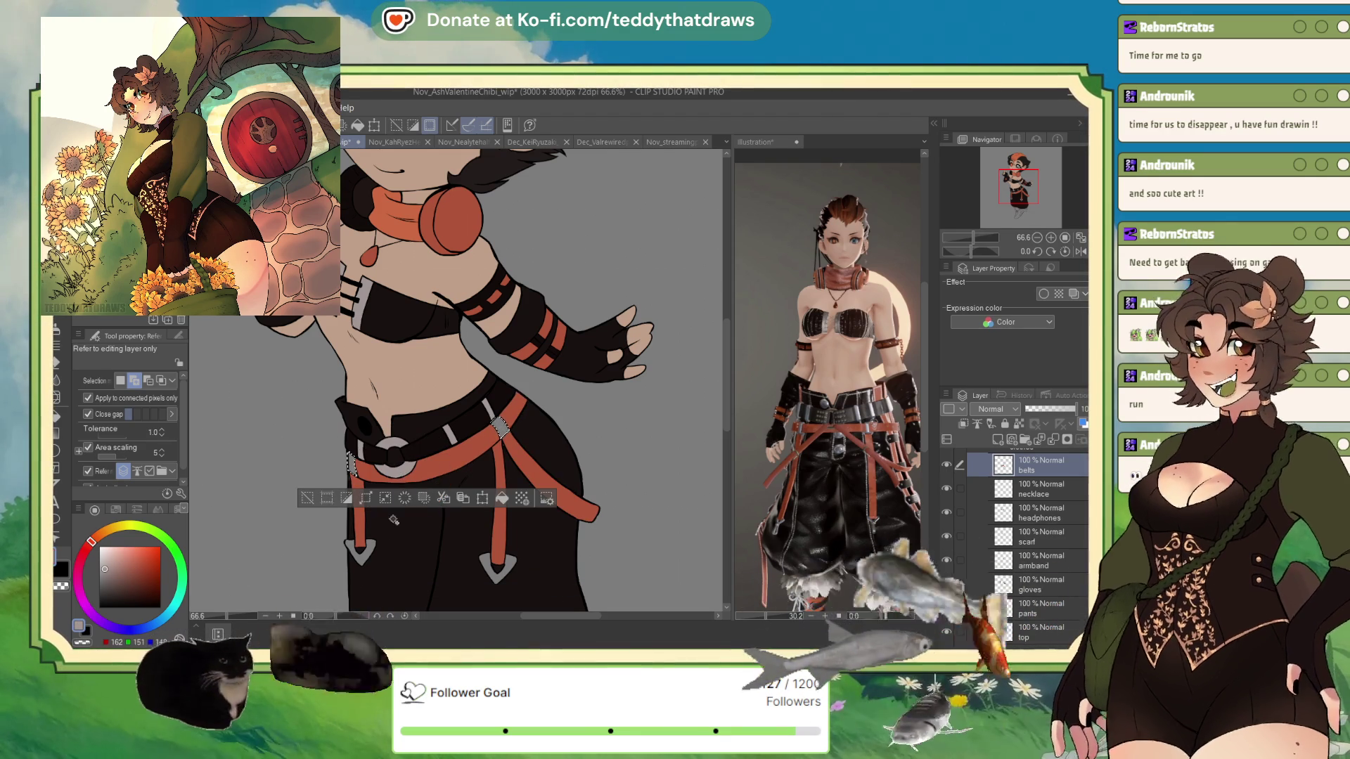
left_click(360, 551)
left_click(497, 562)
left_click(506, 606)
scroll(373, 294, "down", 2)
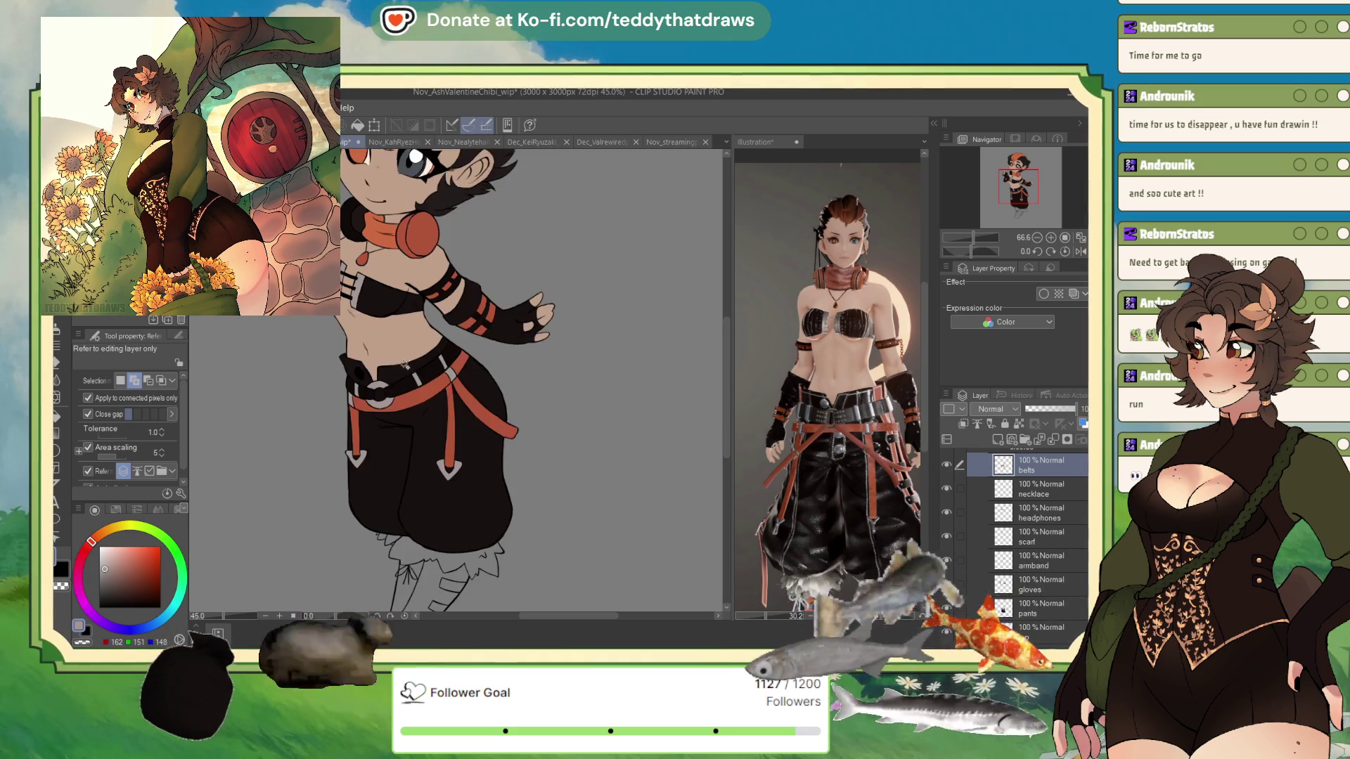
scroll(373, 294, "down", 3)
scroll(396, 342, "up", 2)
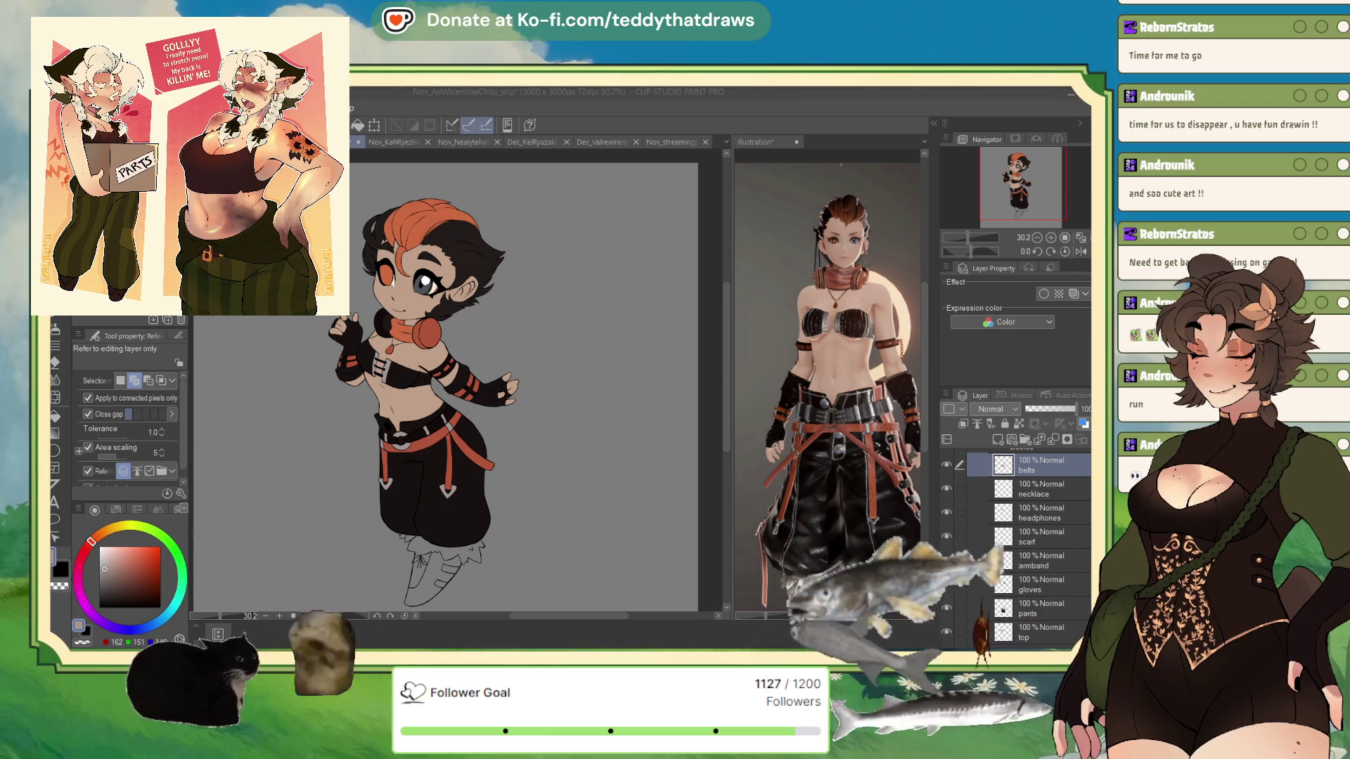
Sample dark brown from the reference pants and preview the reference in grayscale, then colour
scroll(521, 348, "up", 3)
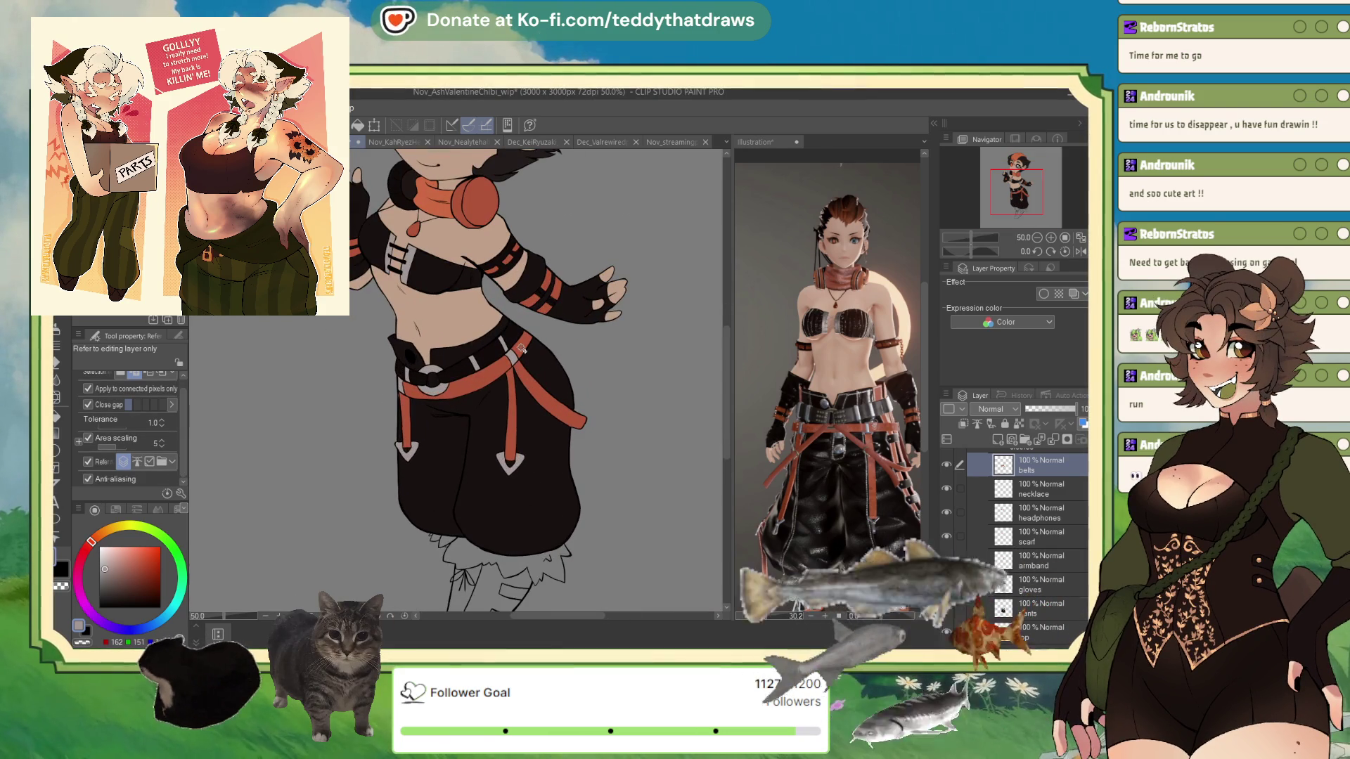
left_click(855, 446, "alt")
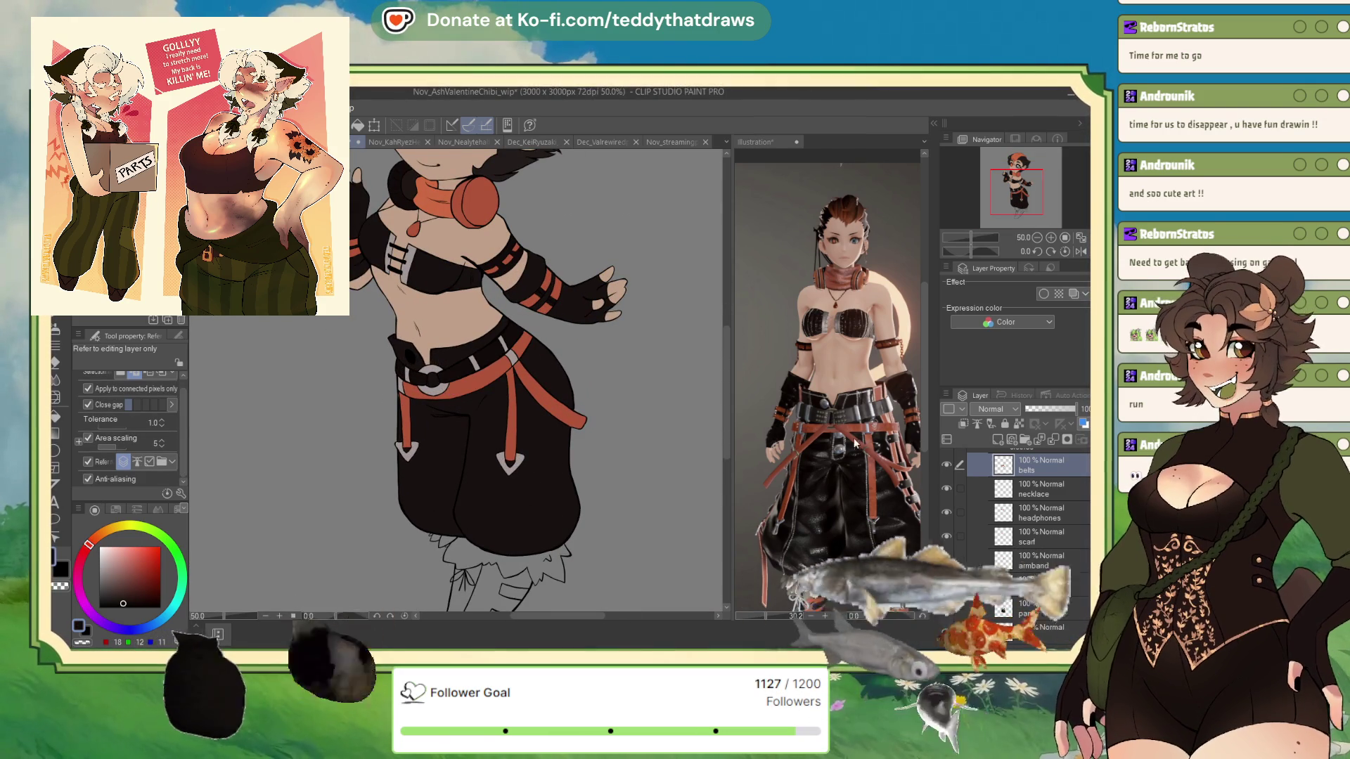
left_click(855, 447)
left_click_drag(1005, 184, 1001, 210)
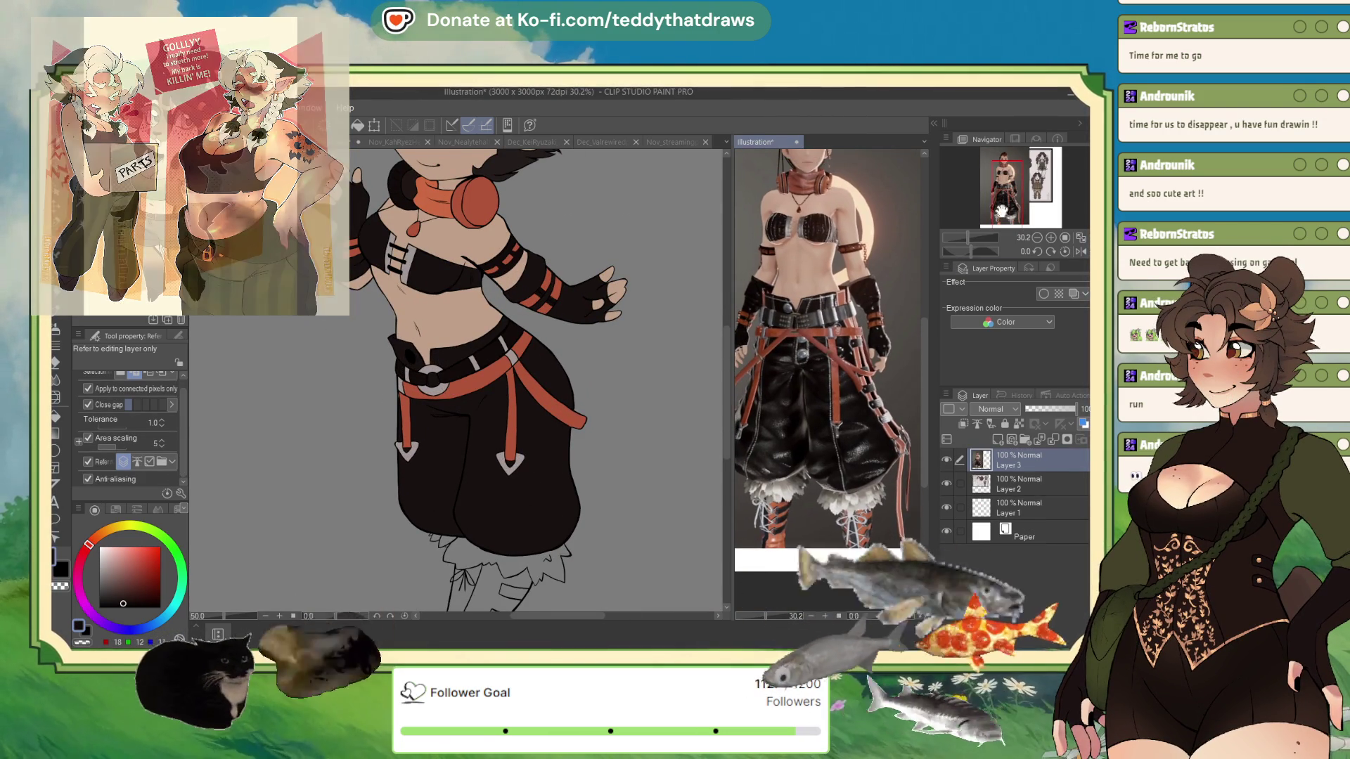
left_click(1002, 322)
left_click(1002, 338)
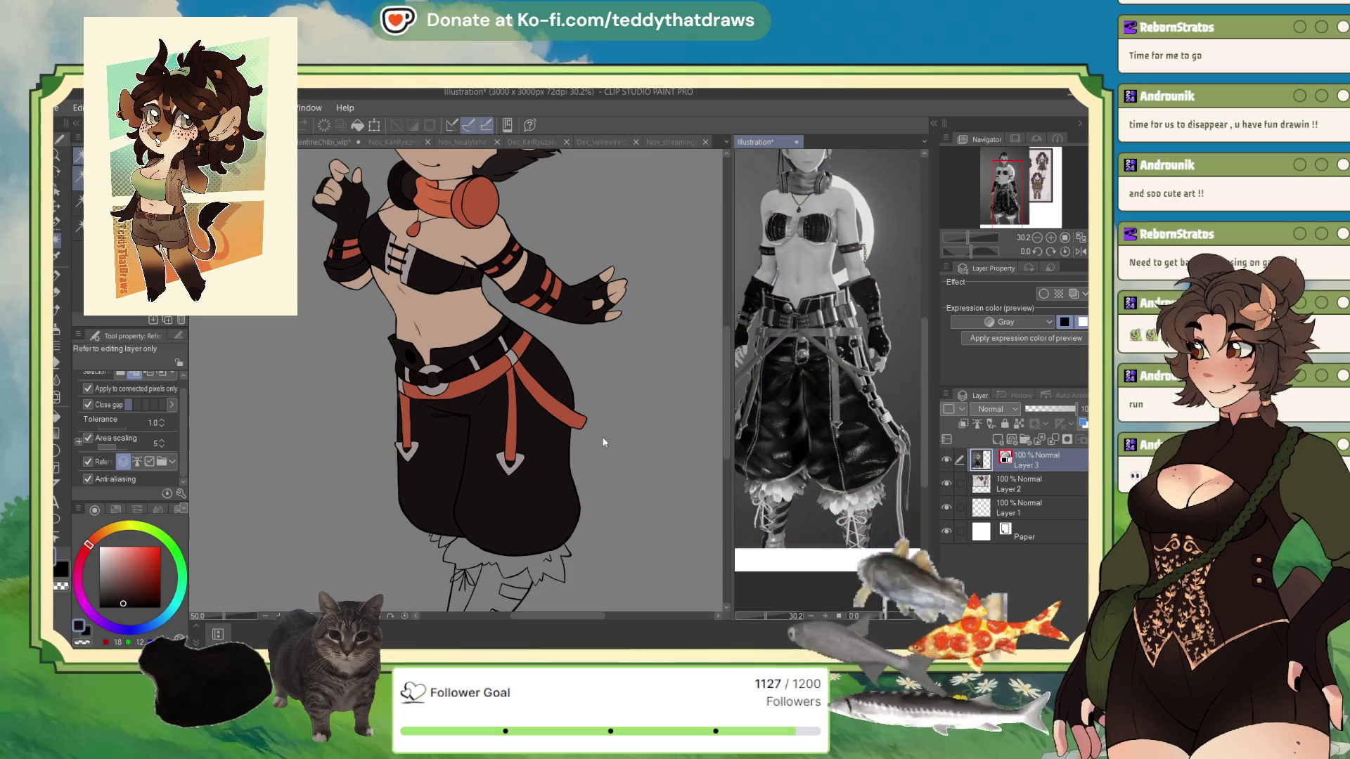
left_click(992, 339)
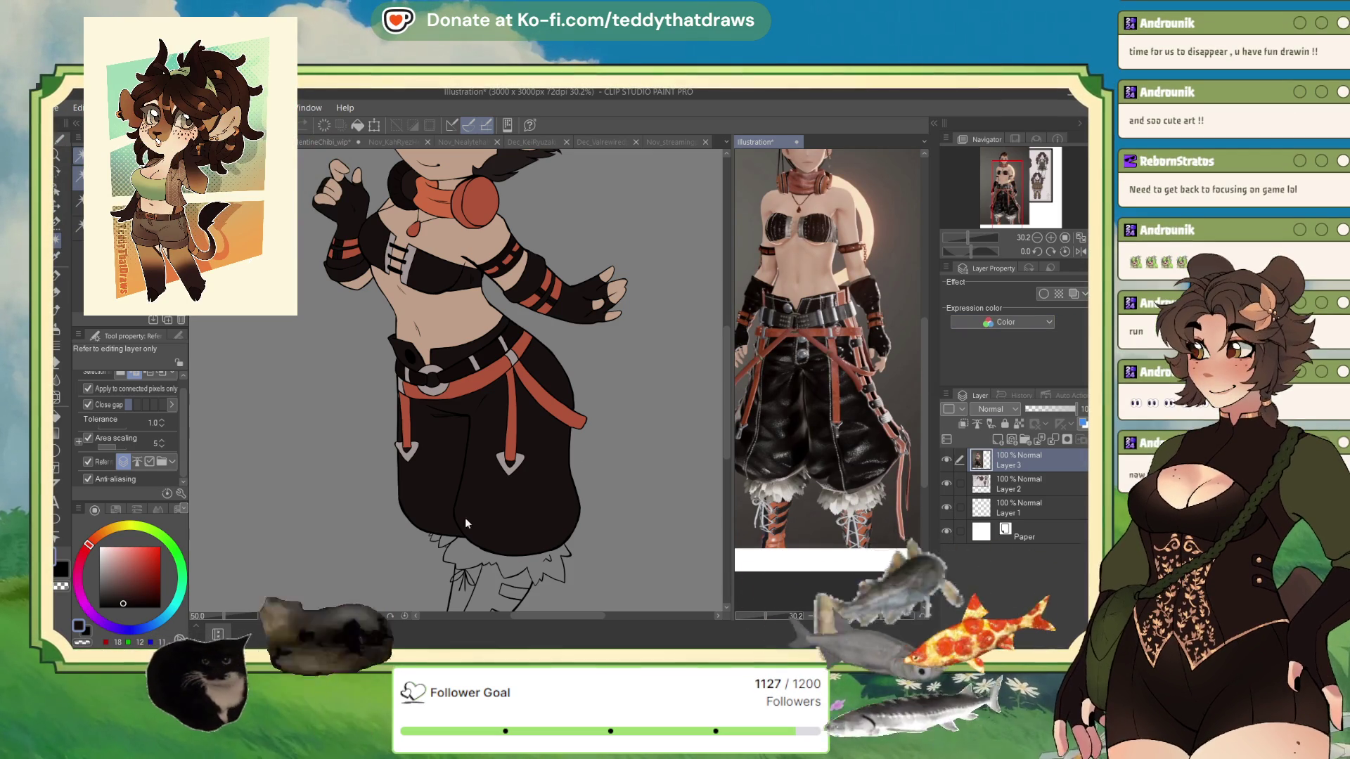
Select the chibi's lower leg and three shoe strap regions
left_click(487, 588)
scroll(486, 588, "down", 3)
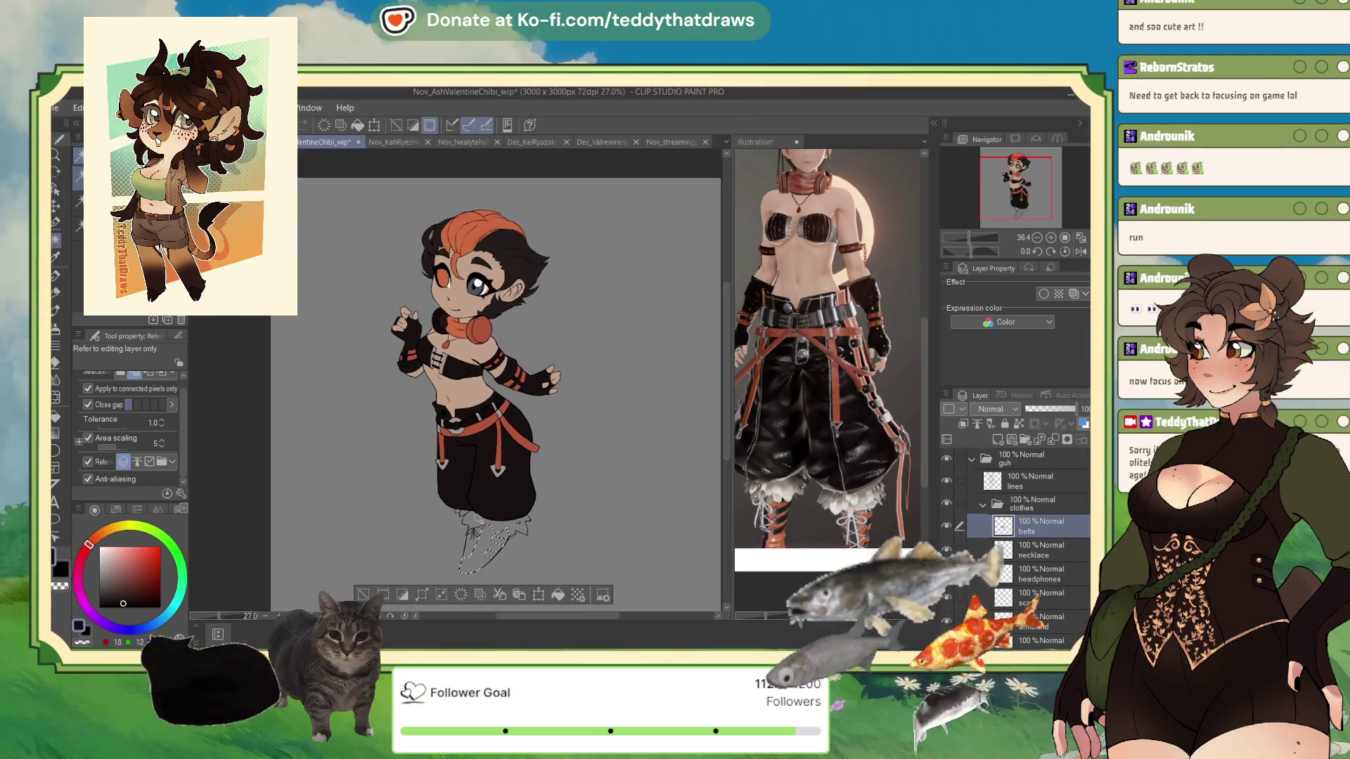
scroll(502, 563, "up", 5)
scroll(392, 492, "up", 1)
left_click(482, 490)
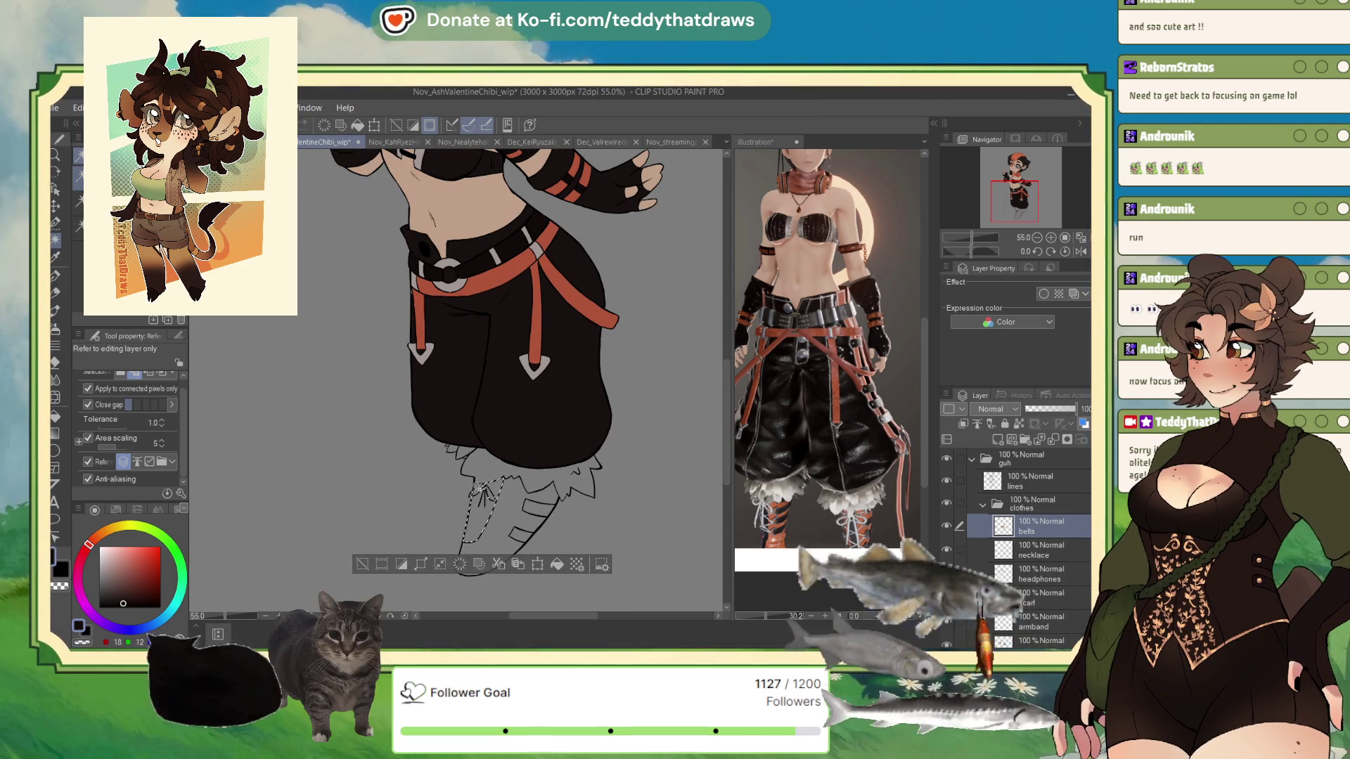
left_click(538, 506, "shift")
left_click(520, 535, "shift")
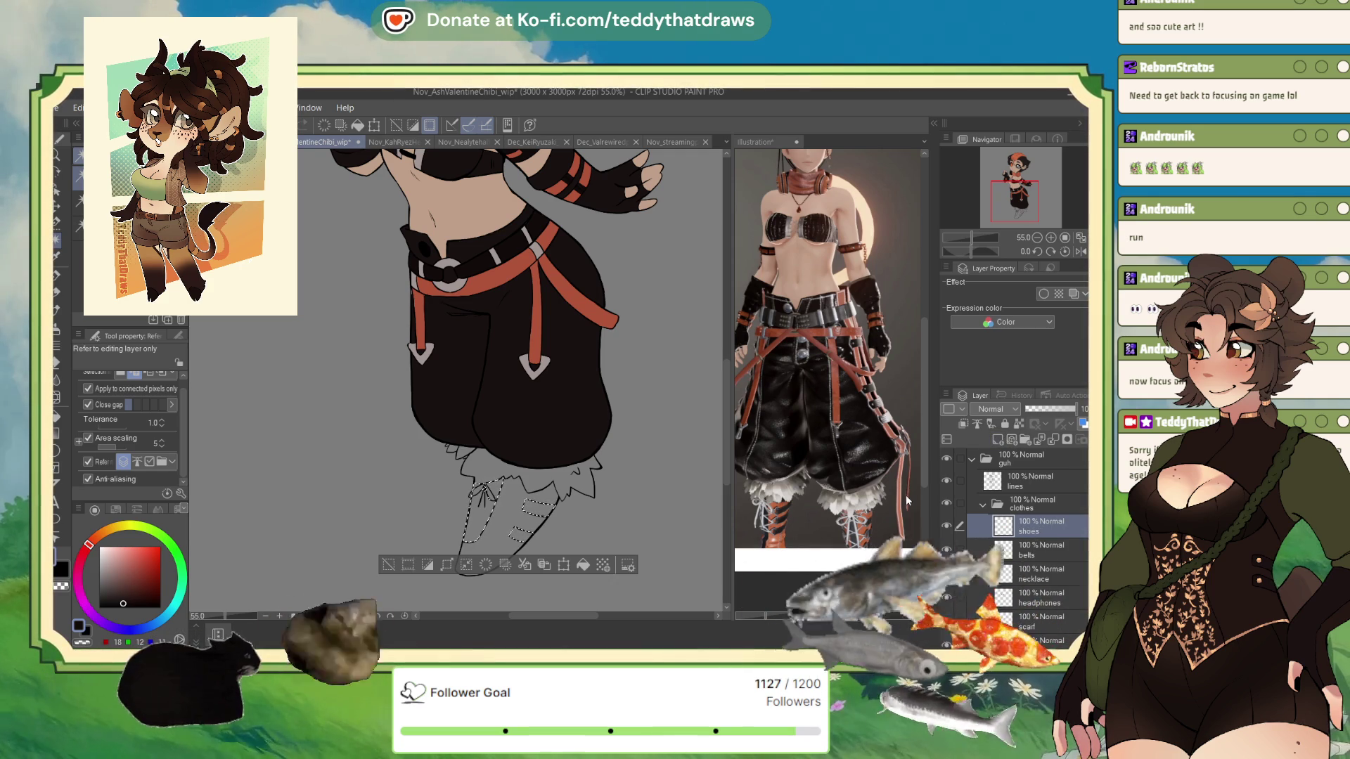
Deselect the filled shoe and pick the headphones' orange as the drawing colour
left_click(392, 568)
scroll(488, 502, "up", 4)
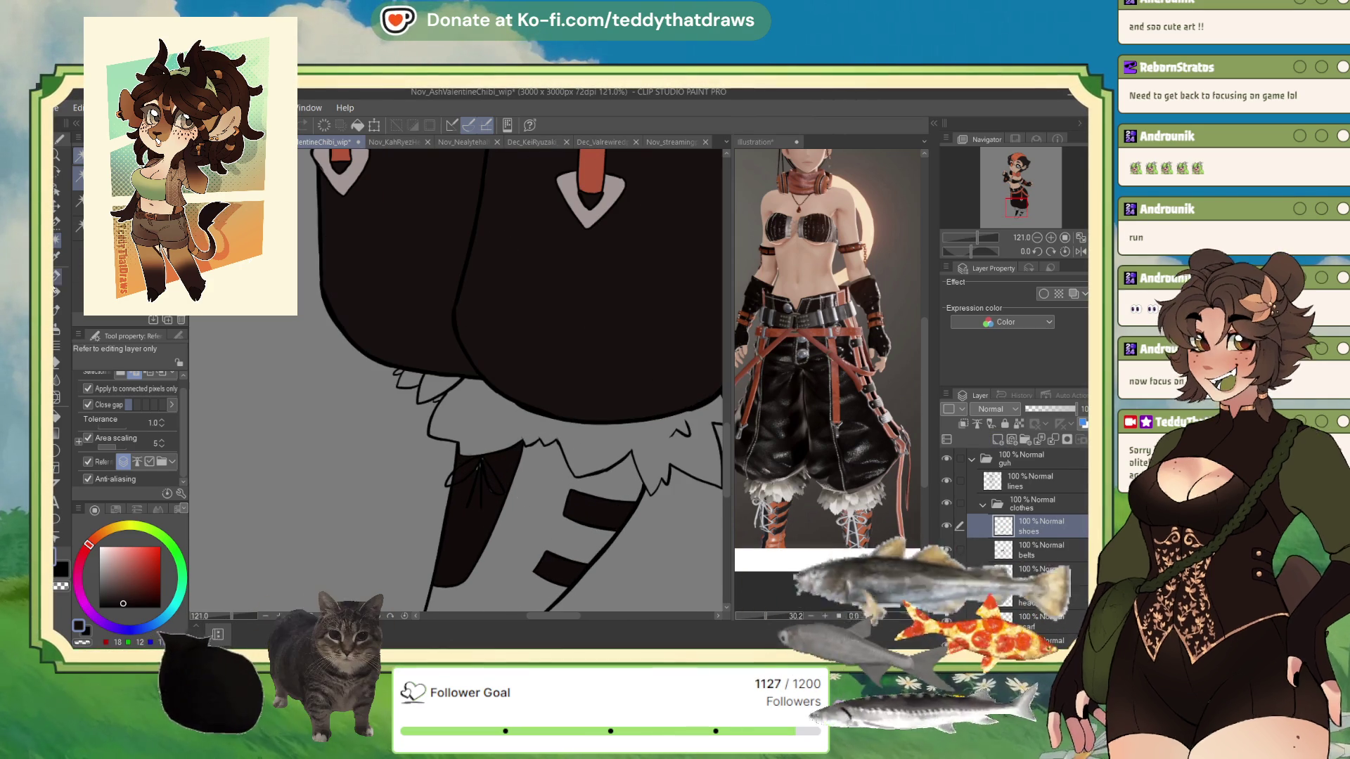
key("p")
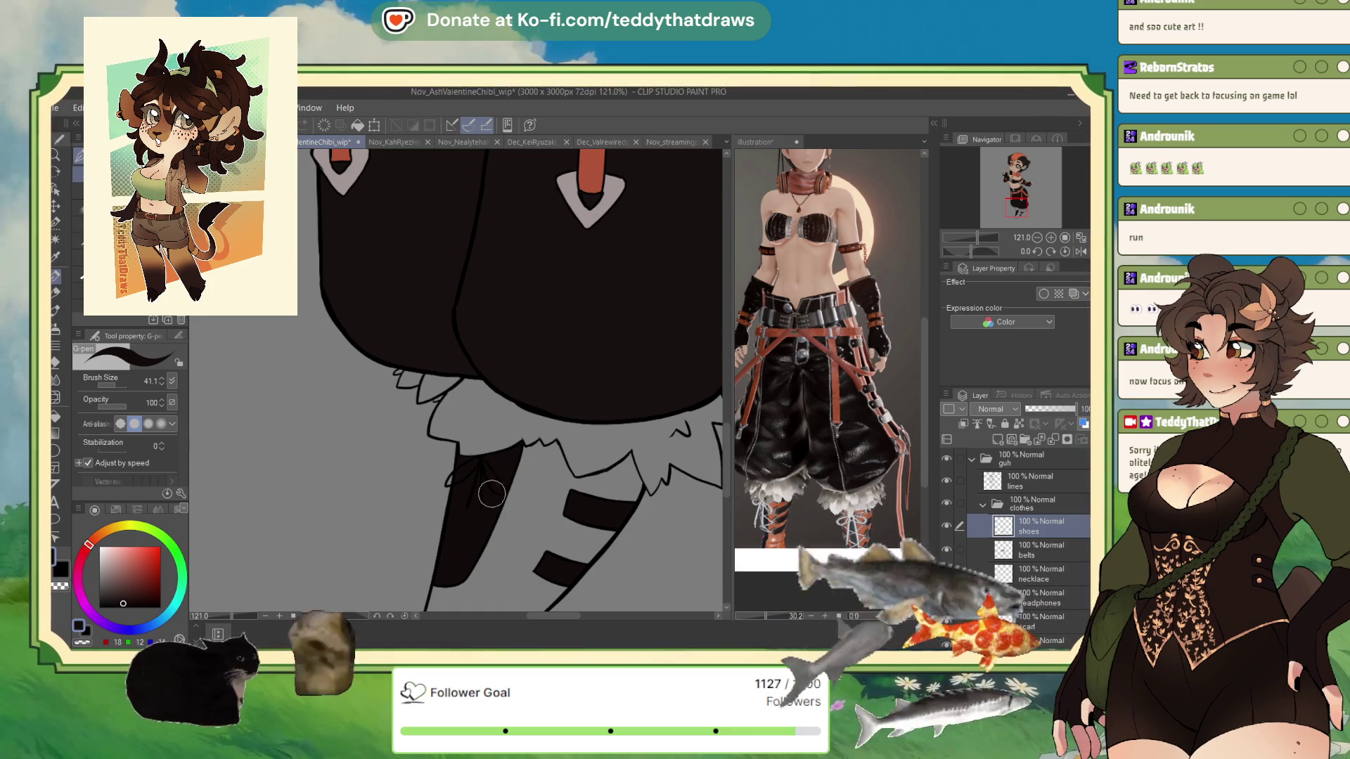
scroll(499, 487, "down", 4)
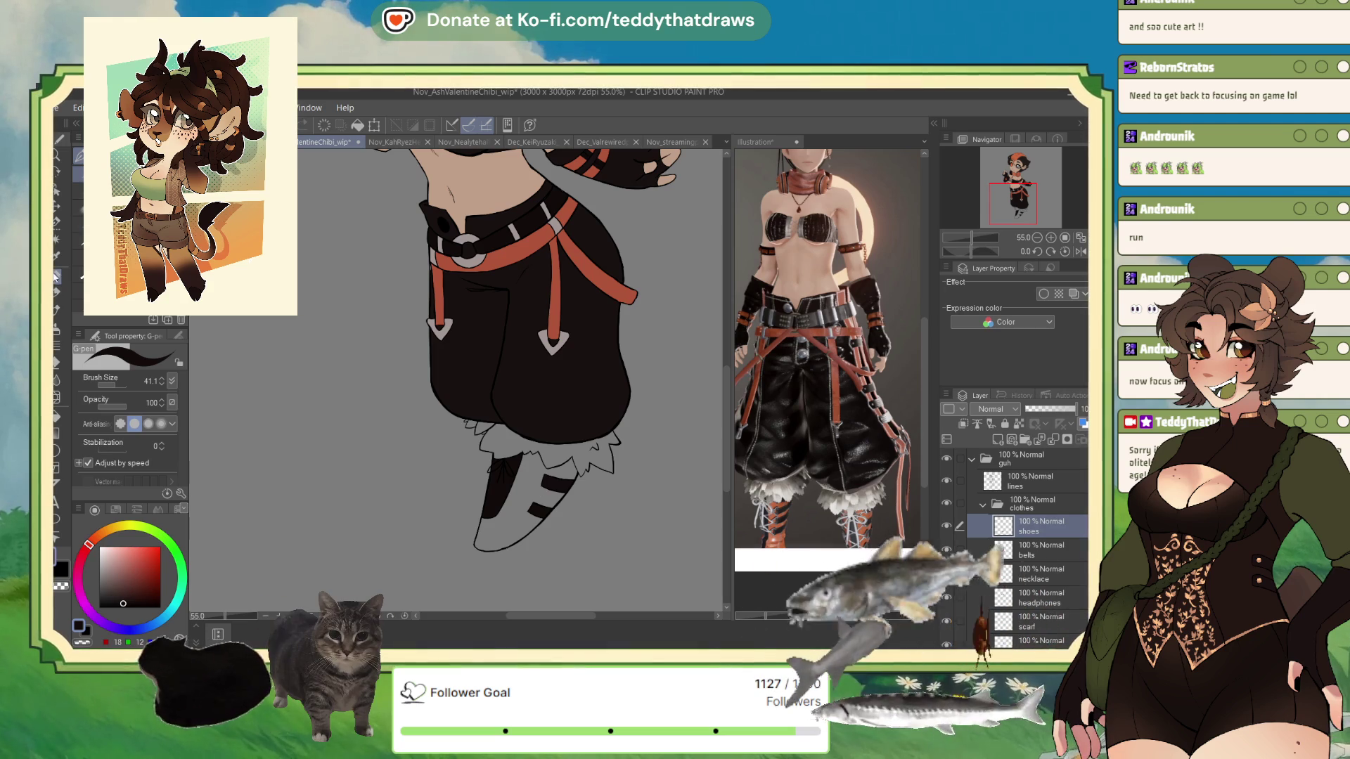
left_click(56, 241)
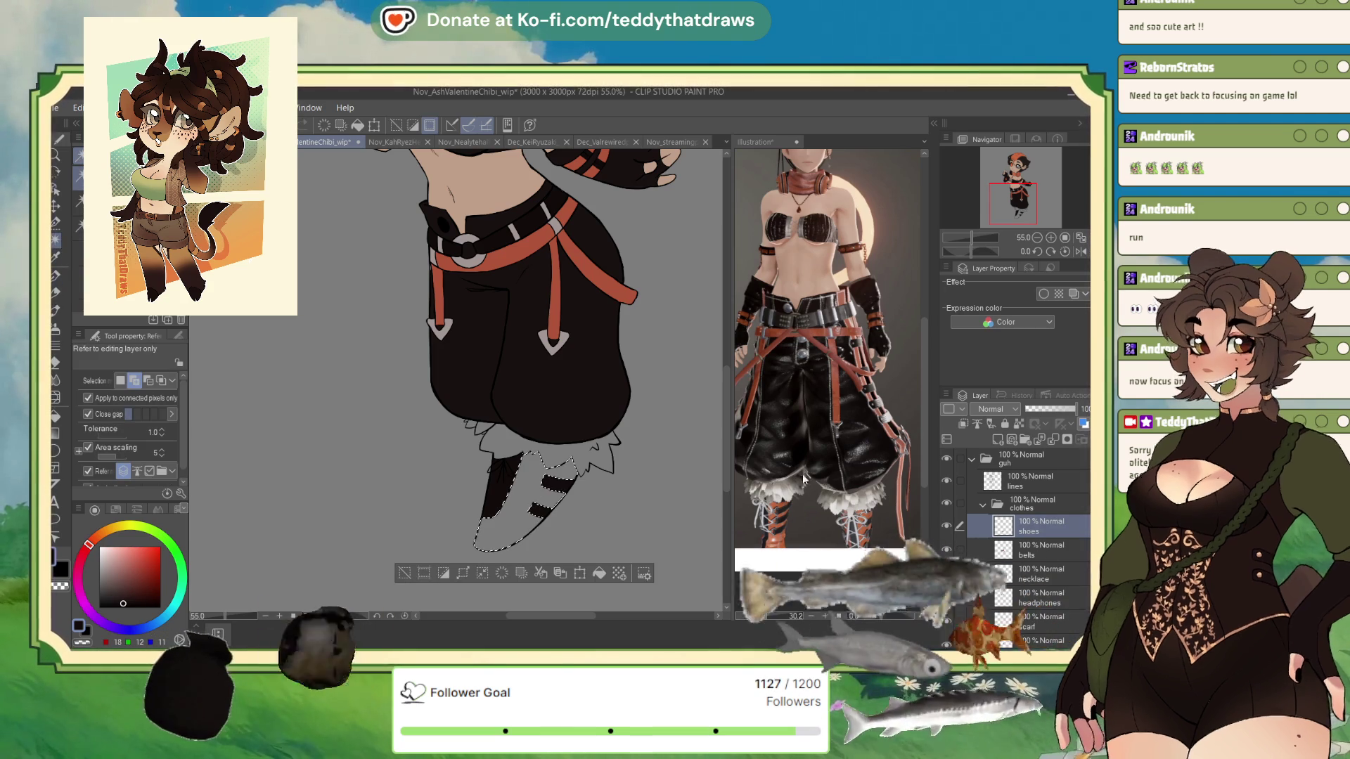
scroll(461, 468, "down", 2)
scroll(460, 468, "up", 2)
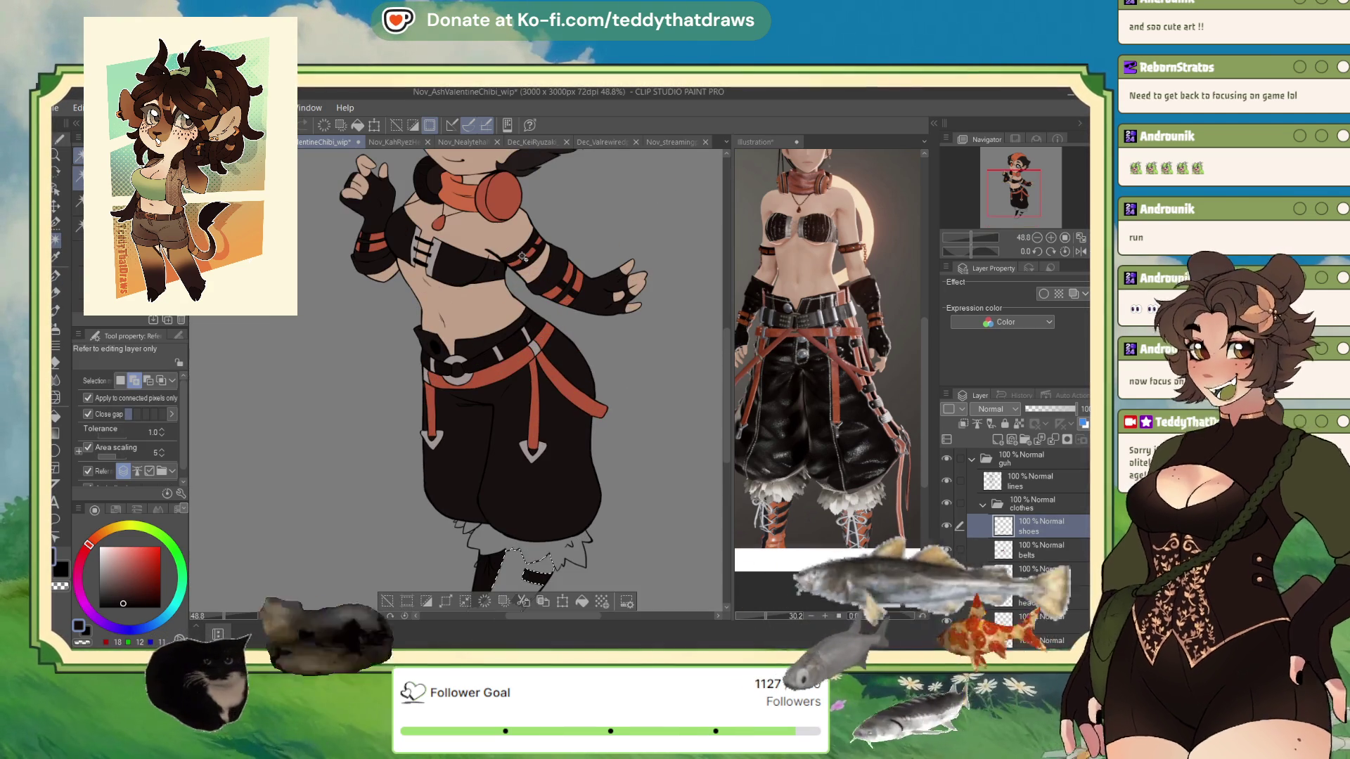
left_click(461, 198, "alt")
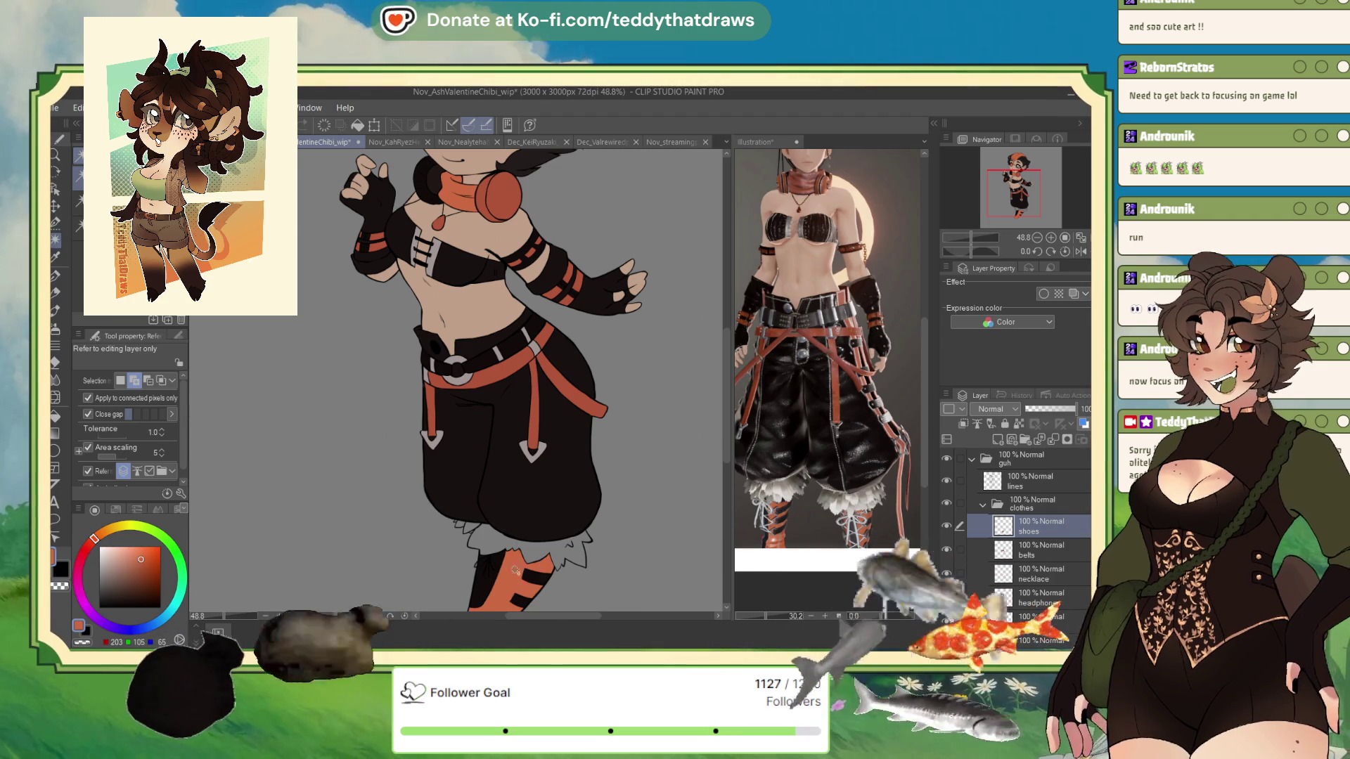
Lock the shoes layer's transparency, airbrush a darker orange over the shoes at size 514, and save
left_click(1018, 425)
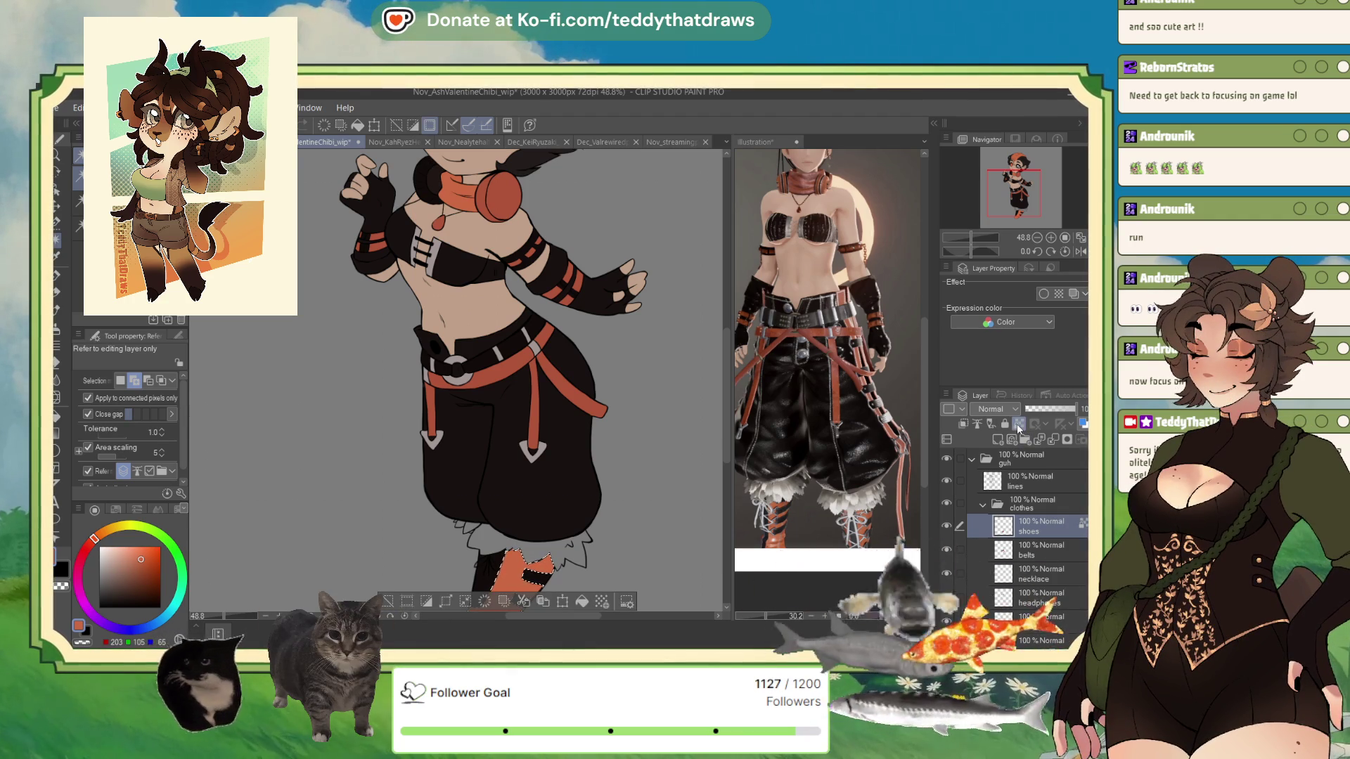
left_click(567, 294, "alt")
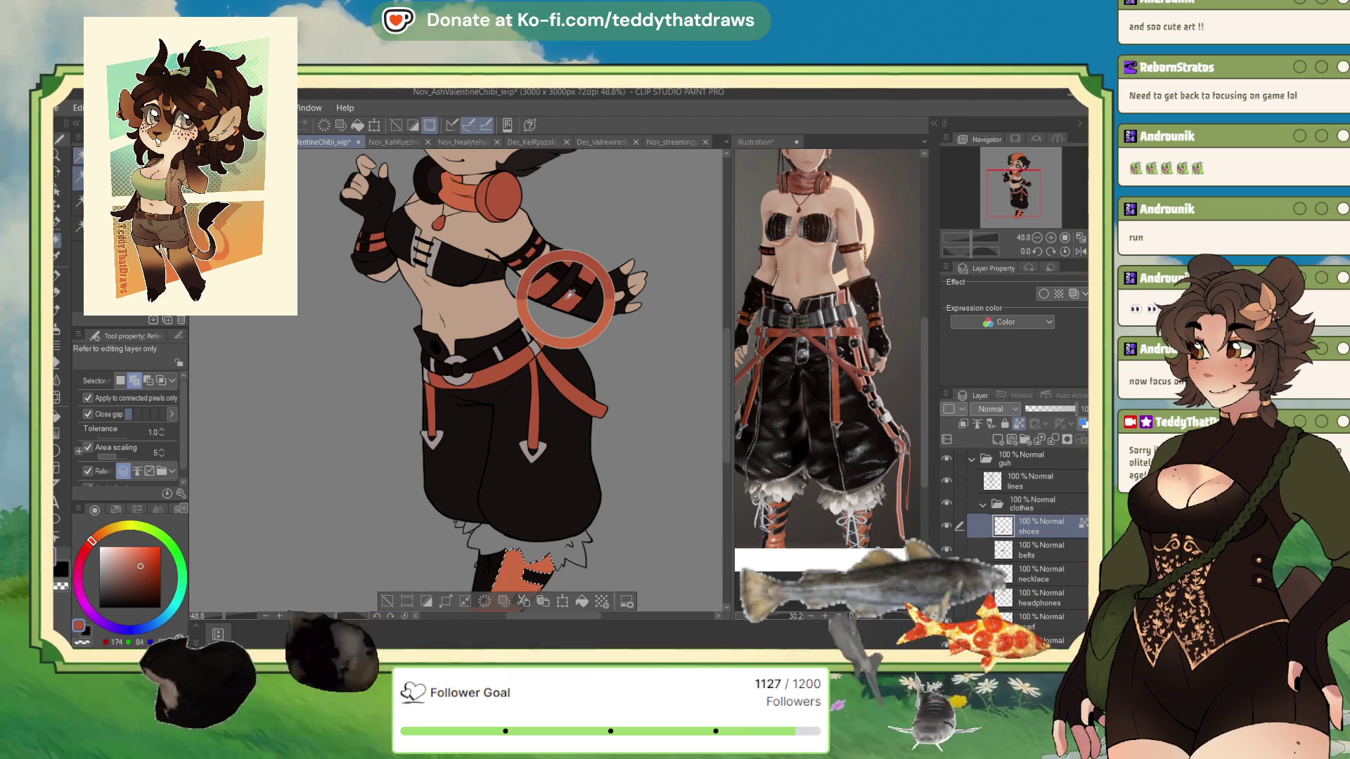
left_click(56, 330)
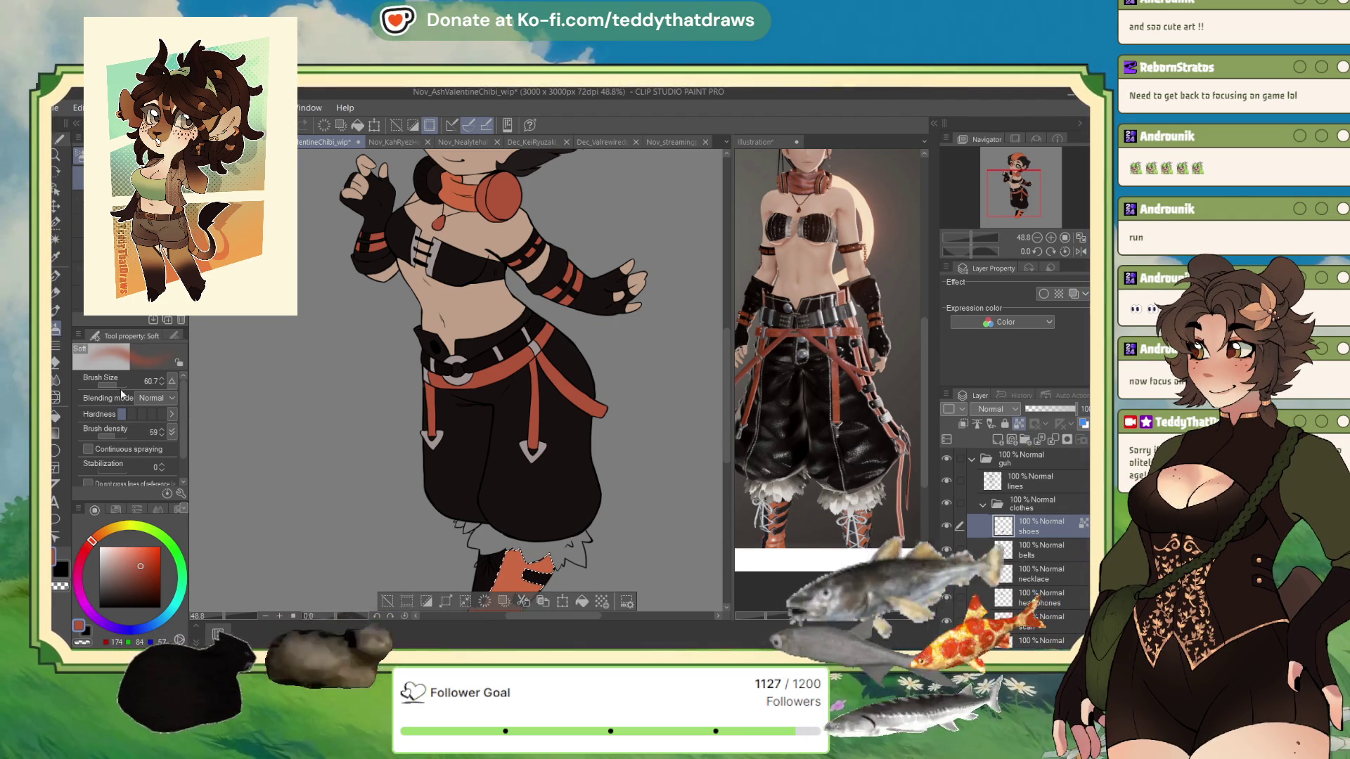
left_click_drag(422, 415, 524, 490)
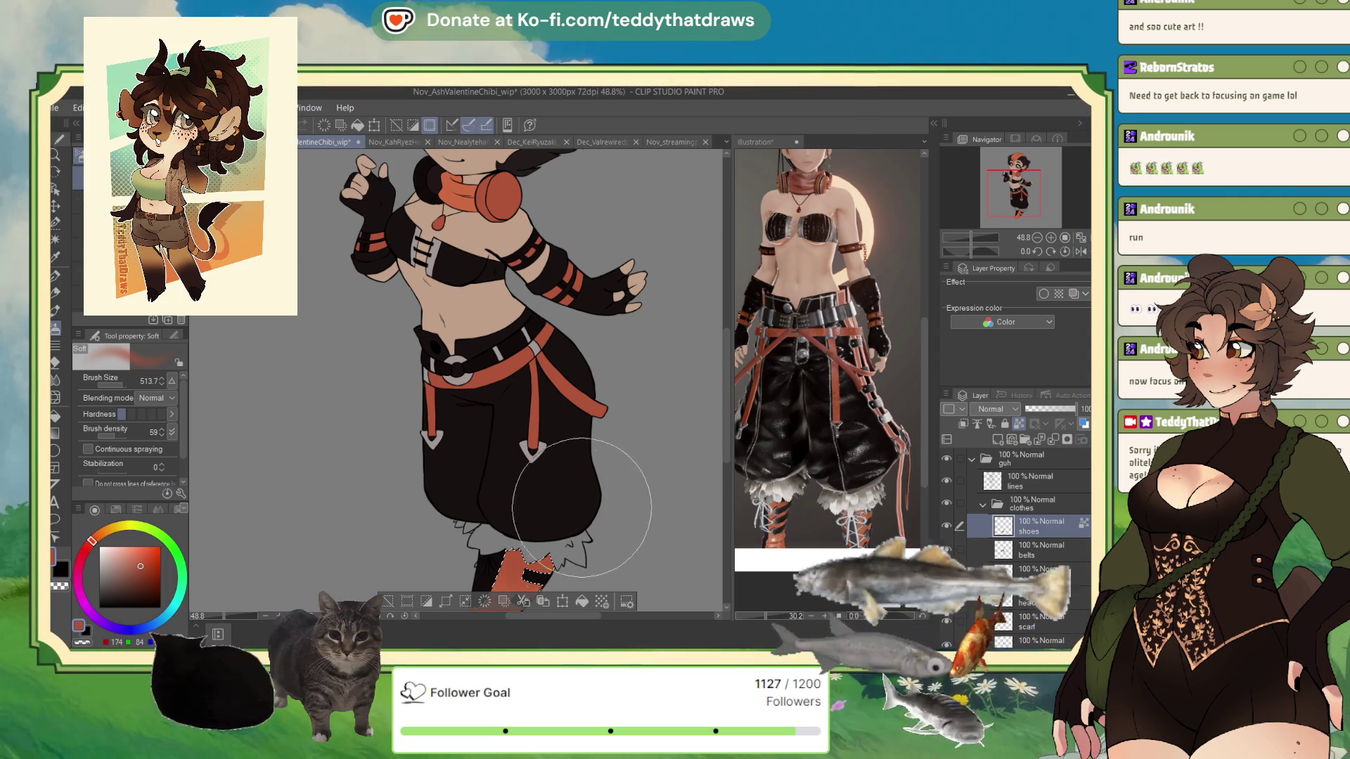
scroll(385, 603, "down", 3)
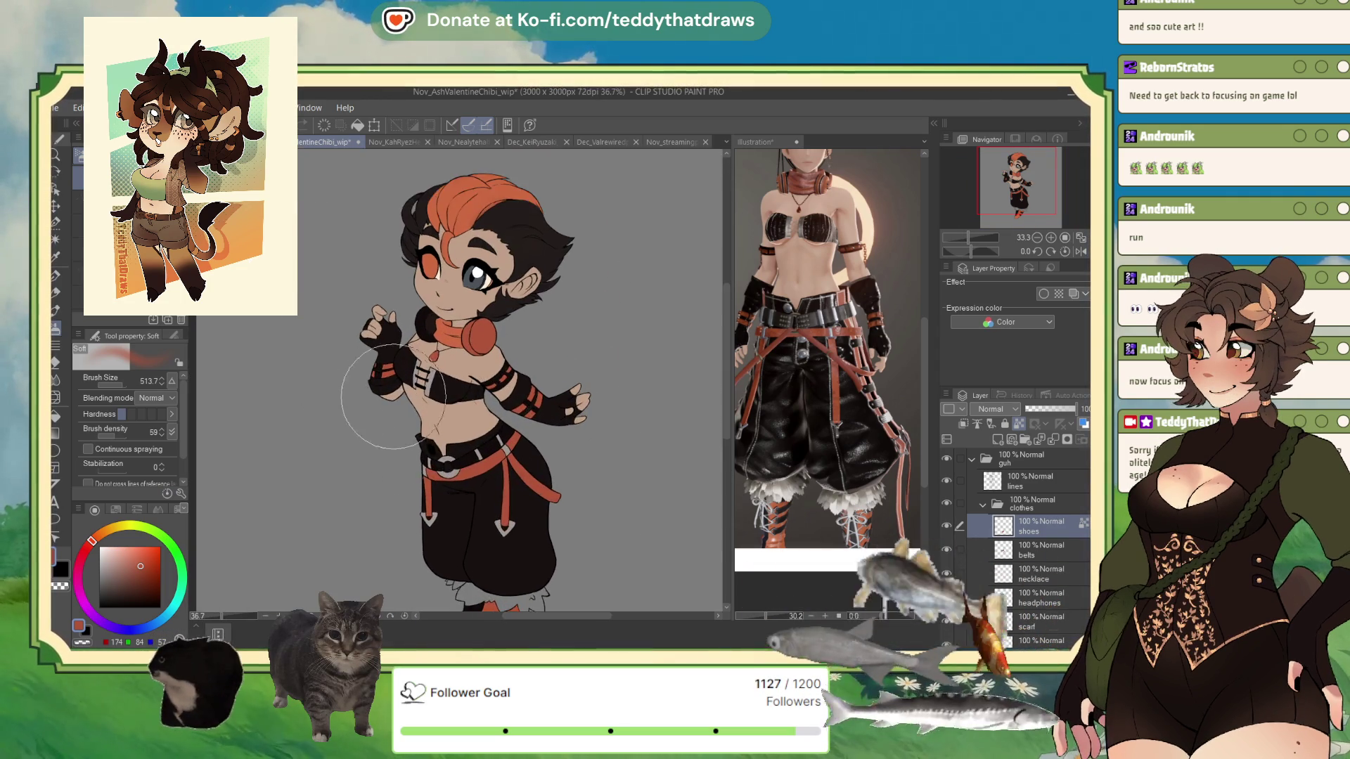
scroll(377, 341, "down", 3)
scroll(412, 452, "up", 3)
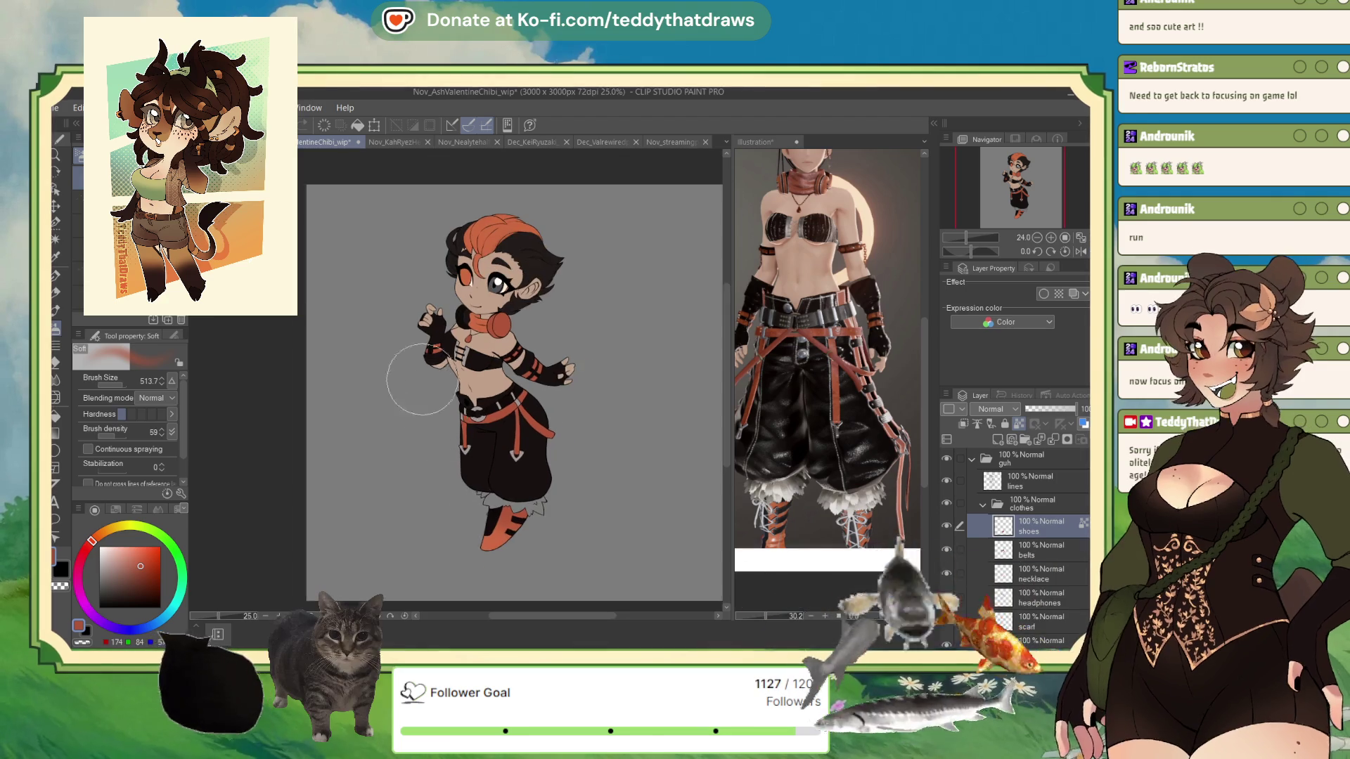
scroll(431, 356, "up", 3)
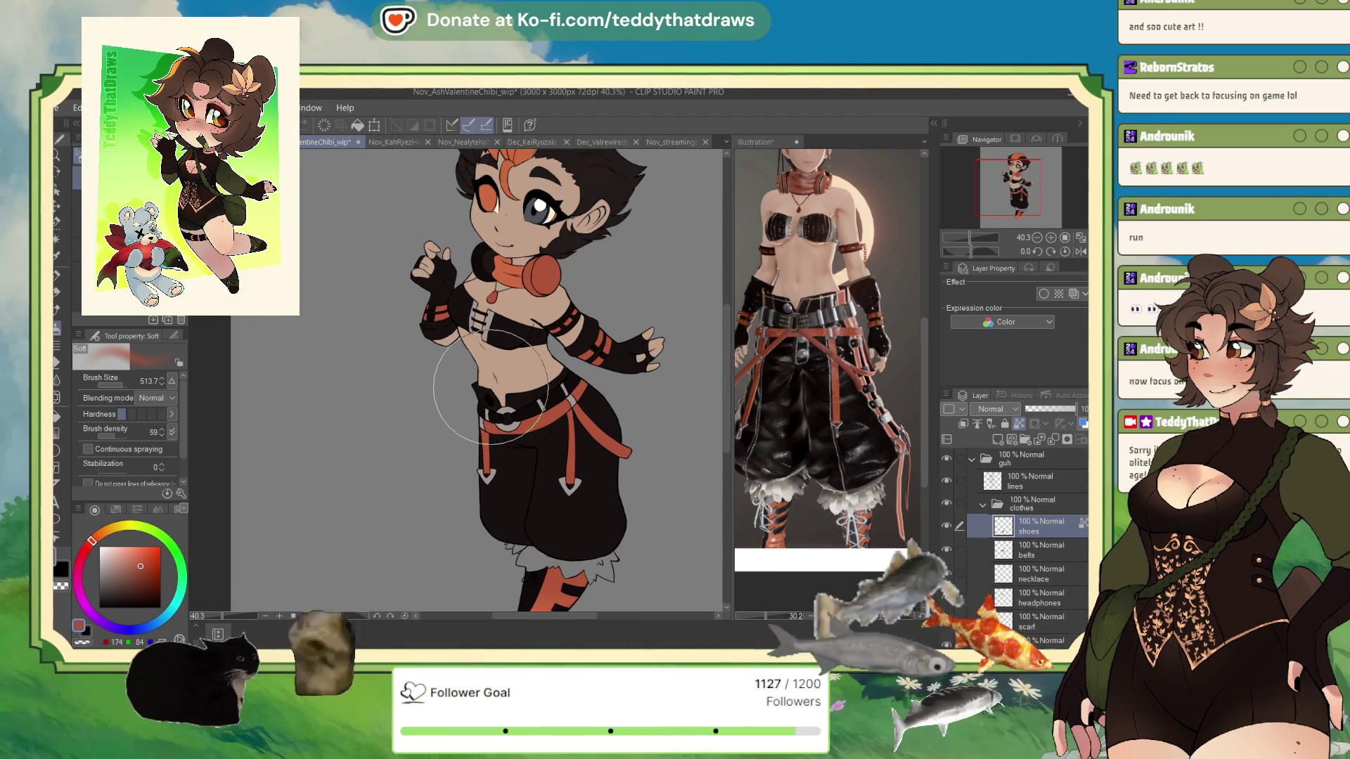
scroll(422, 387, "down", 2)
scroll(425, 402, "down", 1)
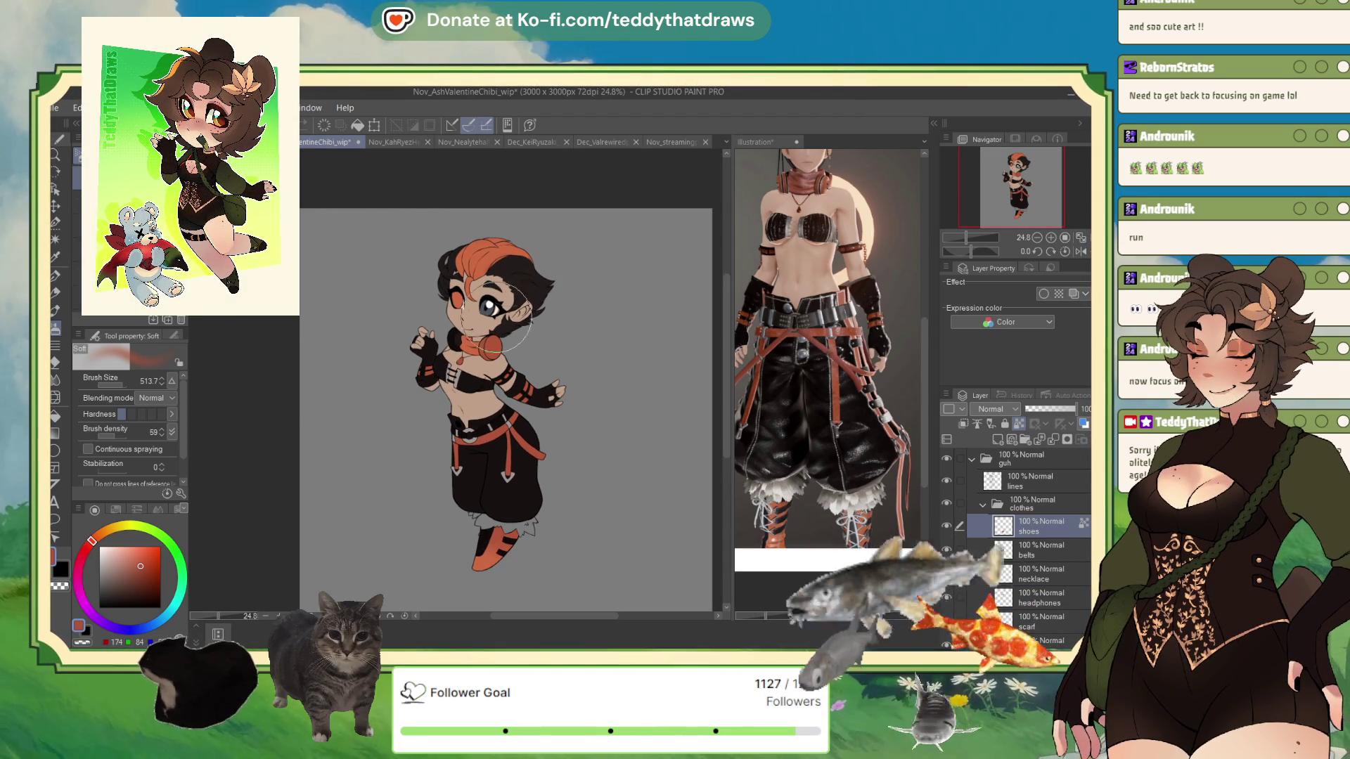
key("ctrl+s")
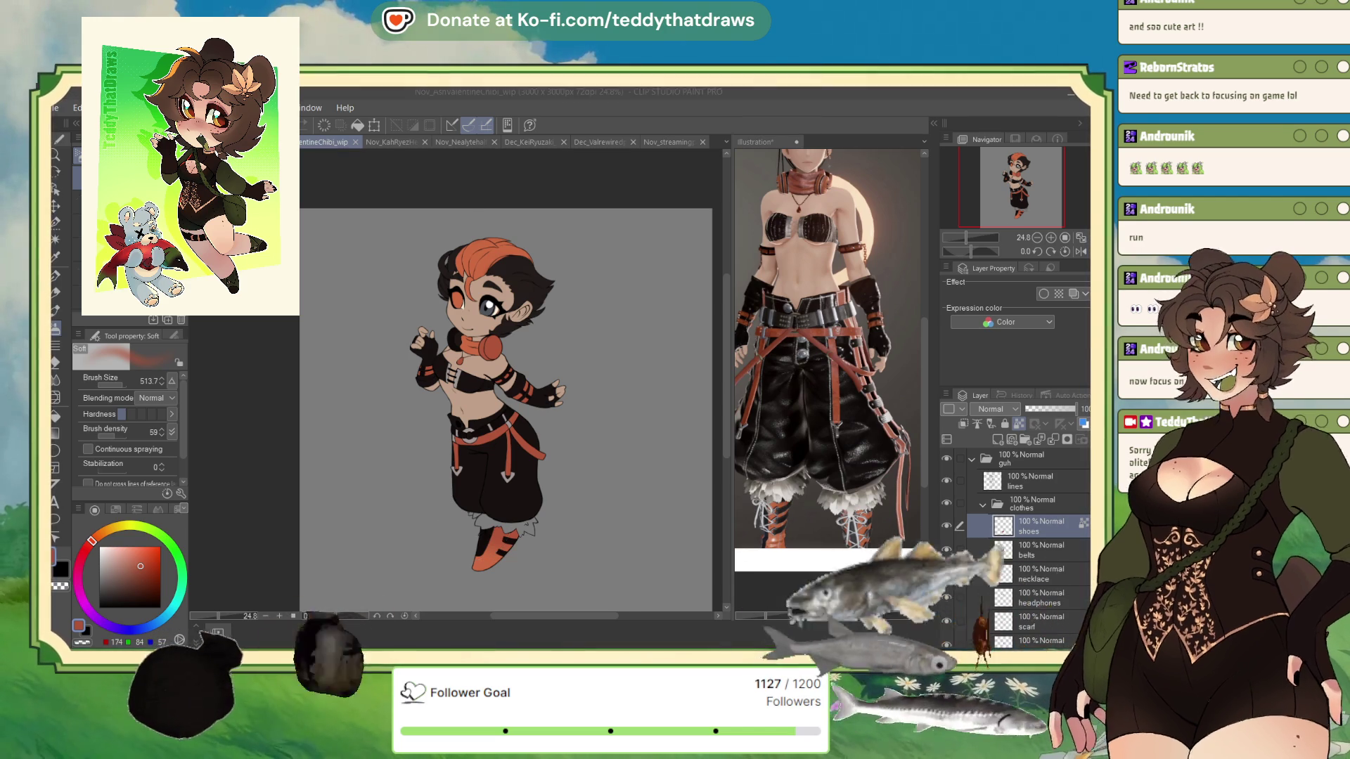
Wand-select both ruffle pieces under the pants and fill them with the reference's white on a new layer
scroll(350, 341, "down", 2)
scroll(442, 480, "up", 5)
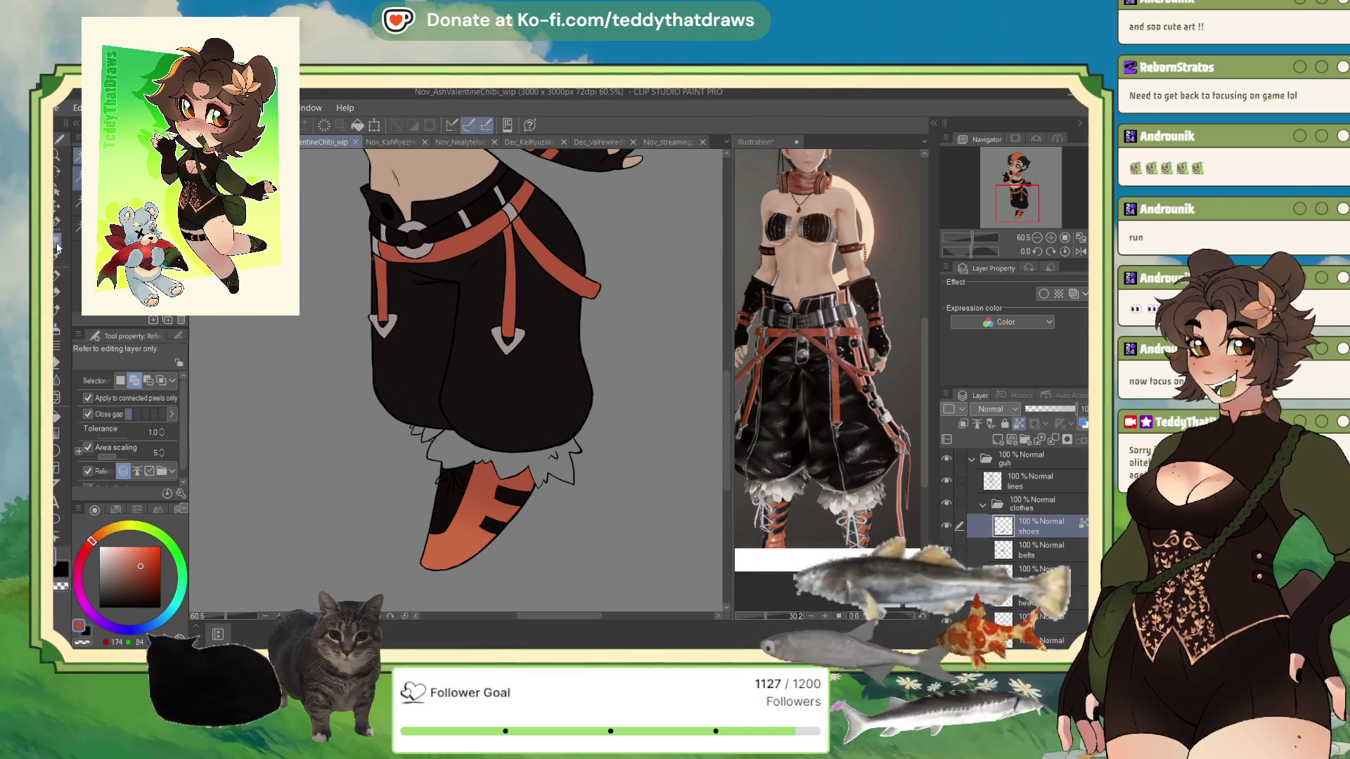
key("w")
left_click(445, 460)
left_click(418, 433)
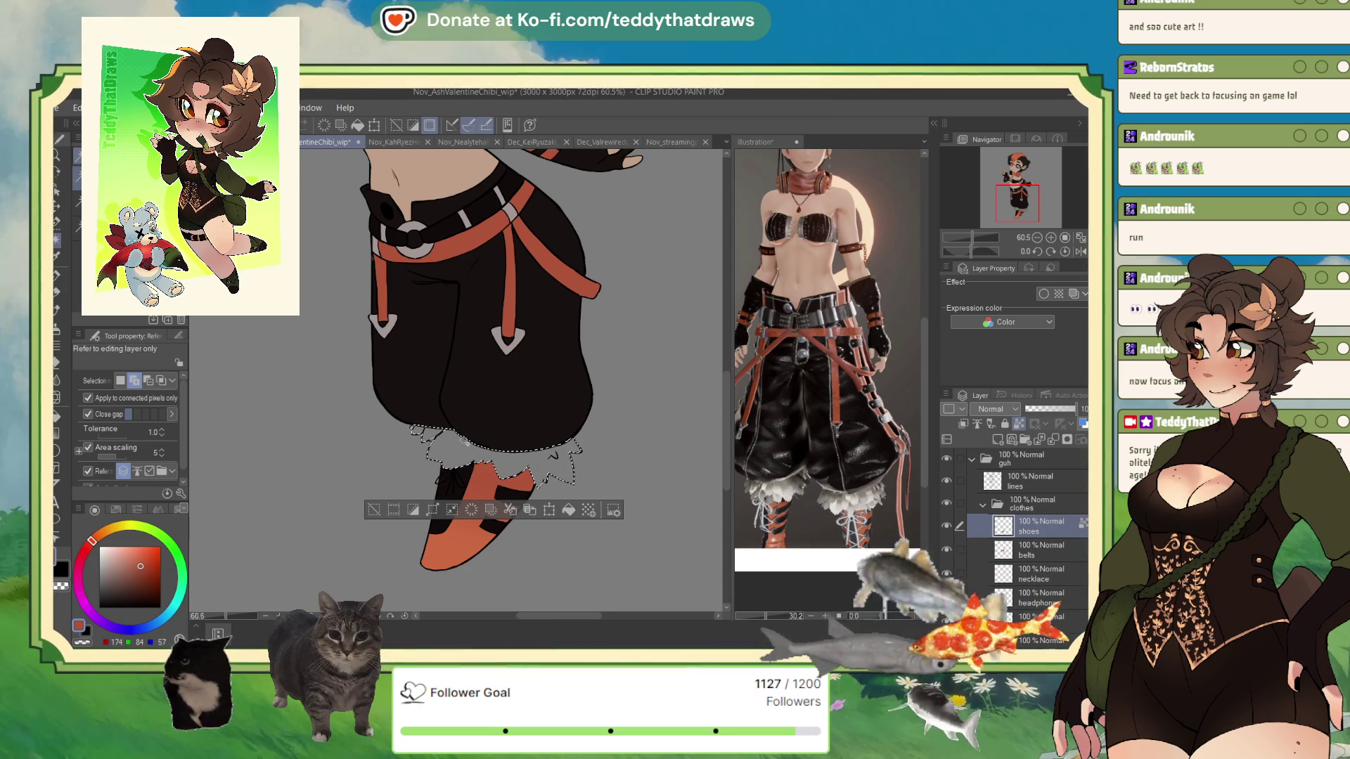
scroll(464, 439, "up", 2)
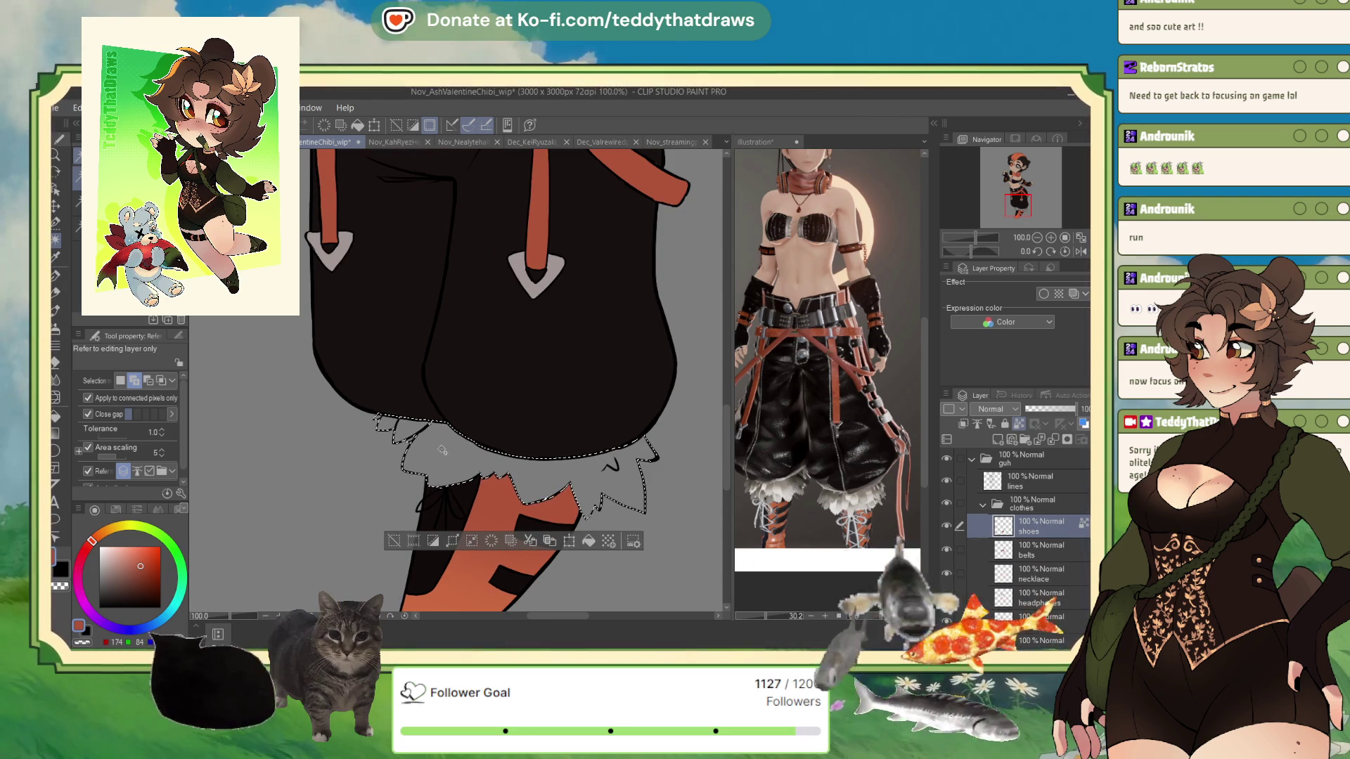
left_click(838, 506, "alt")
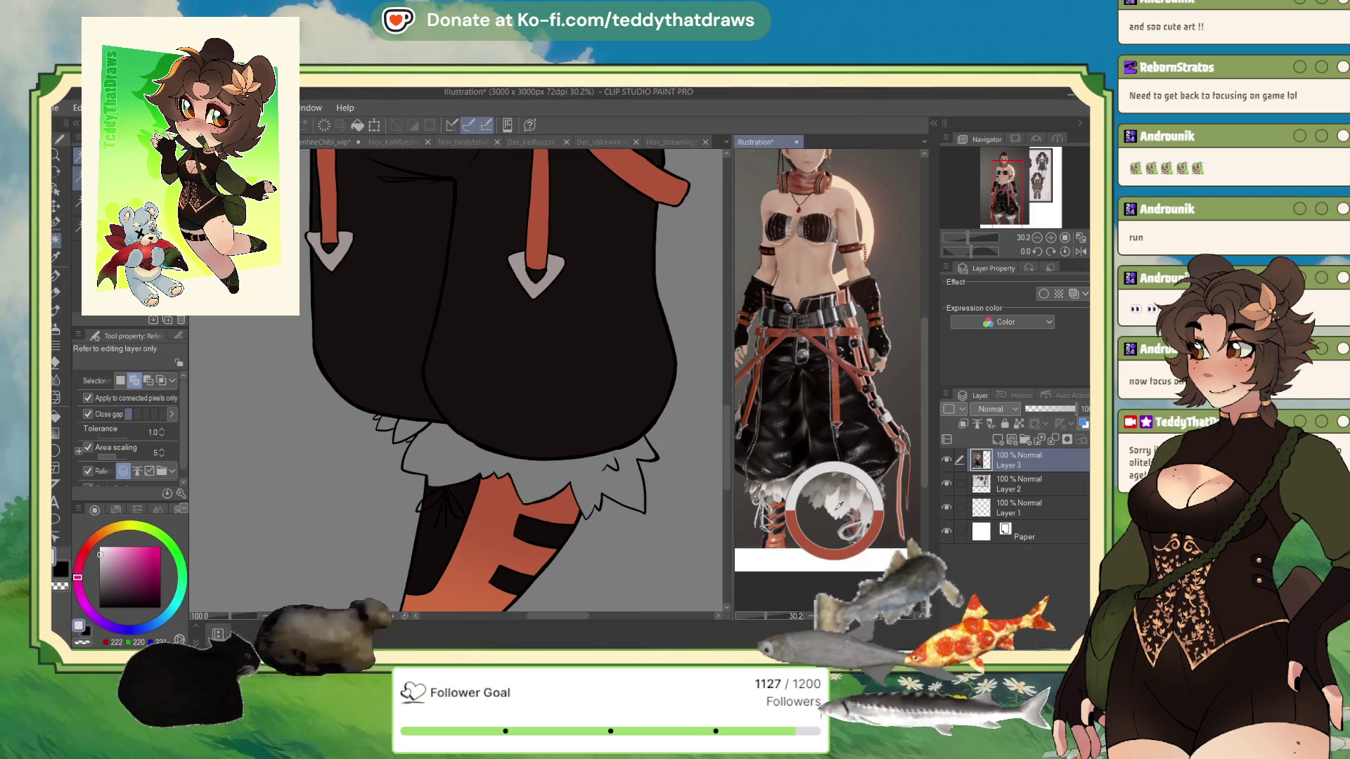
left_click(586, 545)
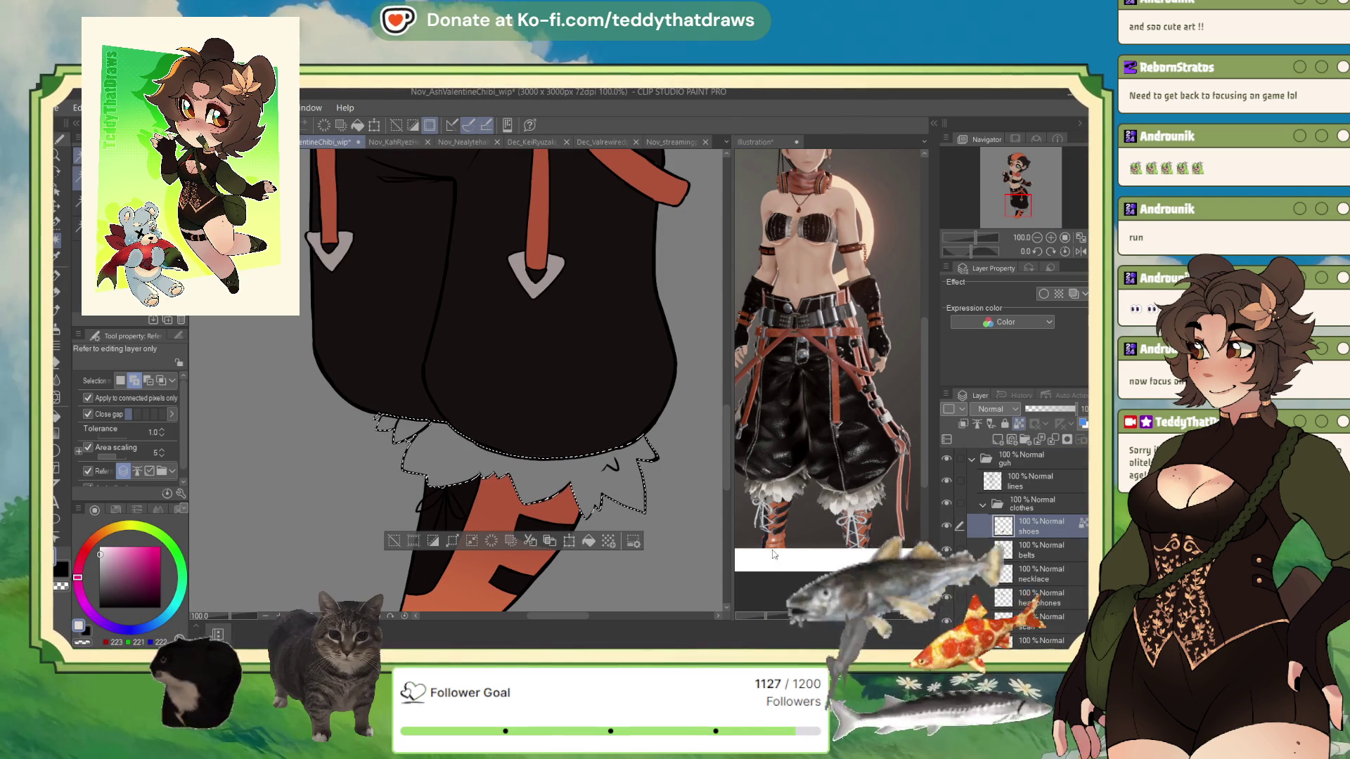
left_click(584, 543)
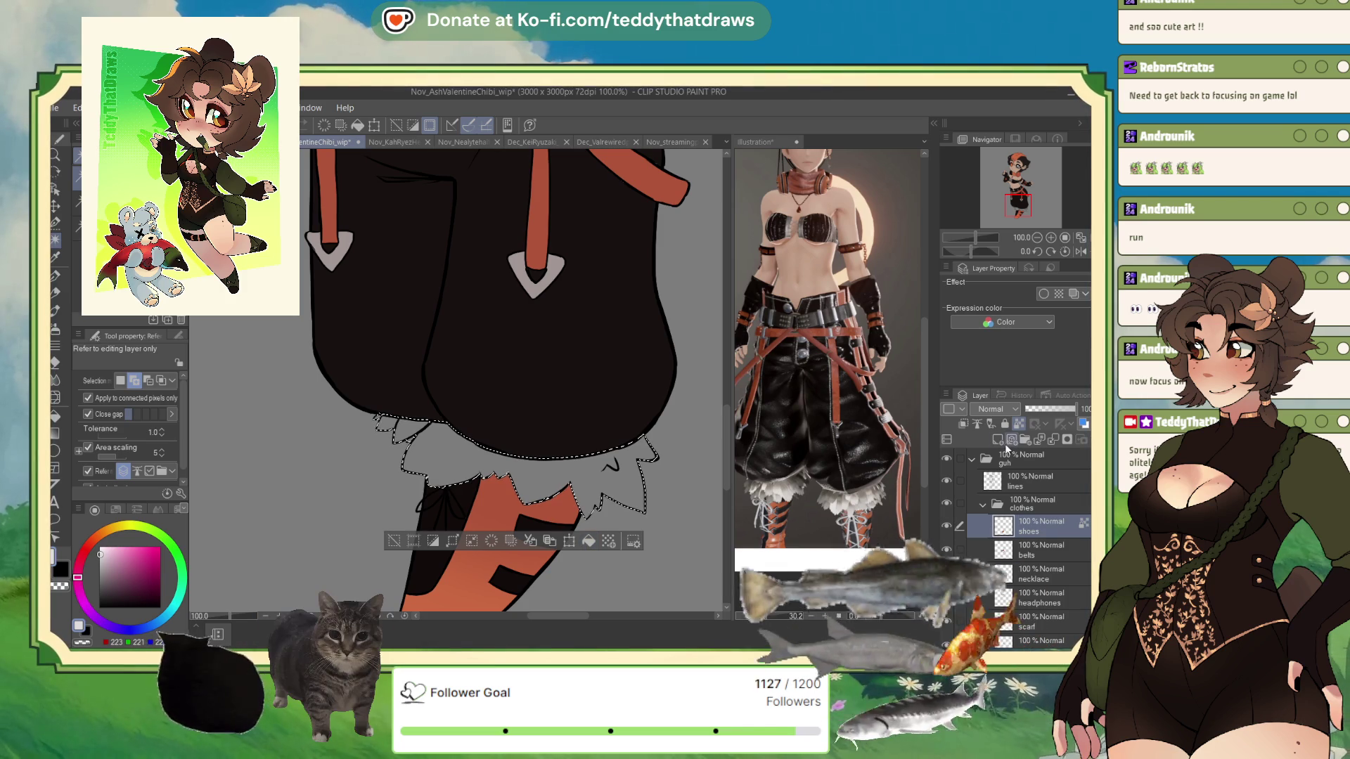
left_click(587, 541)
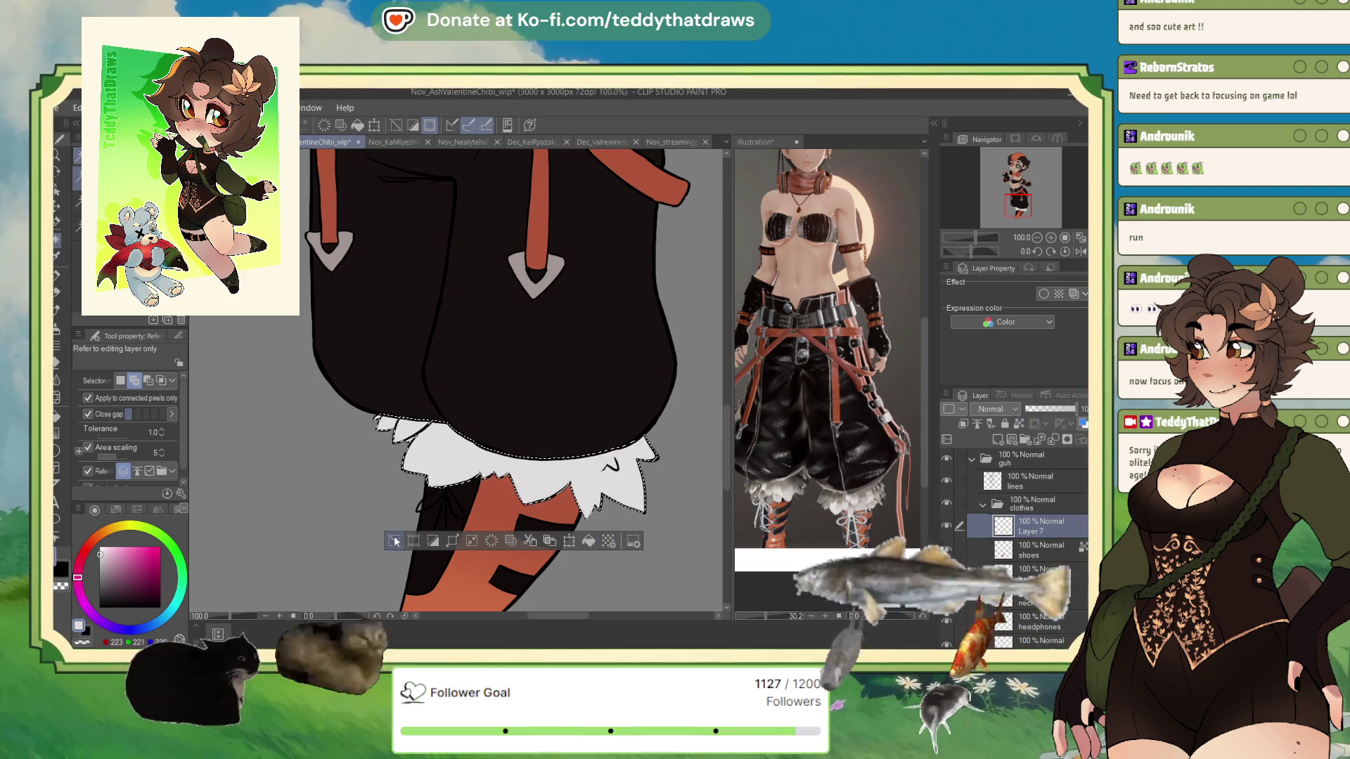
key("ctrl+d")
scroll(640, 425, "down", 5)
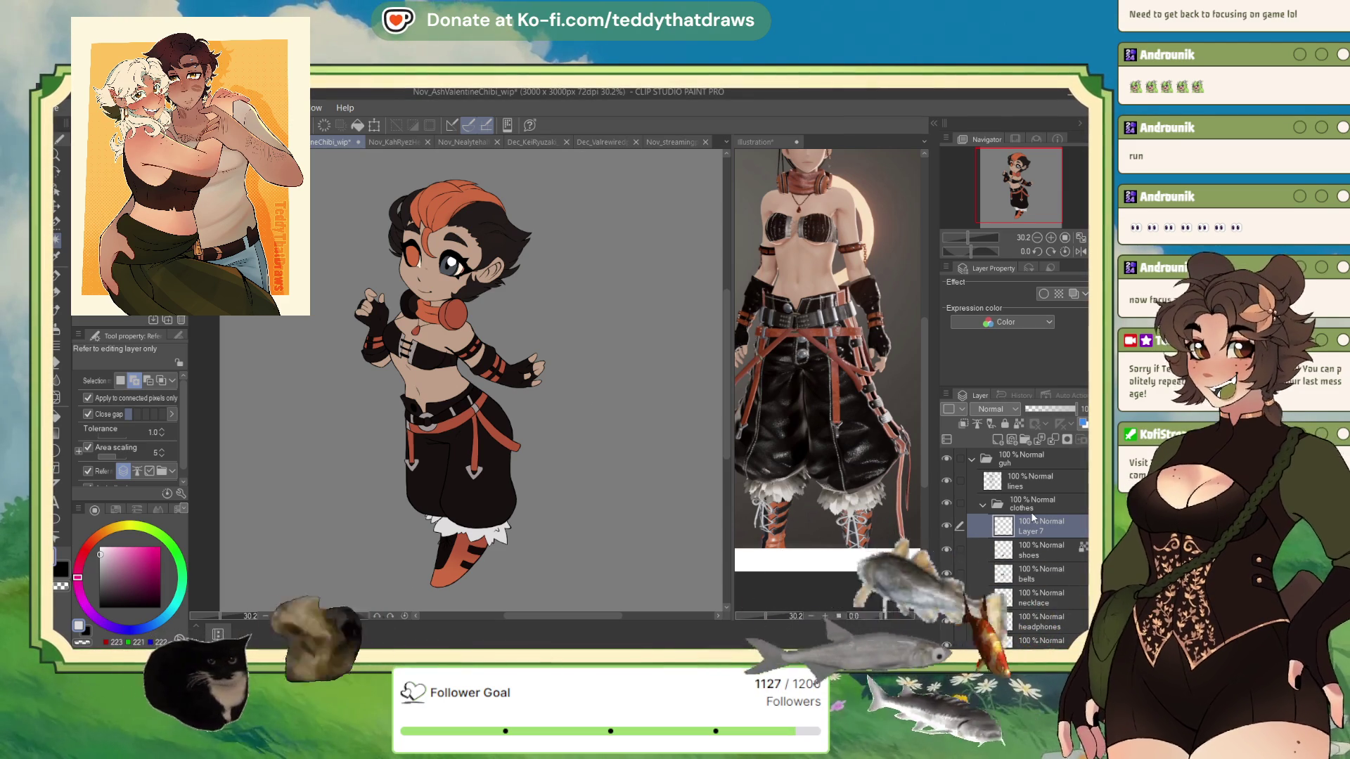
Hide Layer 3 and Layer 2 in the reference illustration to reveal the coloured chibi sheet
left_click(375, 142)
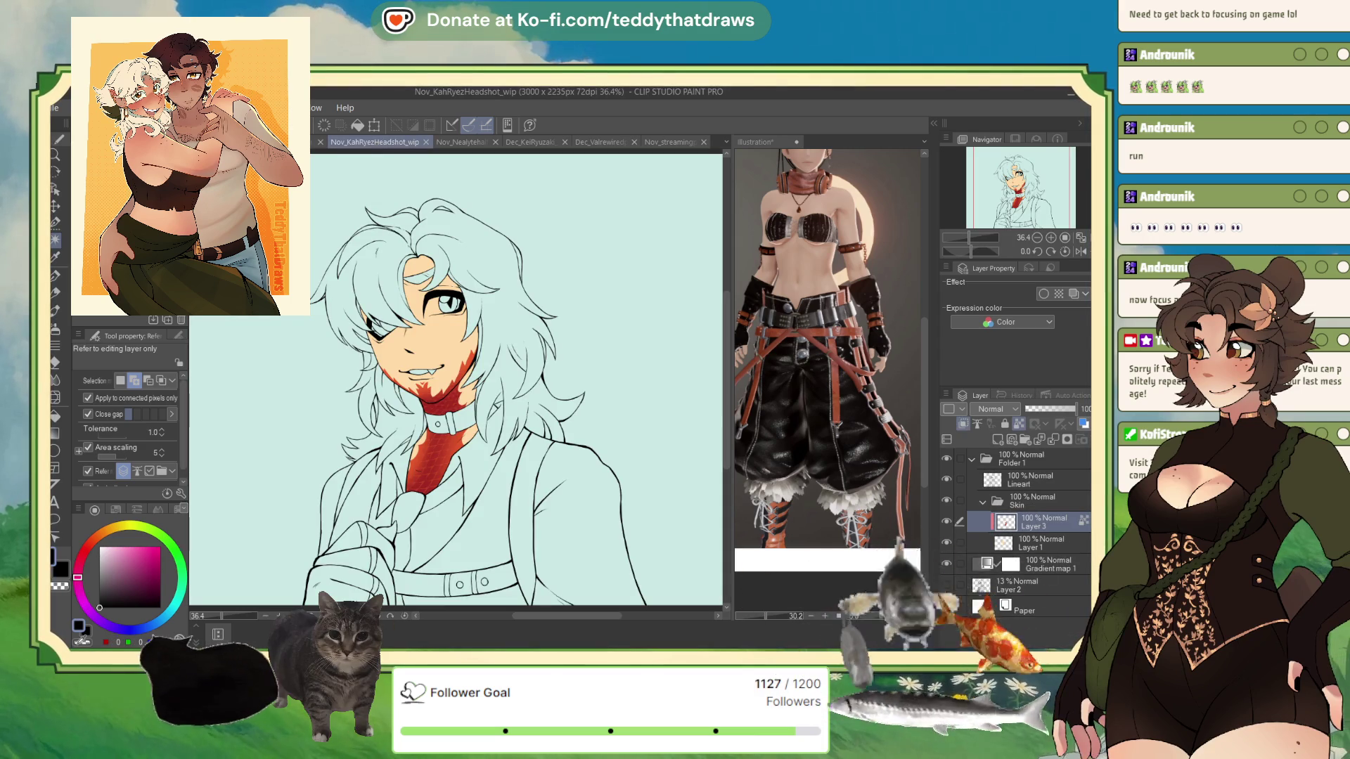
left_click(755, 142)
left_click(947, 457)
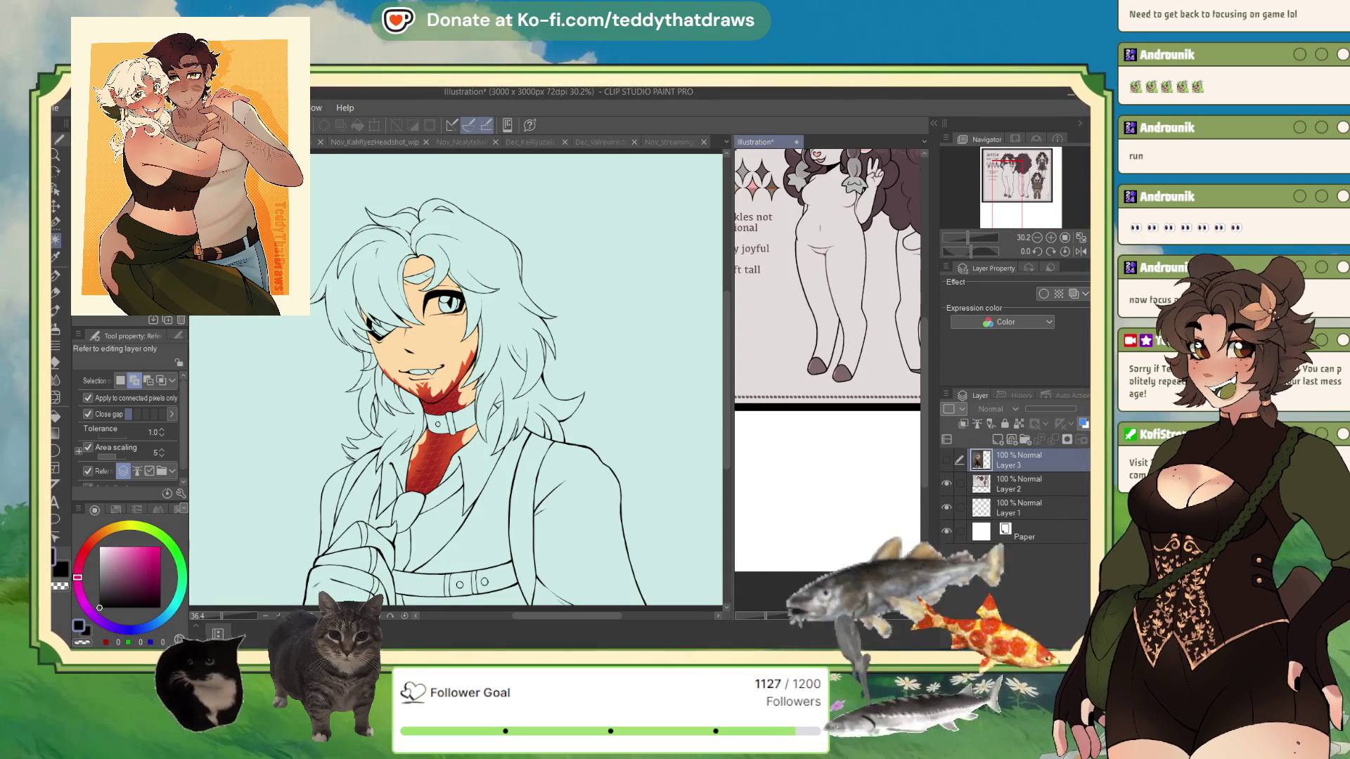
left_click(946, 484)
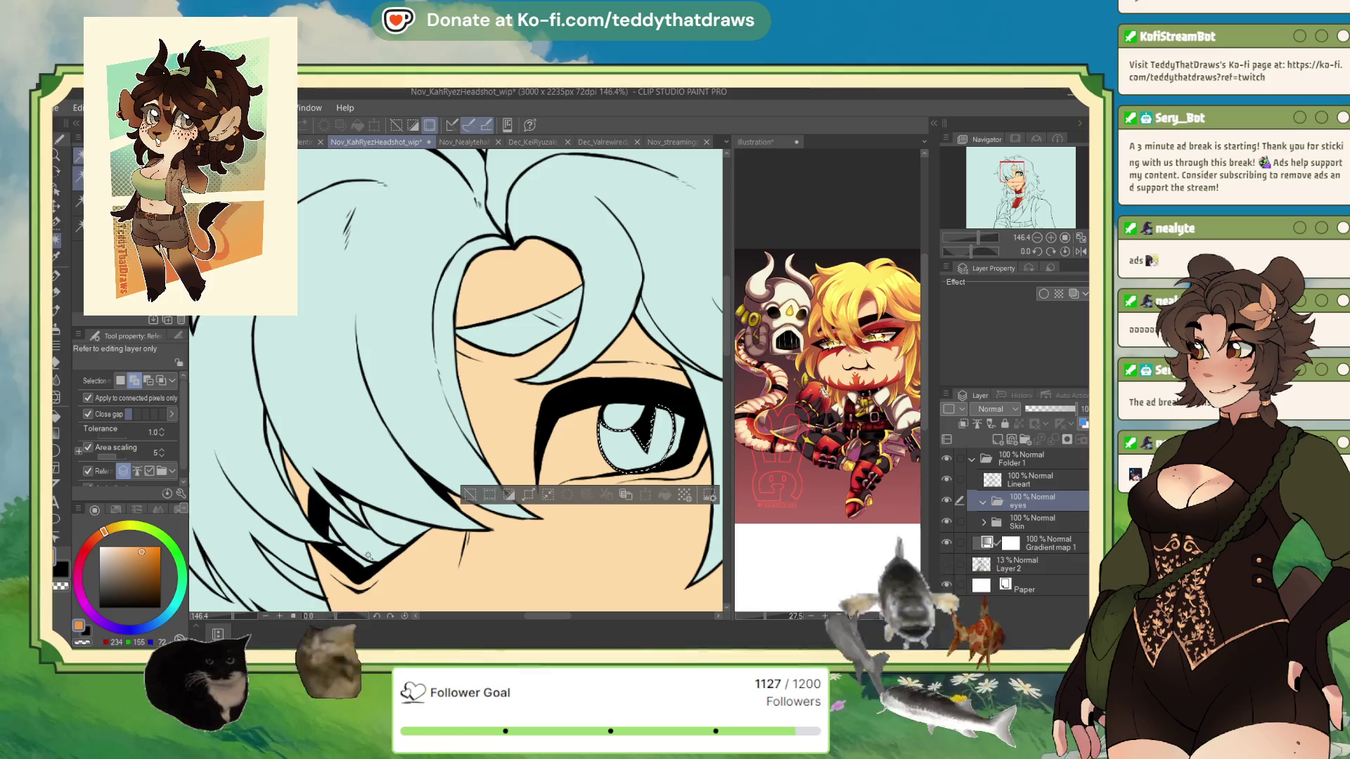
Select the iris and fill it orange on a new Layer 4, then deselect
left_click(393, 537)
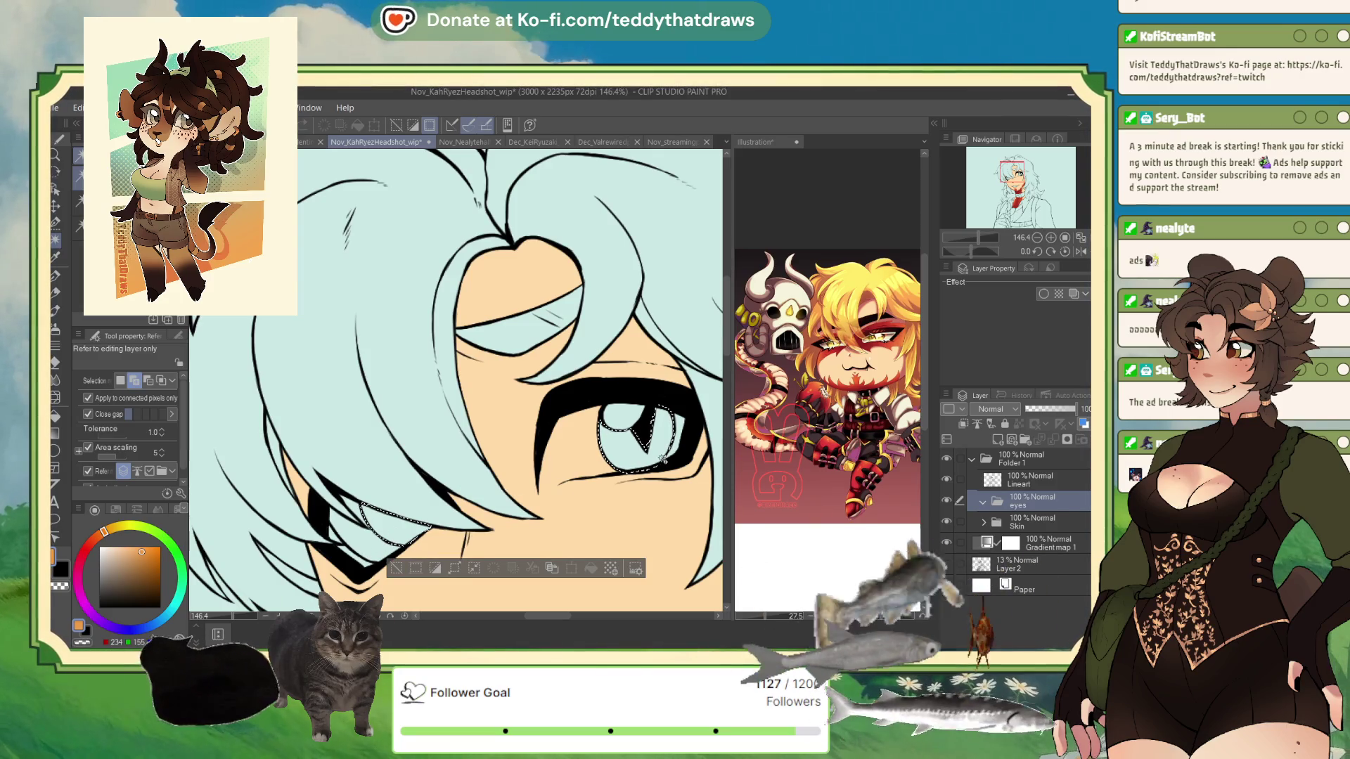
left_click(997, 440)
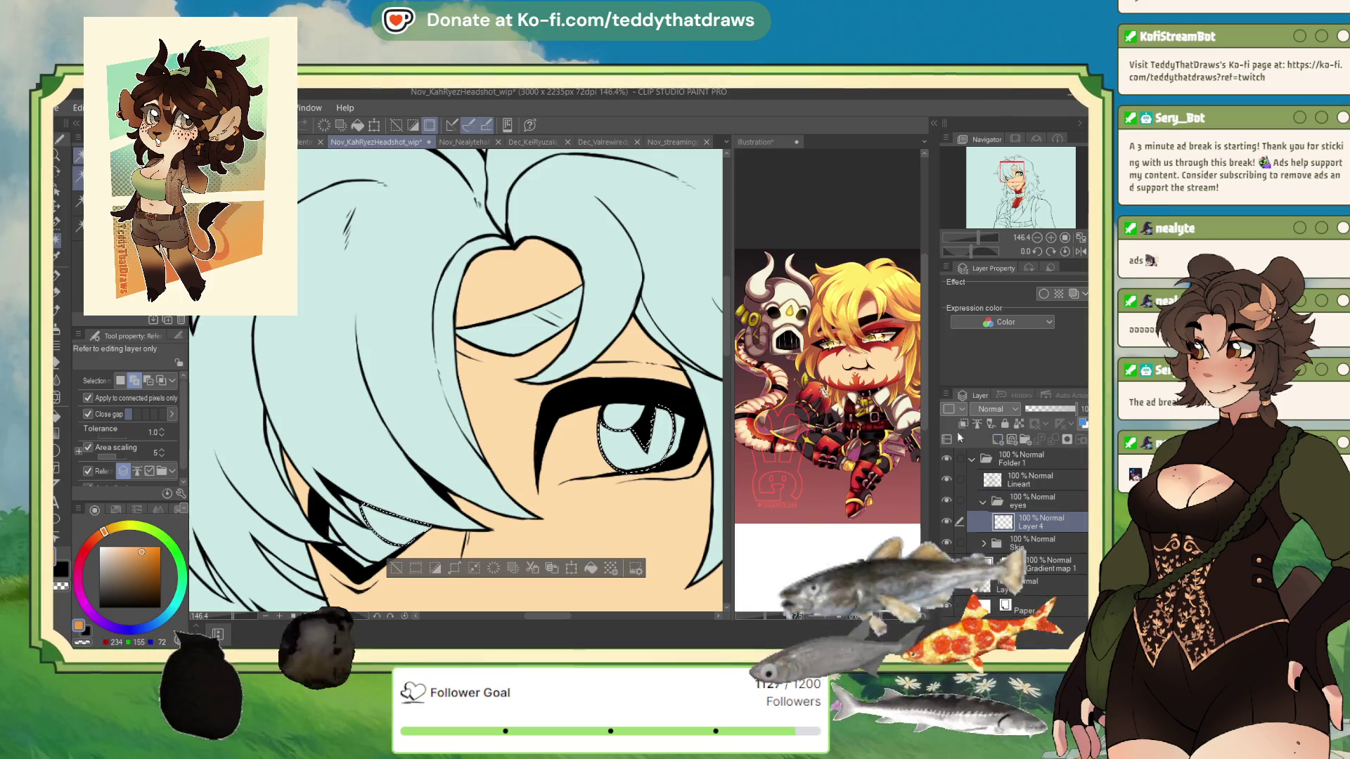
left_click(590, 568)
key("ctrl+d")
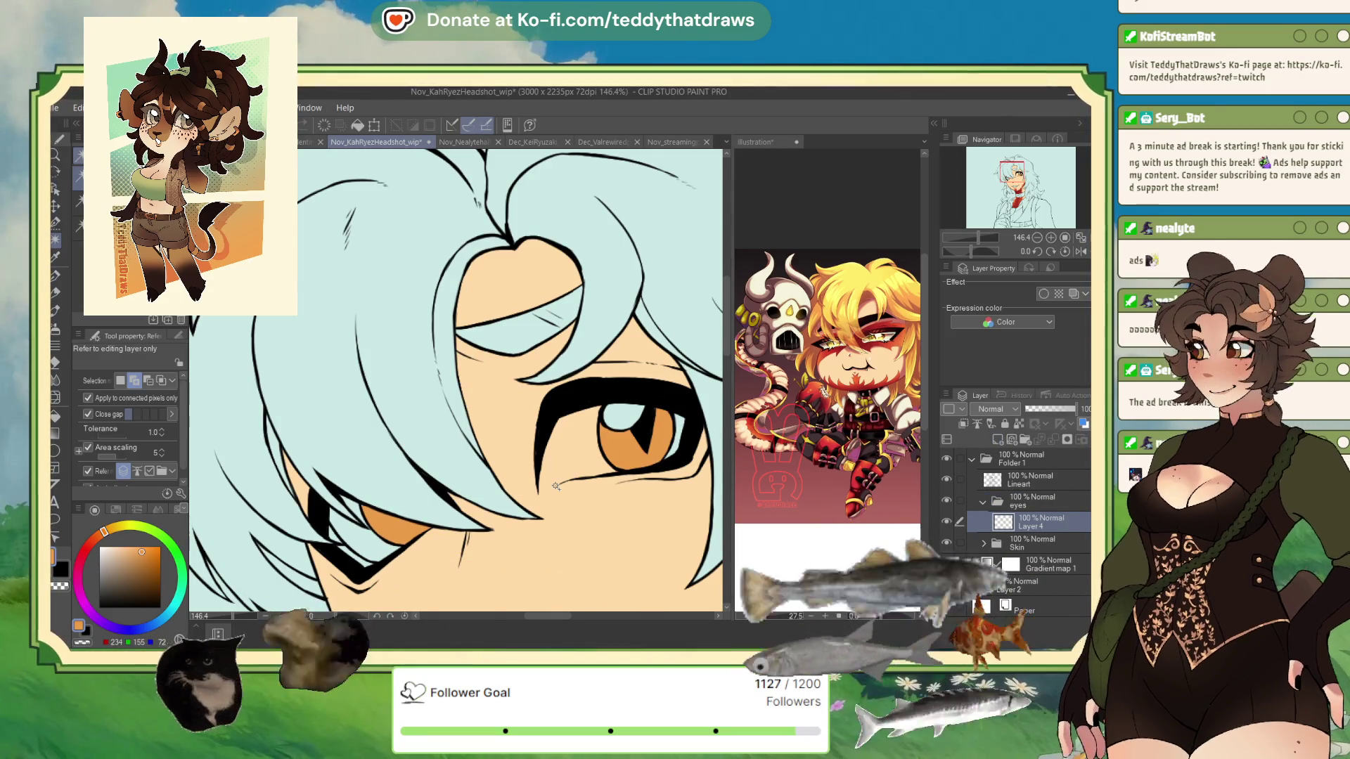
scroll(509, 398, "down", 5)
scroll(509, 398, "up", 3)
scroll(509, 399, "up", 2)
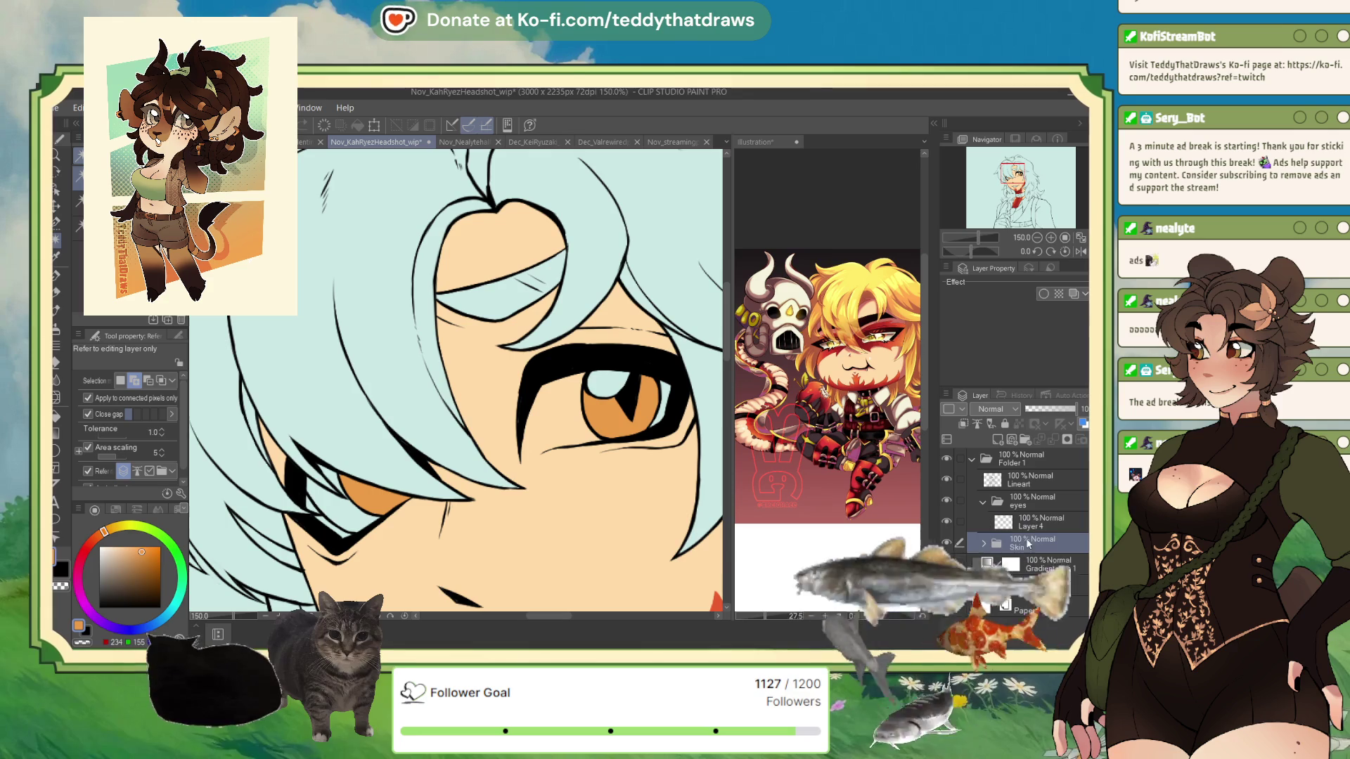
Add Layer 5 in the eyes folder, choose a pale cream, and switch to the G-pen
left_click(997, 439)
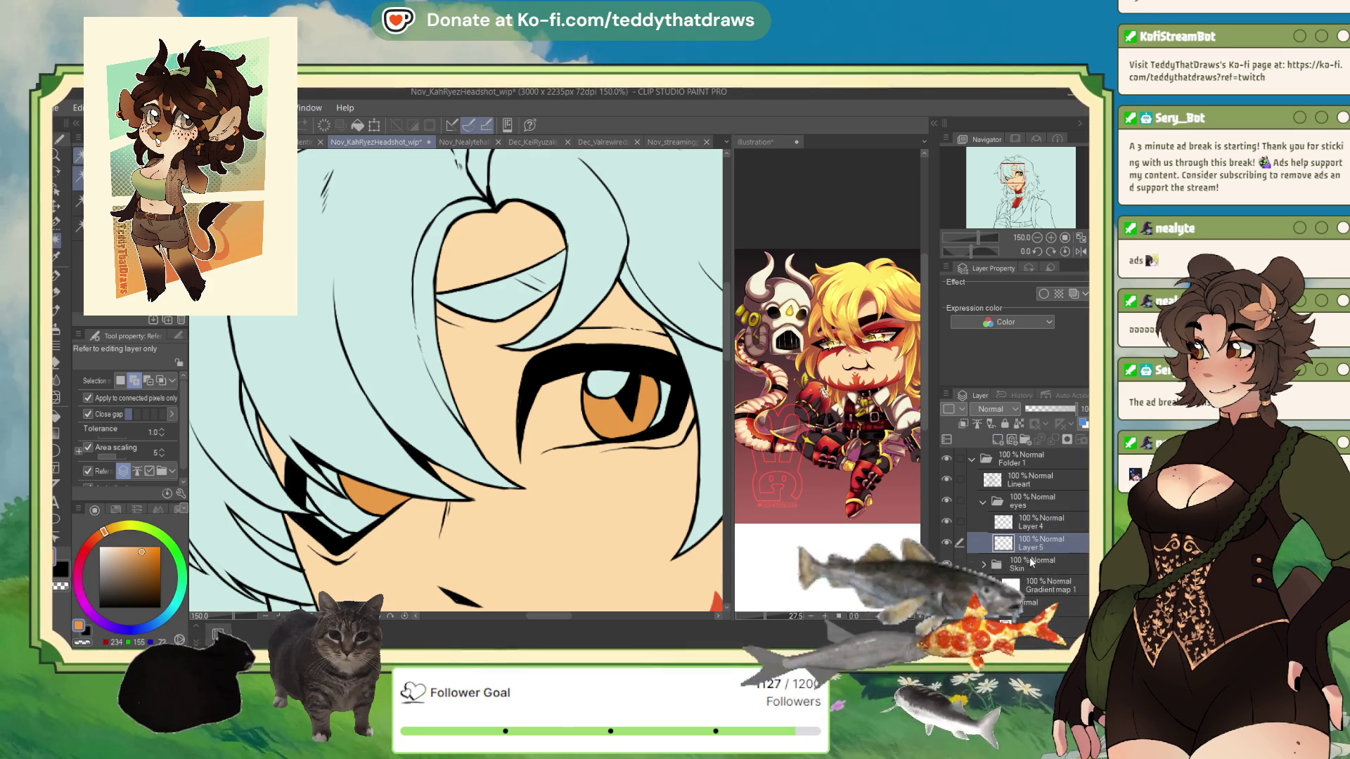
left_click(107, 540)
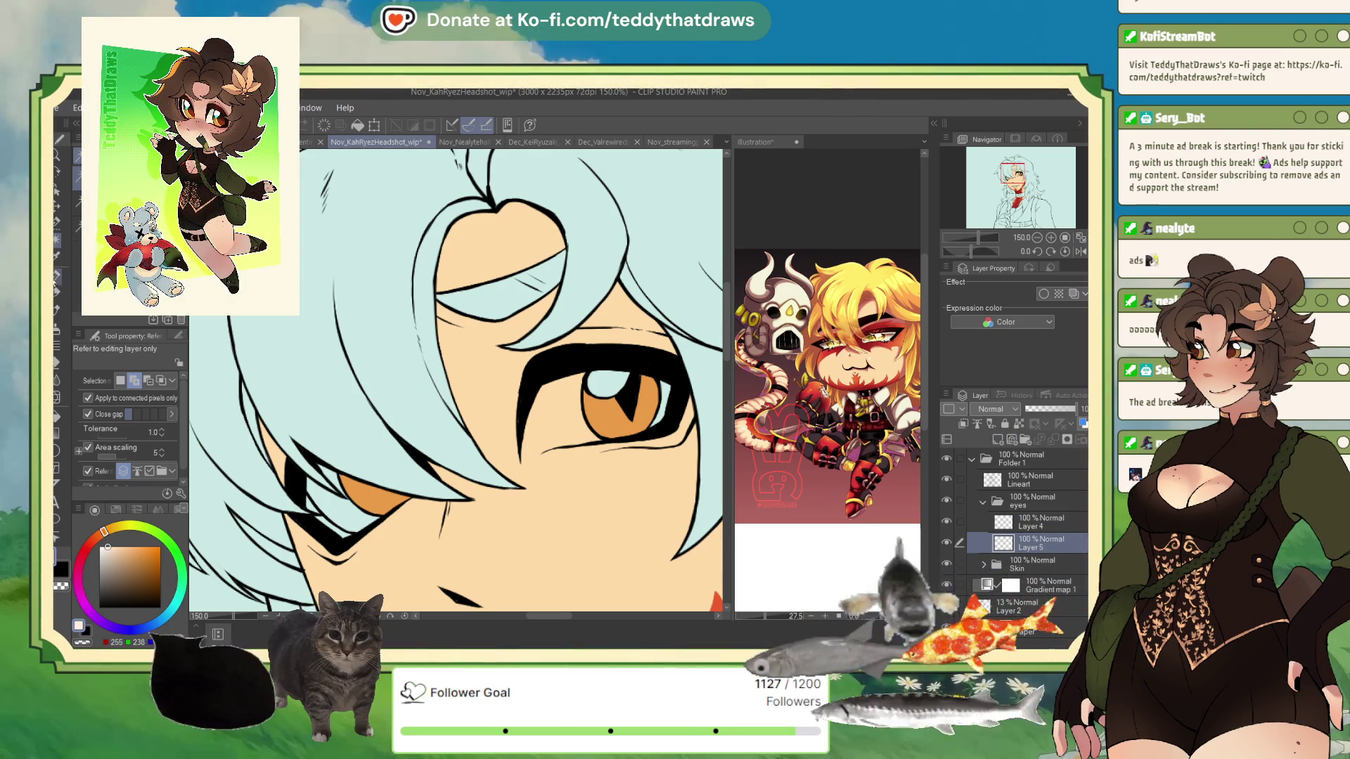
key("p")
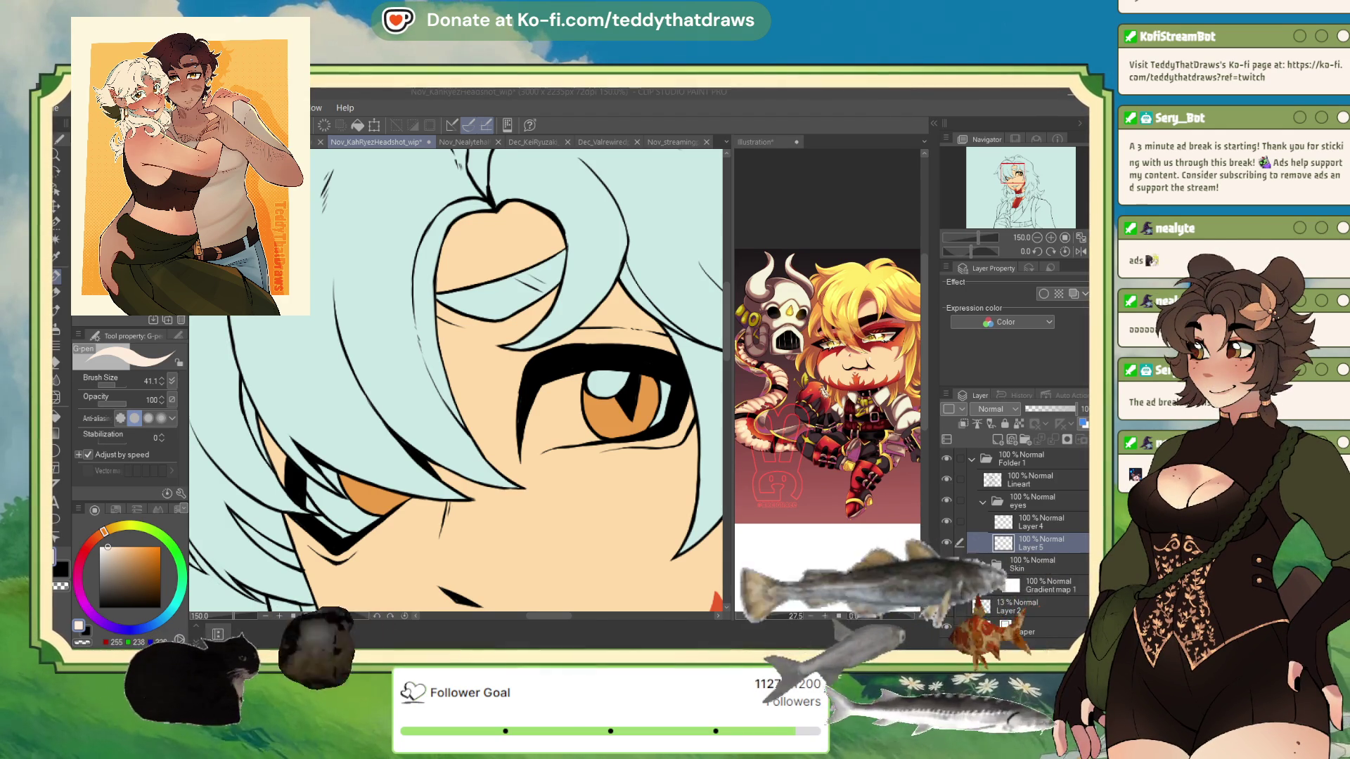
left_click(1062, 553)
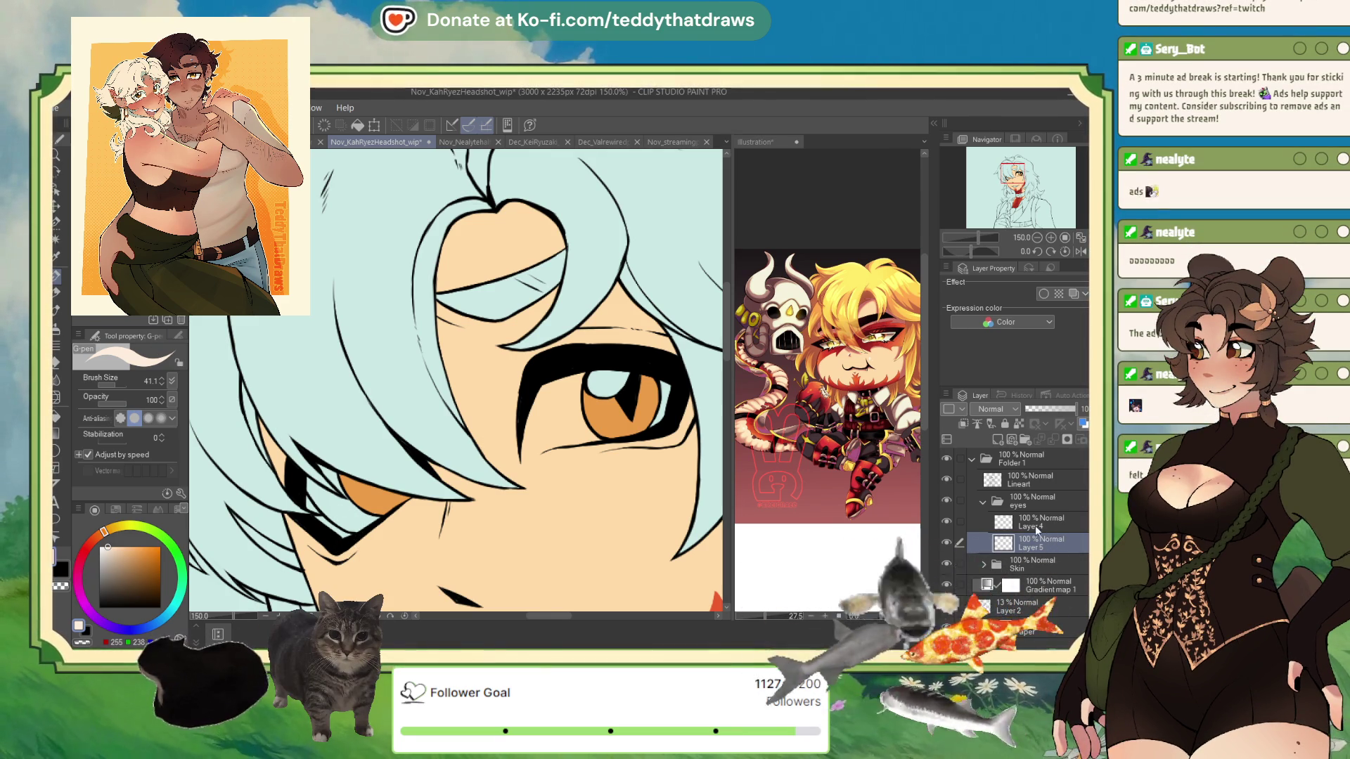
Paint the eye whites on Layer 5, then refill them with an almost-white pale blue
mouse_move(551, 392)
left_mouse_down()
mouse_move(574, 422)
mouse_move(565, 400)
mouse_move(547, 444)
mouse_move(573, 428)
left_mouse_up()
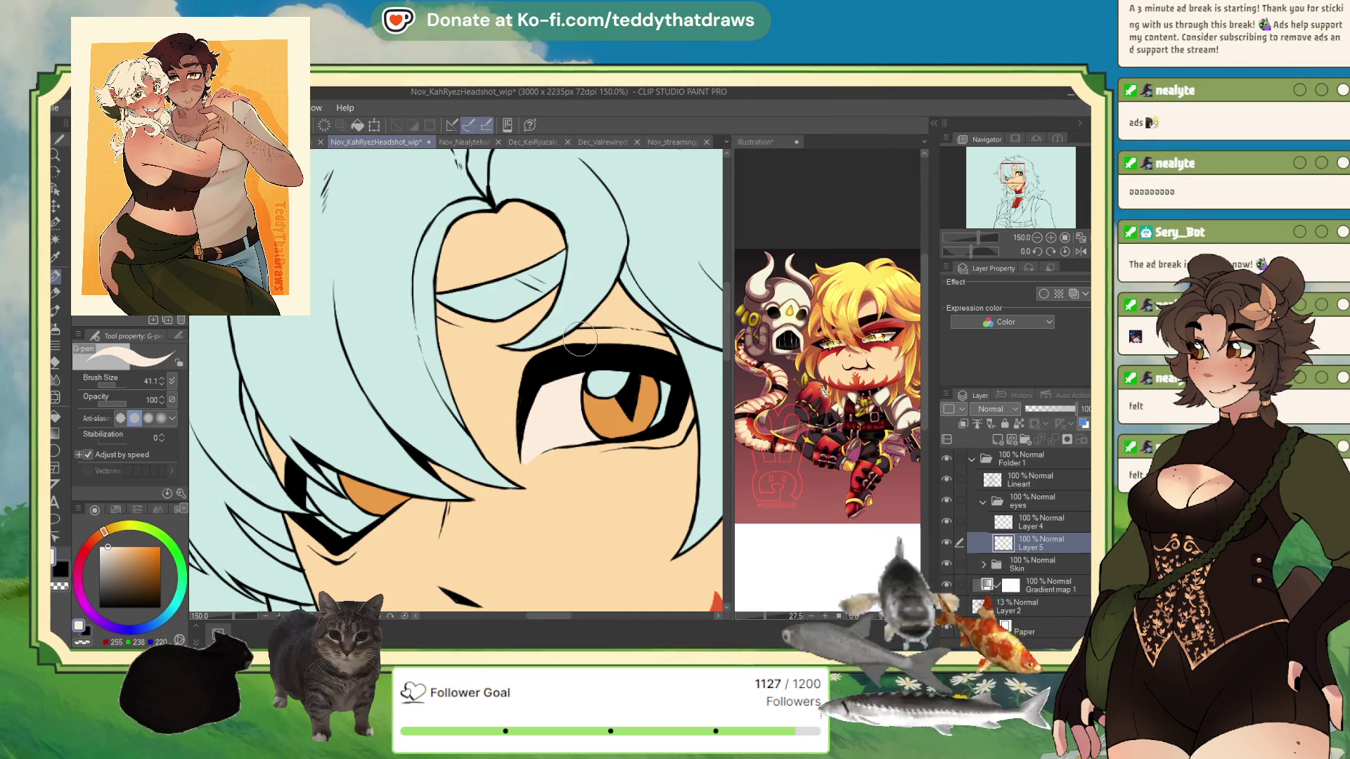
left_click(58, 242)
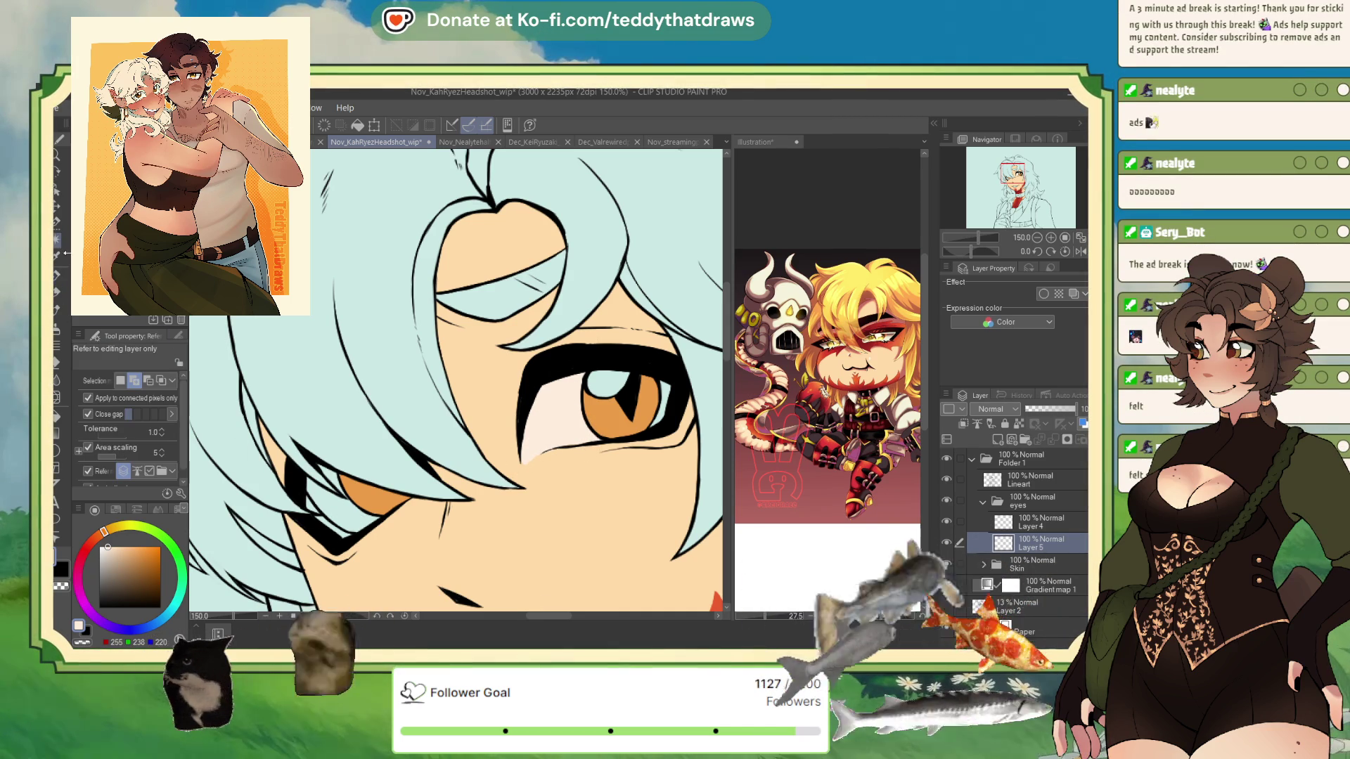
left_click(340, 517)
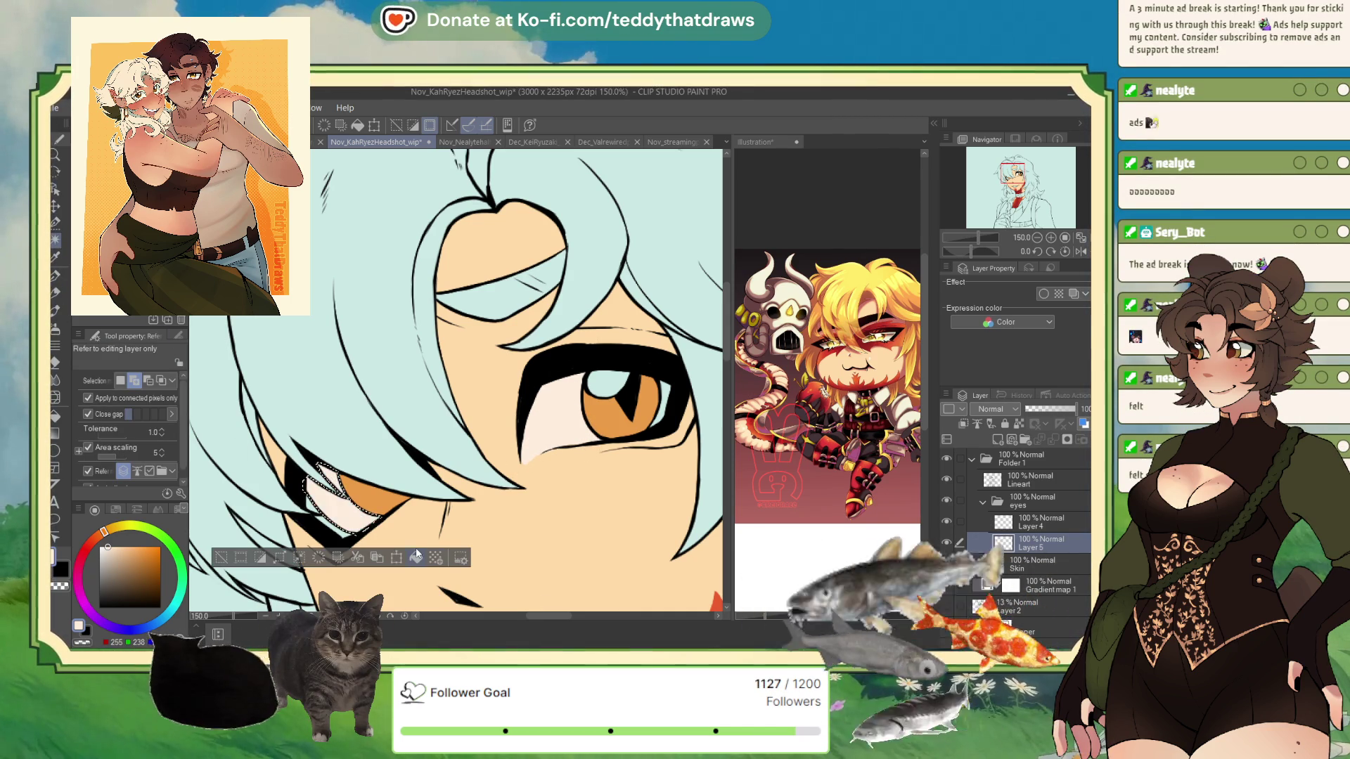
key("ctrl+d")
left_click(58, 277)
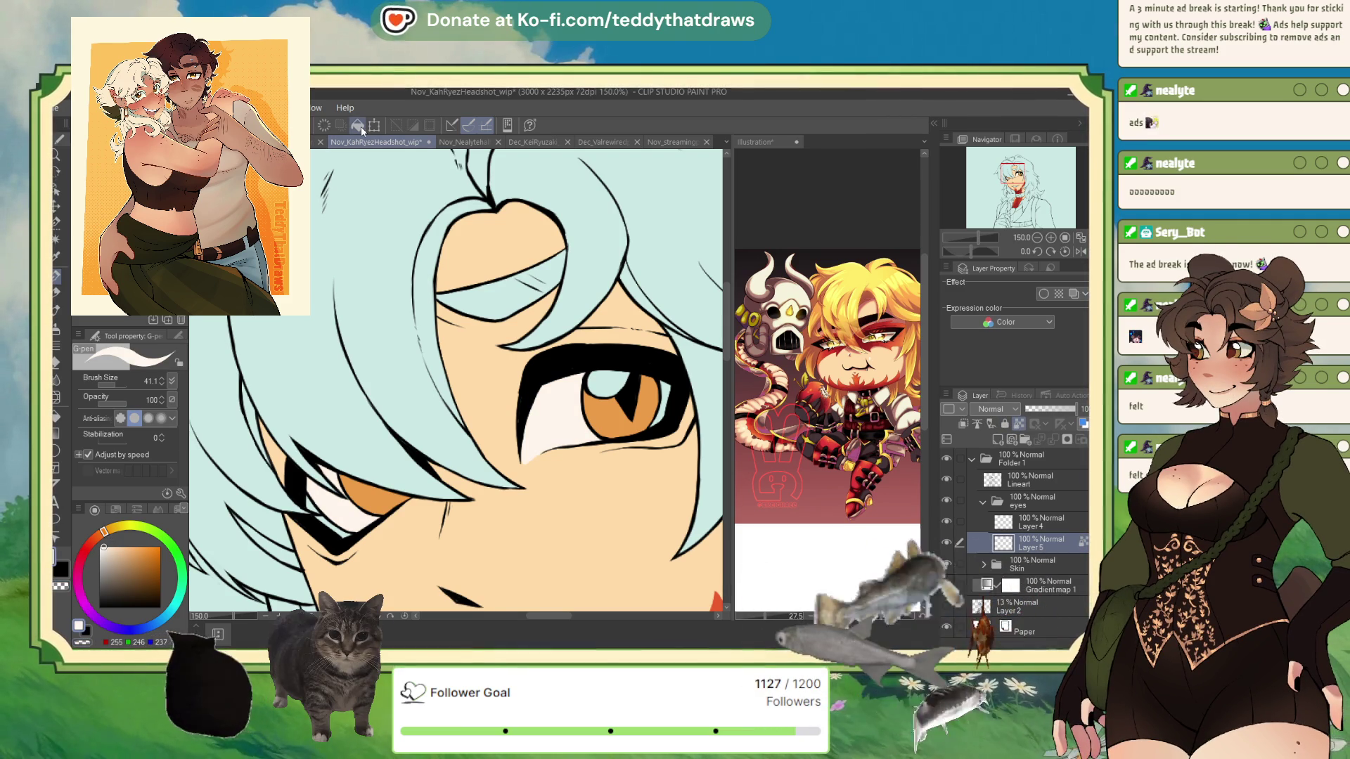
left_click(156, 622)
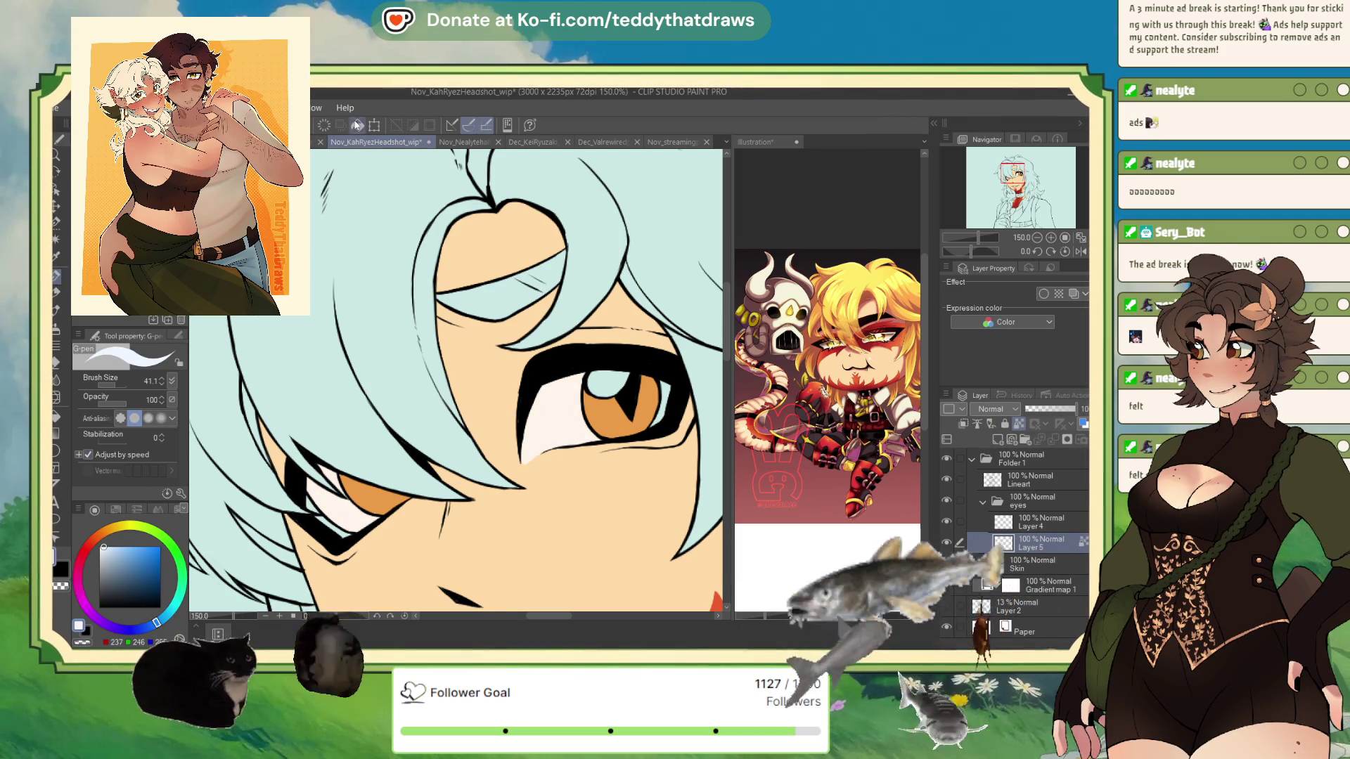
key("alt+BackSpace")
left_click(103, 547)
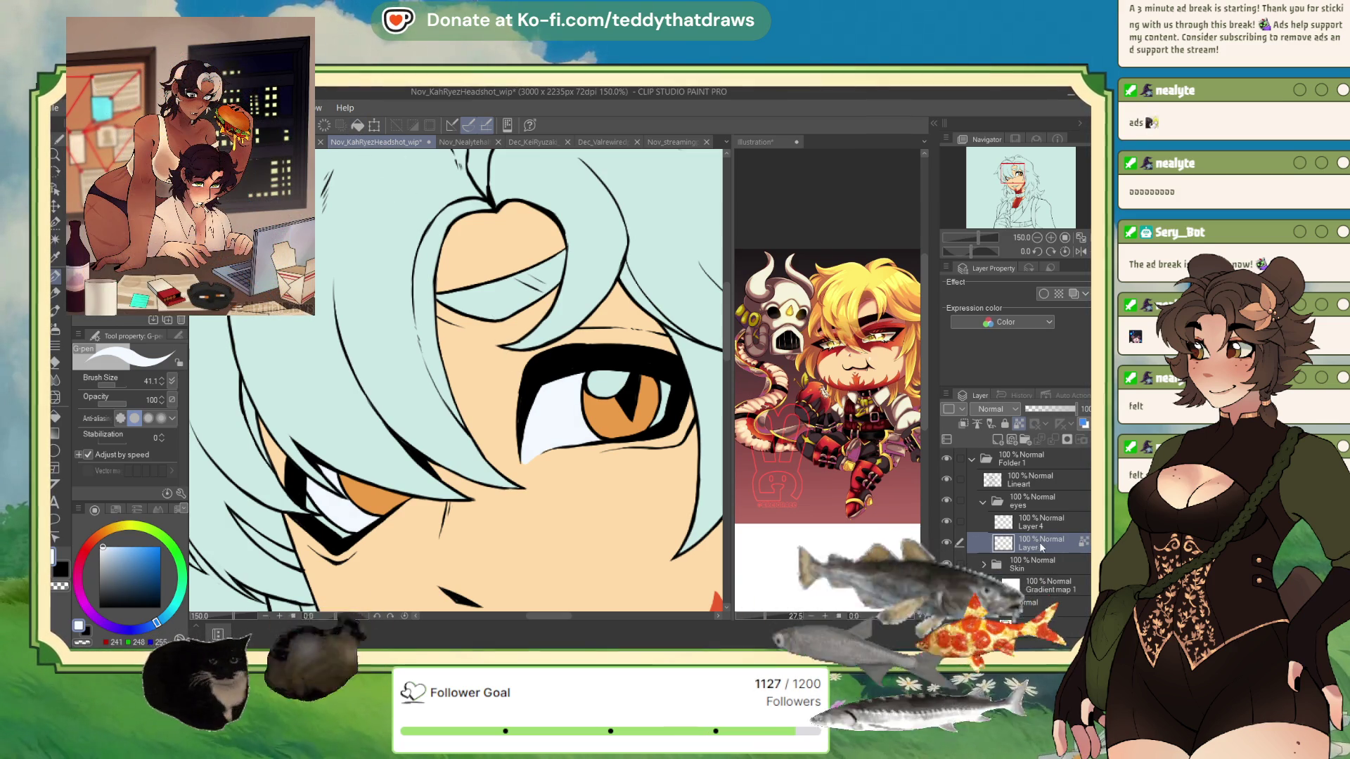
Shade the iris's right edge muted salmon on a new Layer 6 above the iris colour
left_click(1036, 522)
left_click(997, 439)
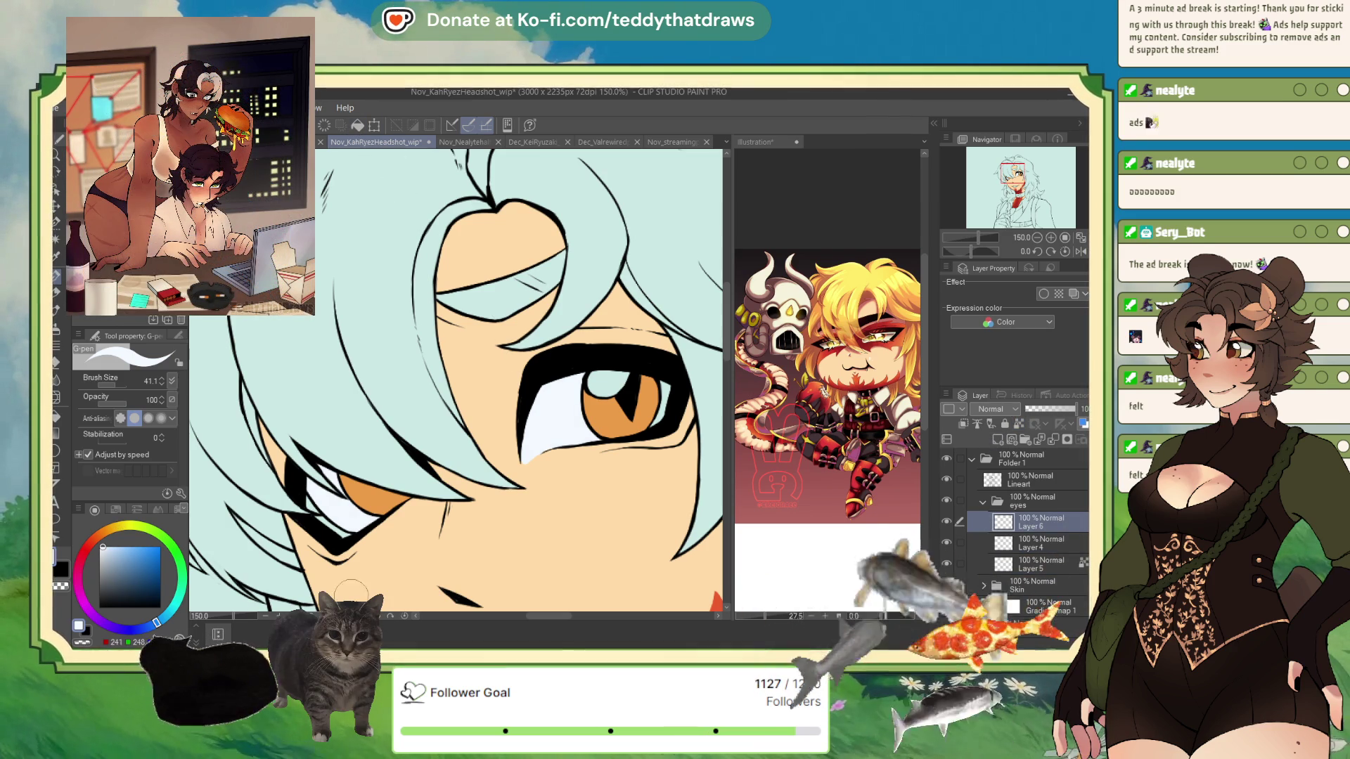
left_click(94, 539)
left_click(122, 559)
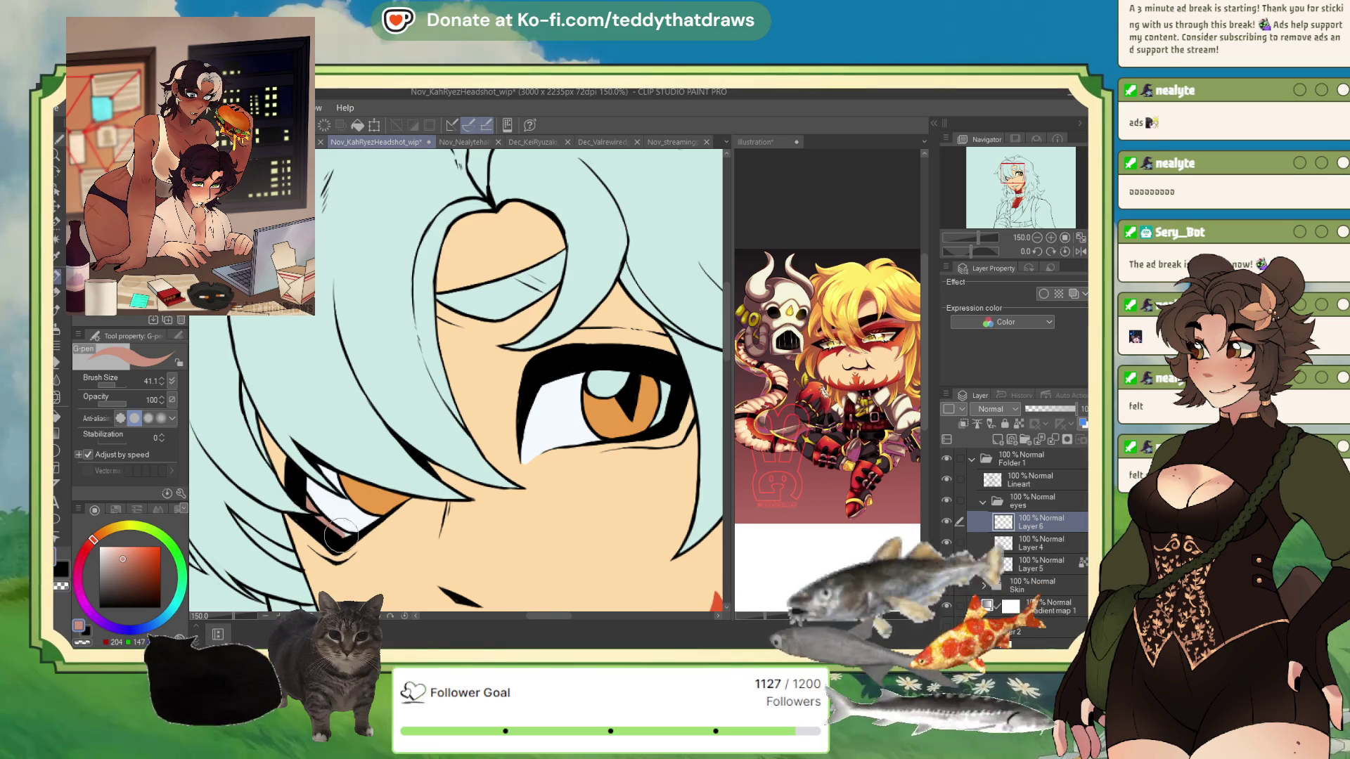
left_click_drag(667, 387, 656, 423)
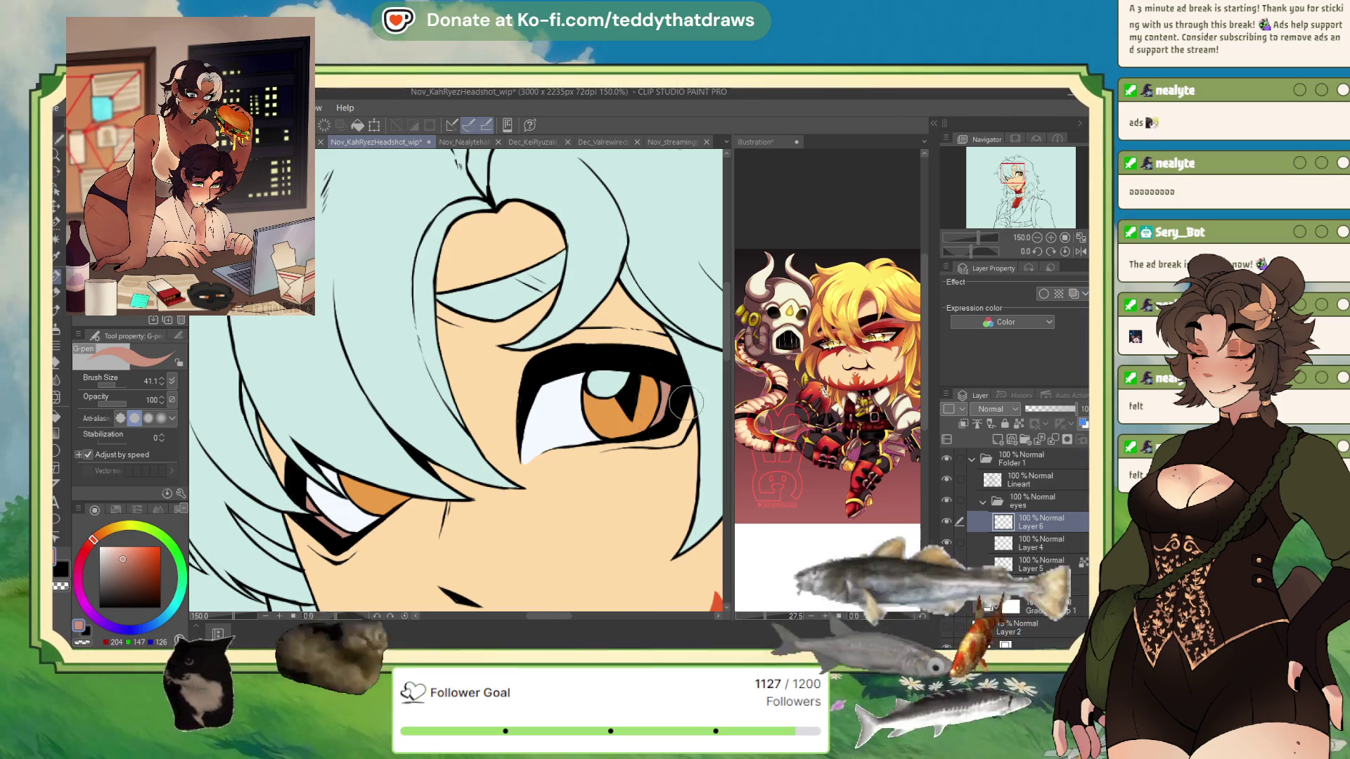
scroll(656, 422, "down", 5)
scroll(446, 267, "up", 5)
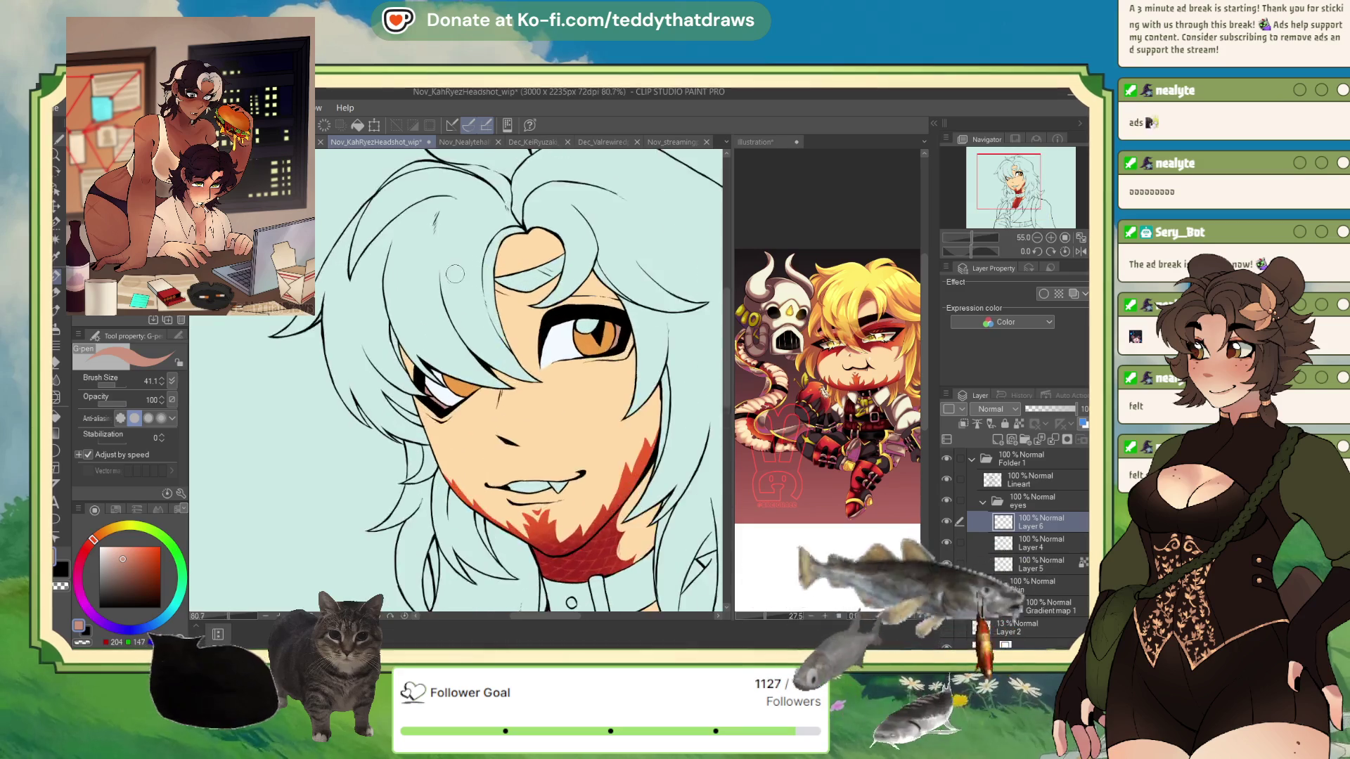
Fill the eye highlight white on a new Layer 7 and clear the selection
left_click(997, 440)
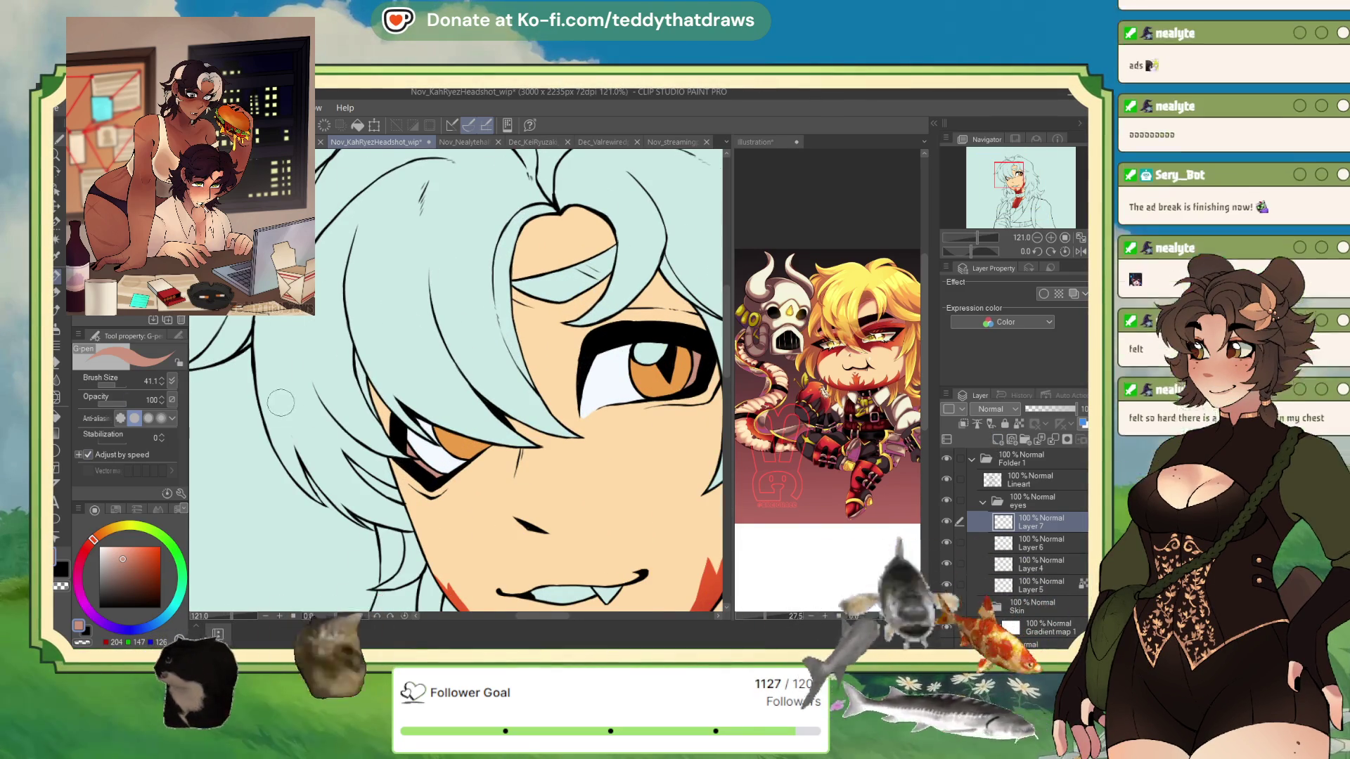
scroll(467, 359, "up", 1)
key("g")
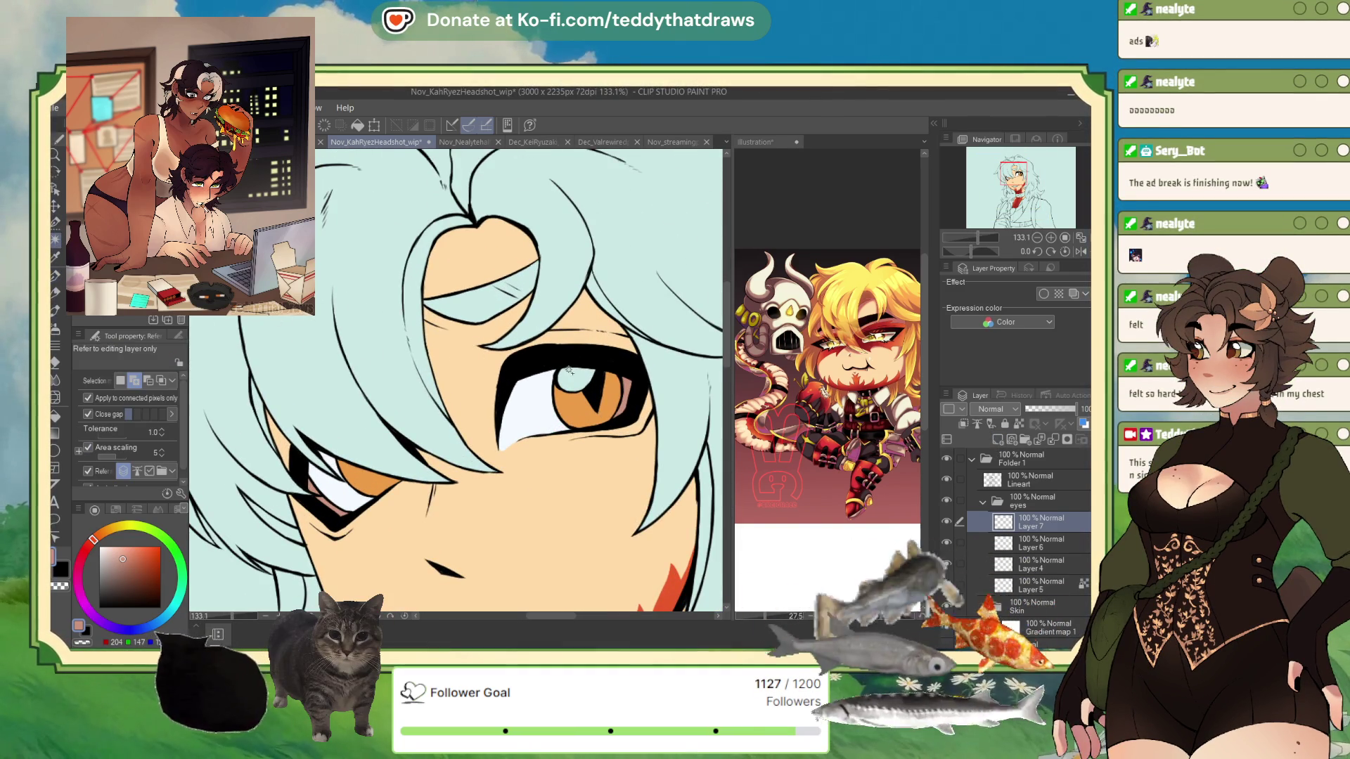
left_click(565, 371)
left_click(652, 414)
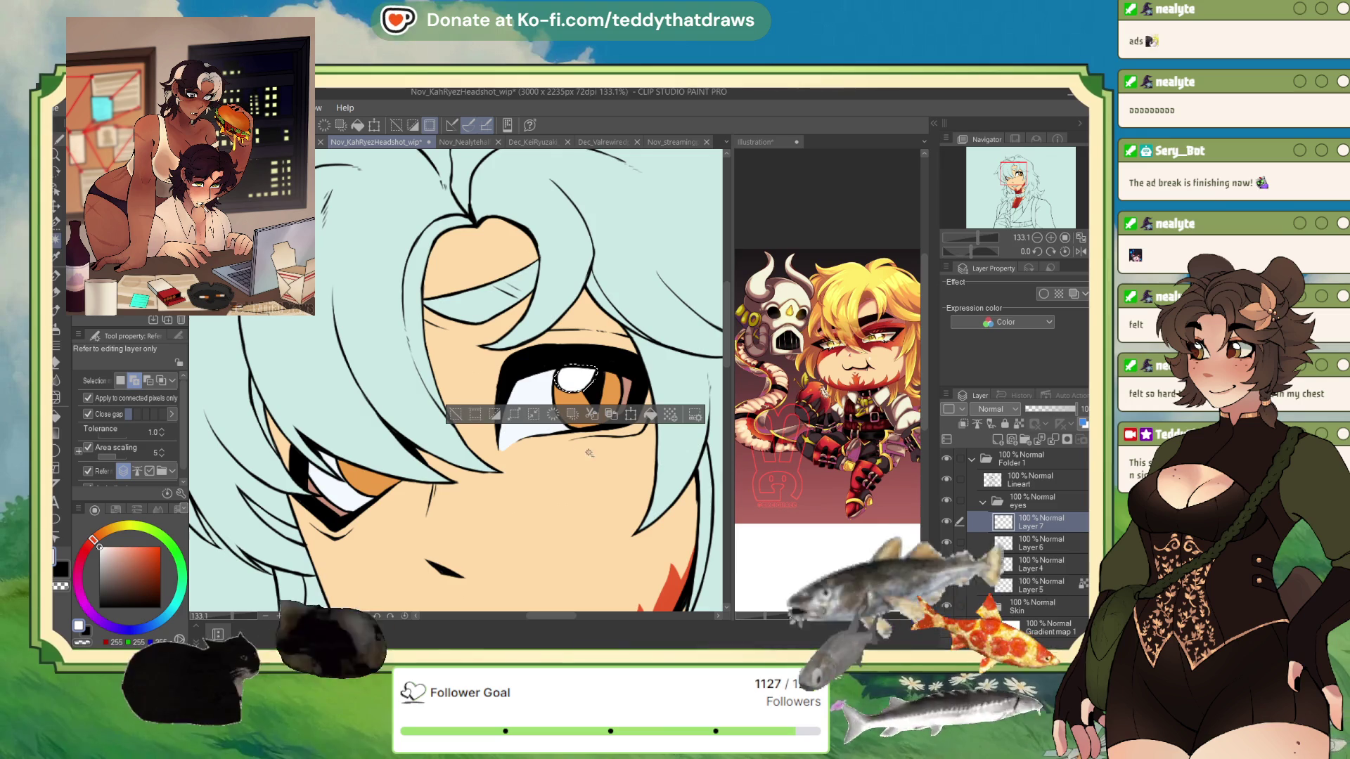
left_click(455, 415)
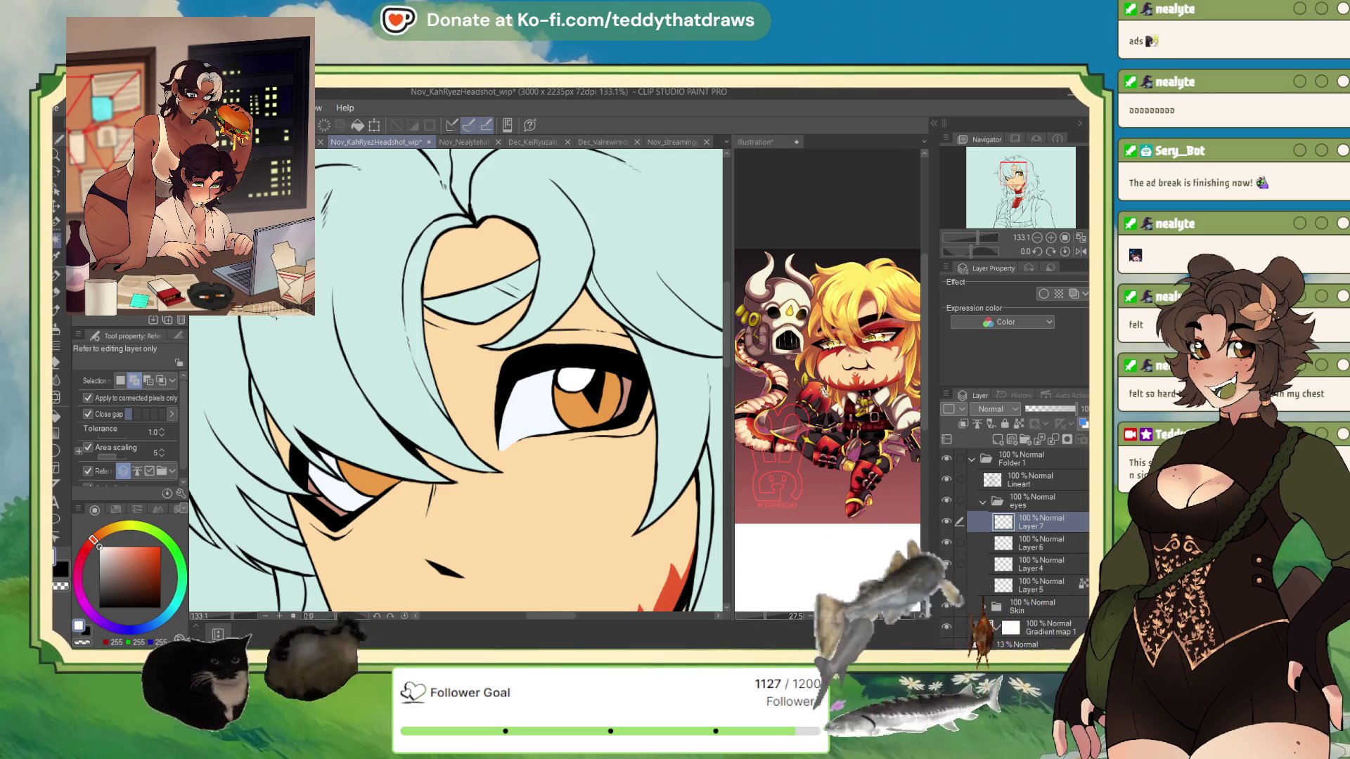
scroll(475, 312, "down", 5)
scroll(474, 313, "up", 2)
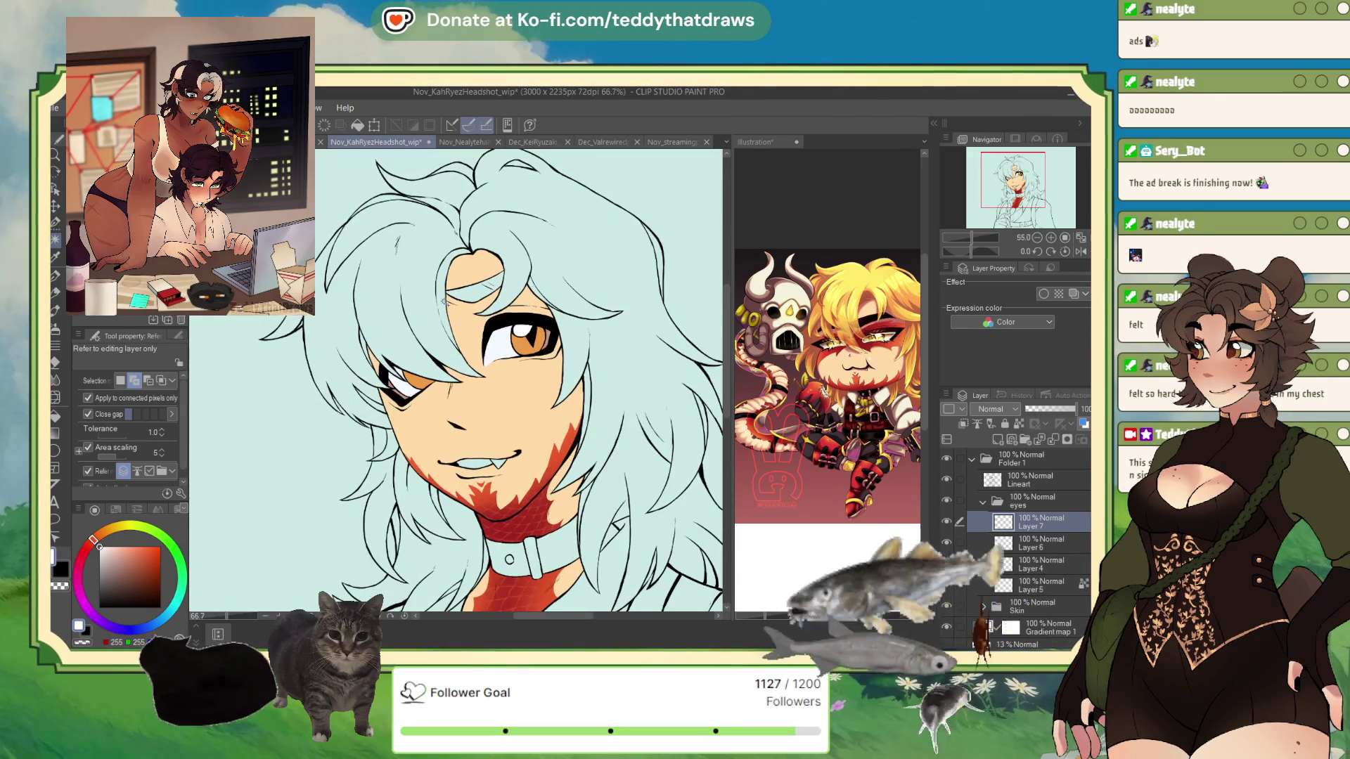
Select the left and right hair areas and fill them with a sampled tan on a new Hair-folder layer
left_click(1007, 505)
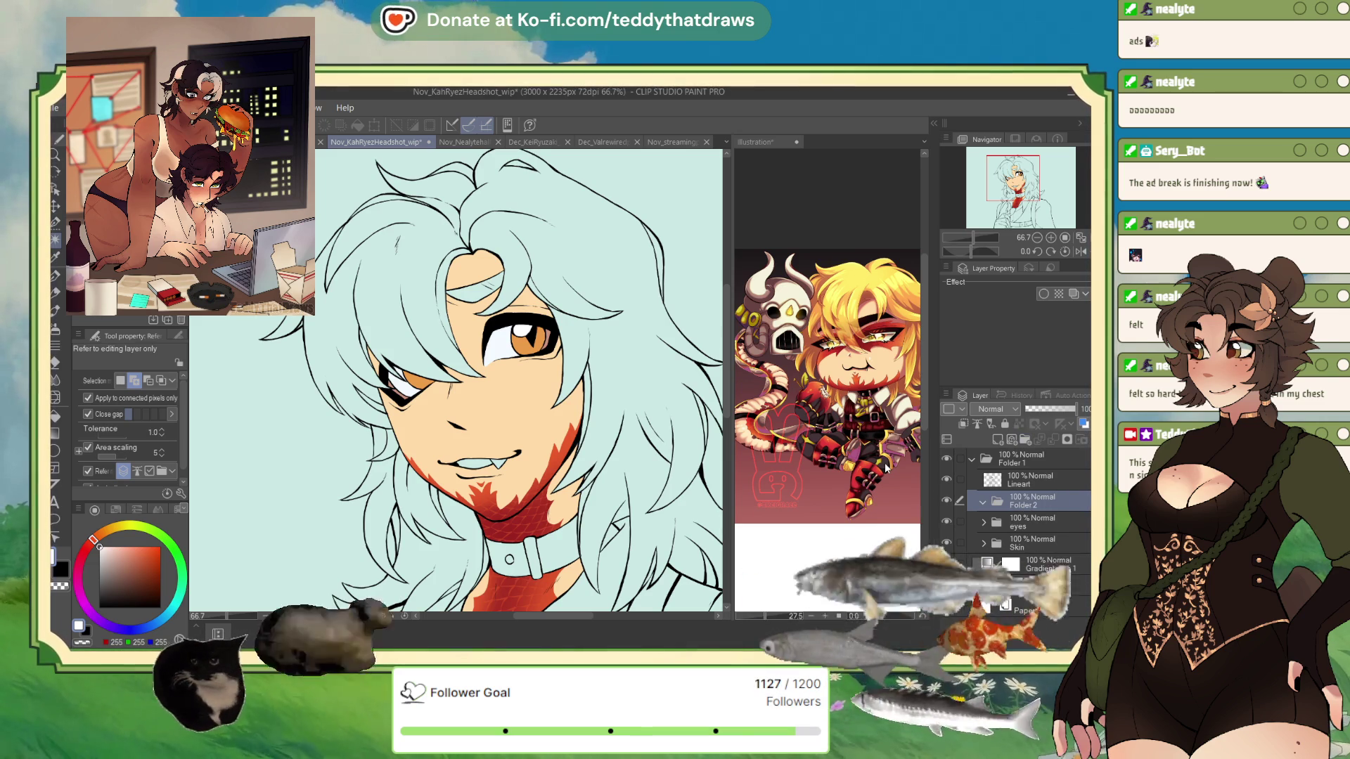
type("Hair")
left_click(441, 284)
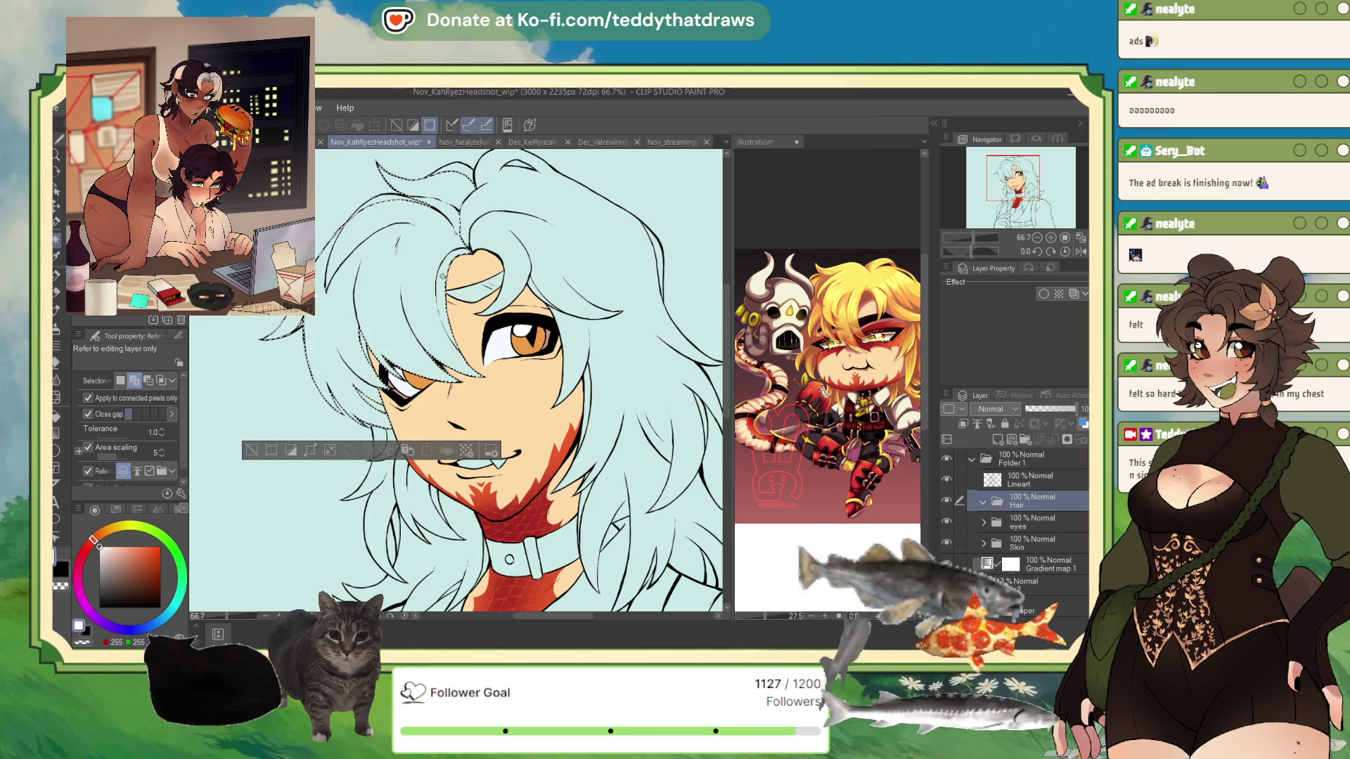
left_click(633, 435)
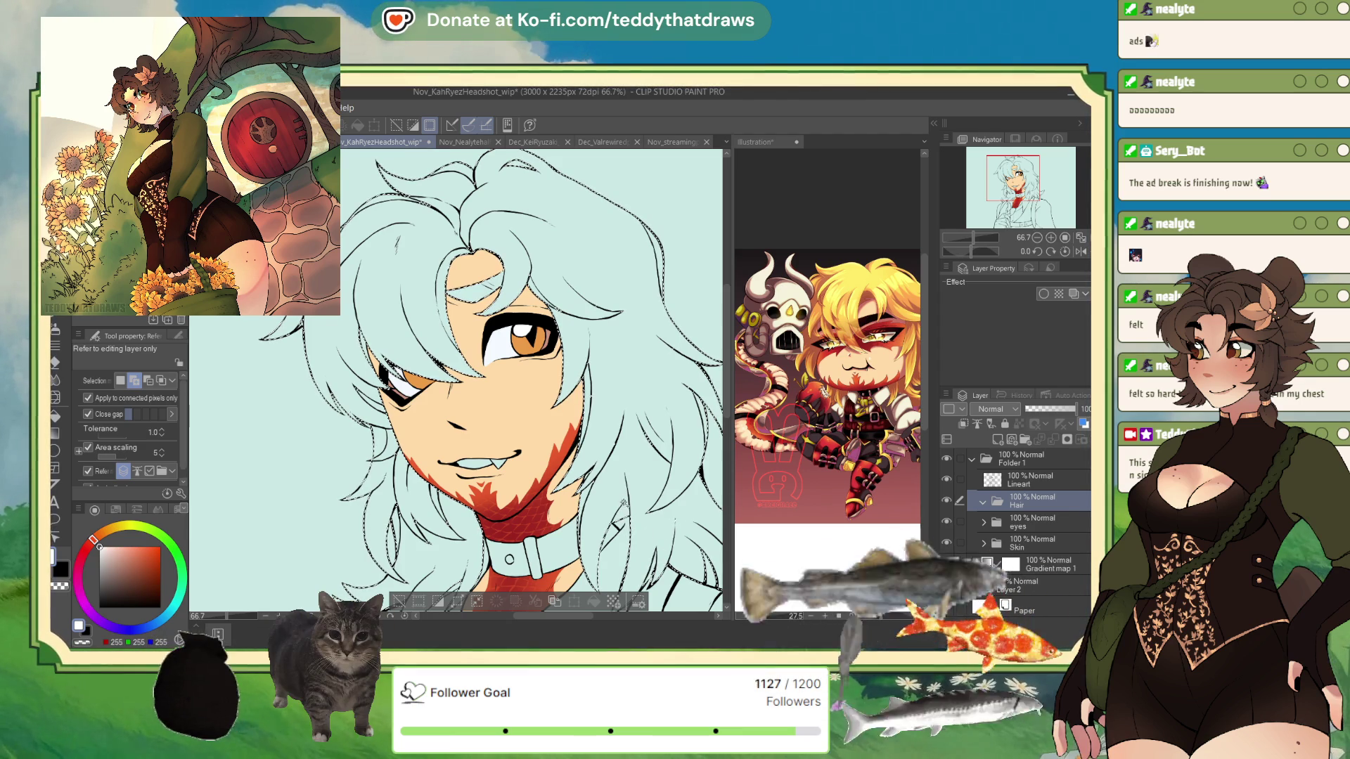
scroll(597, 464, "down", 3)
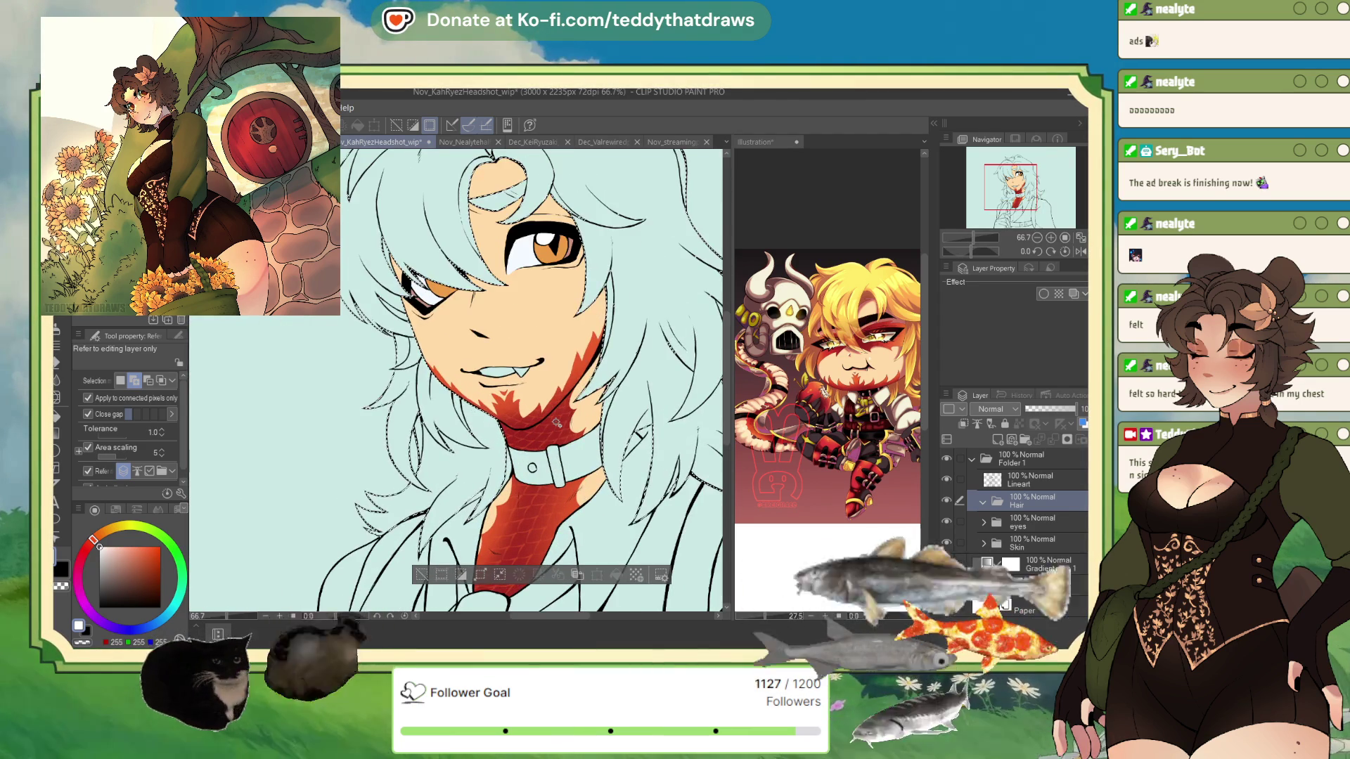
left_click(550, 251, "alt")
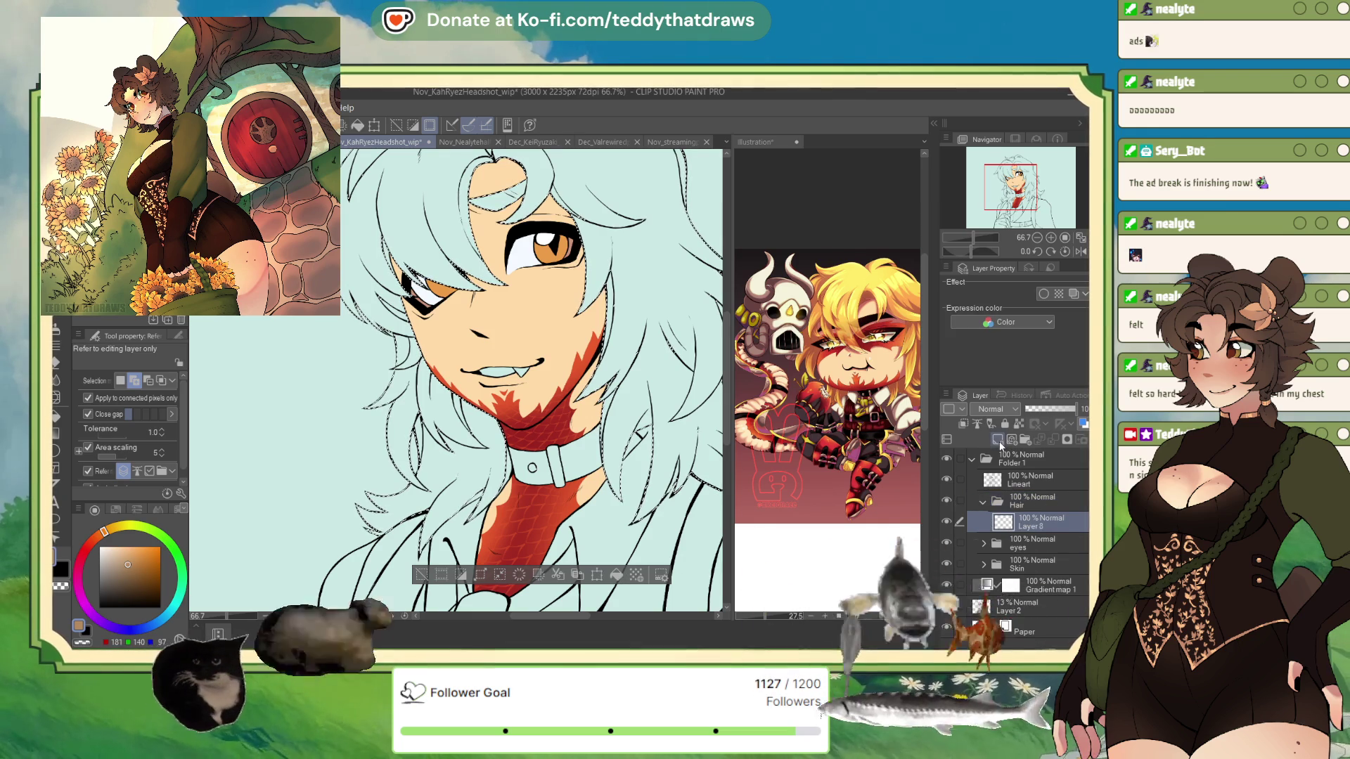
left_click(615, 575)
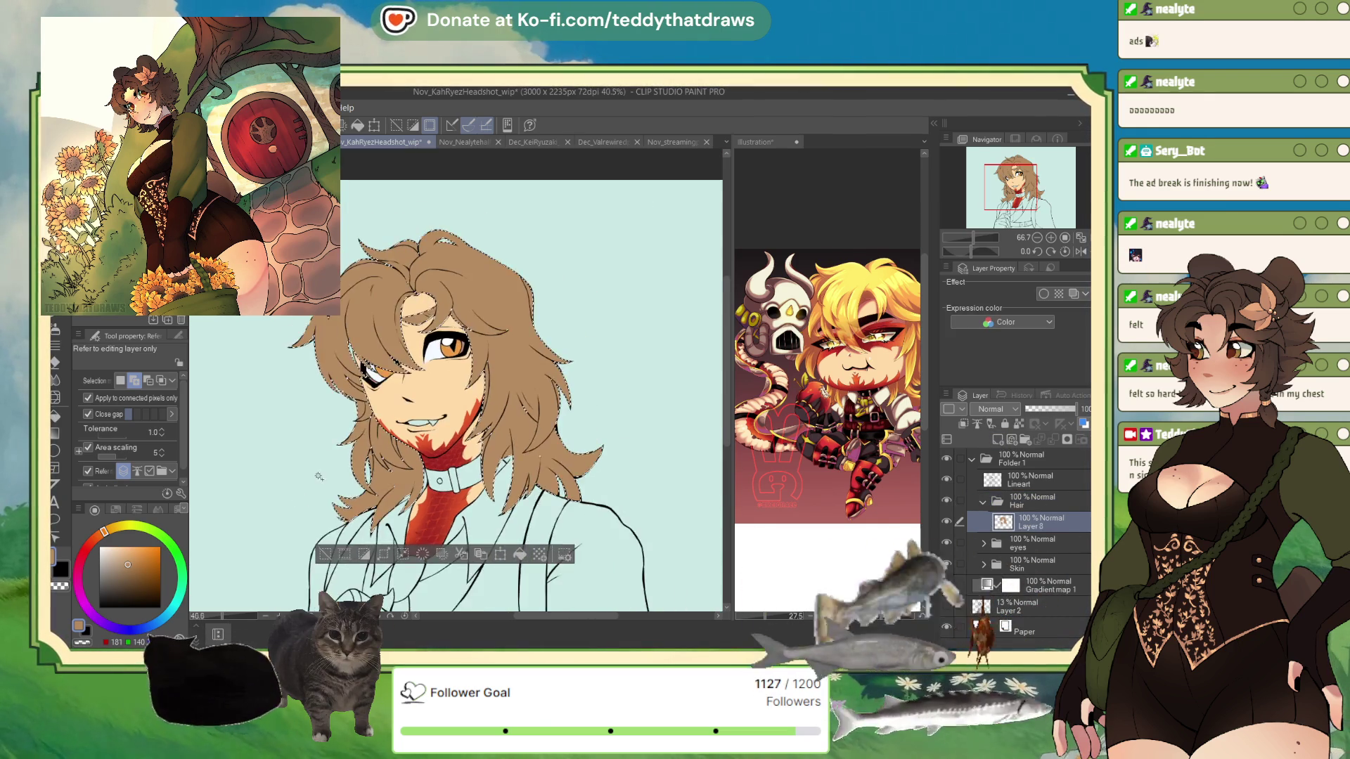
scroll(258, 428, "up", 1)
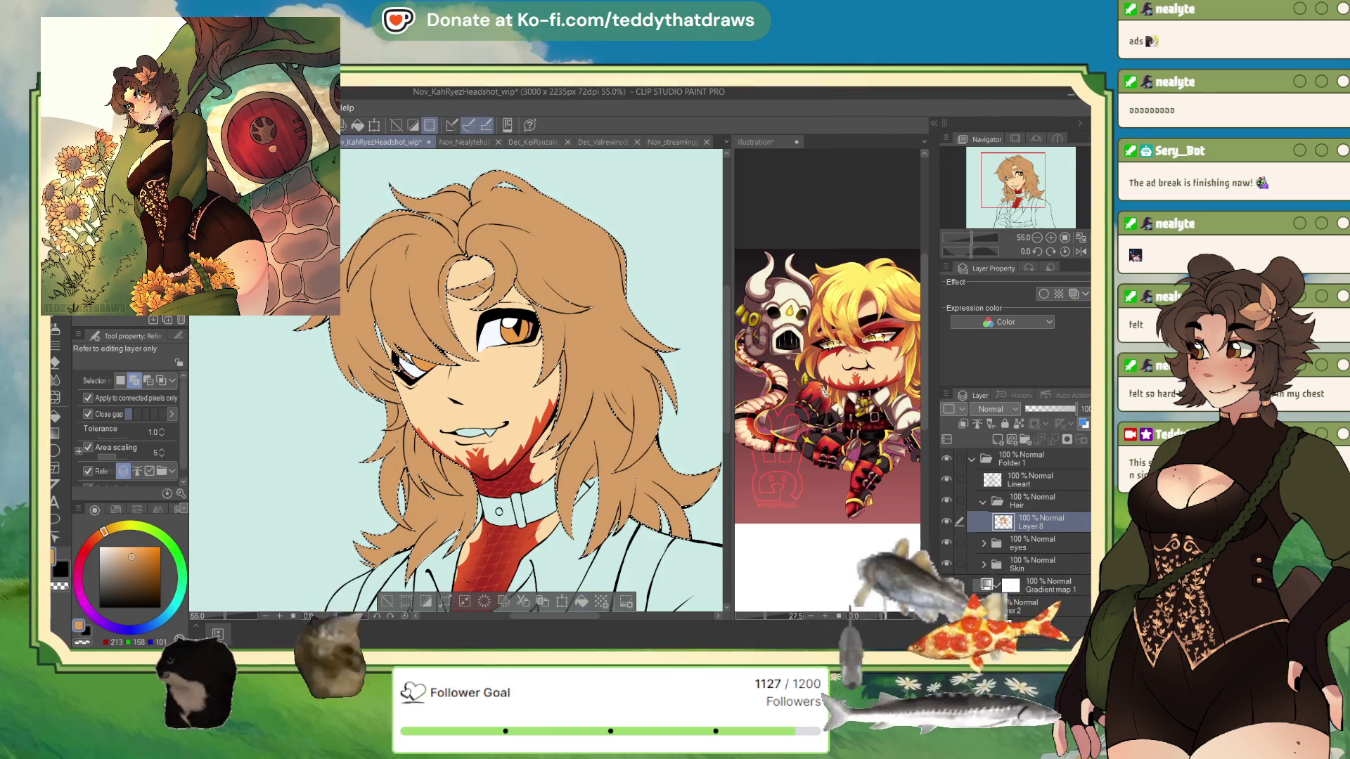
Add missed hair spots at the part, beside the eye and near the jaw with the Selection pen, then deselect
key("m")
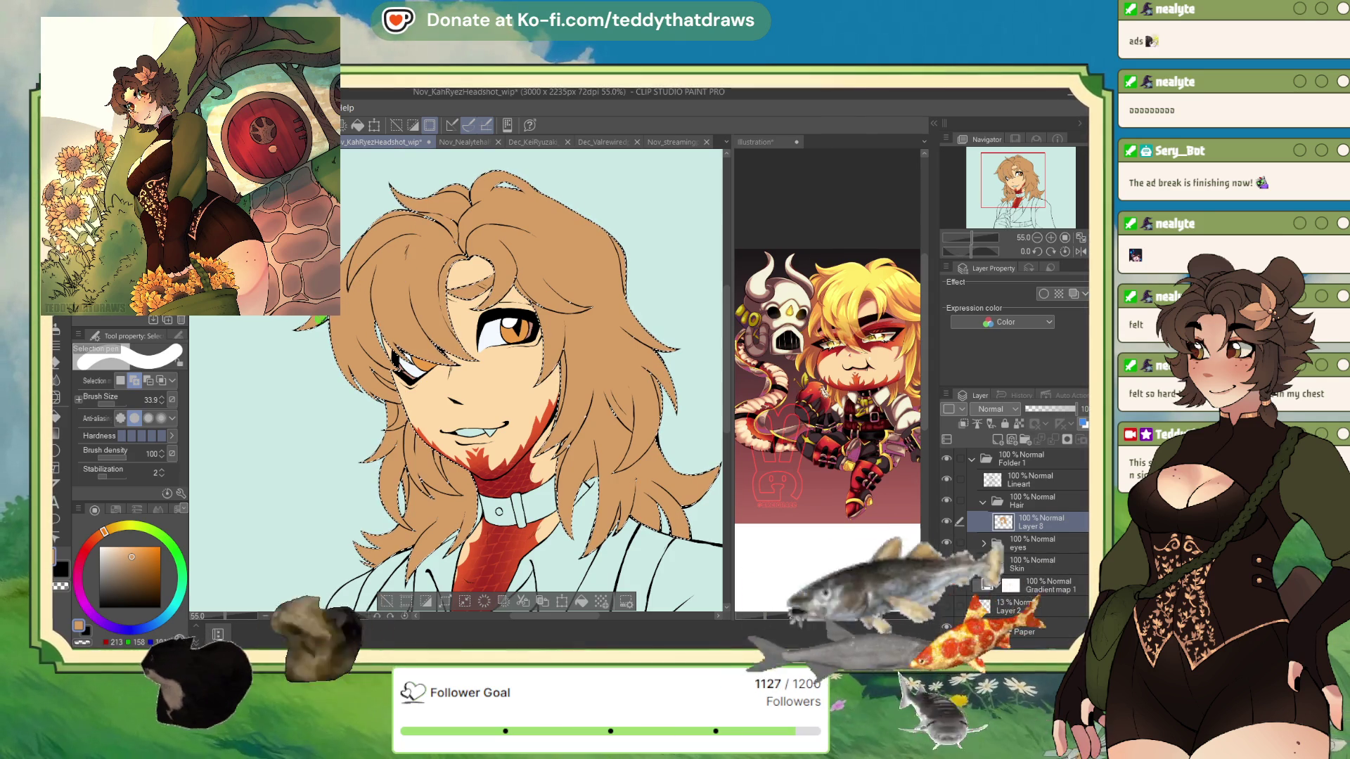
left_click_drag(446, 222, 448, 259)
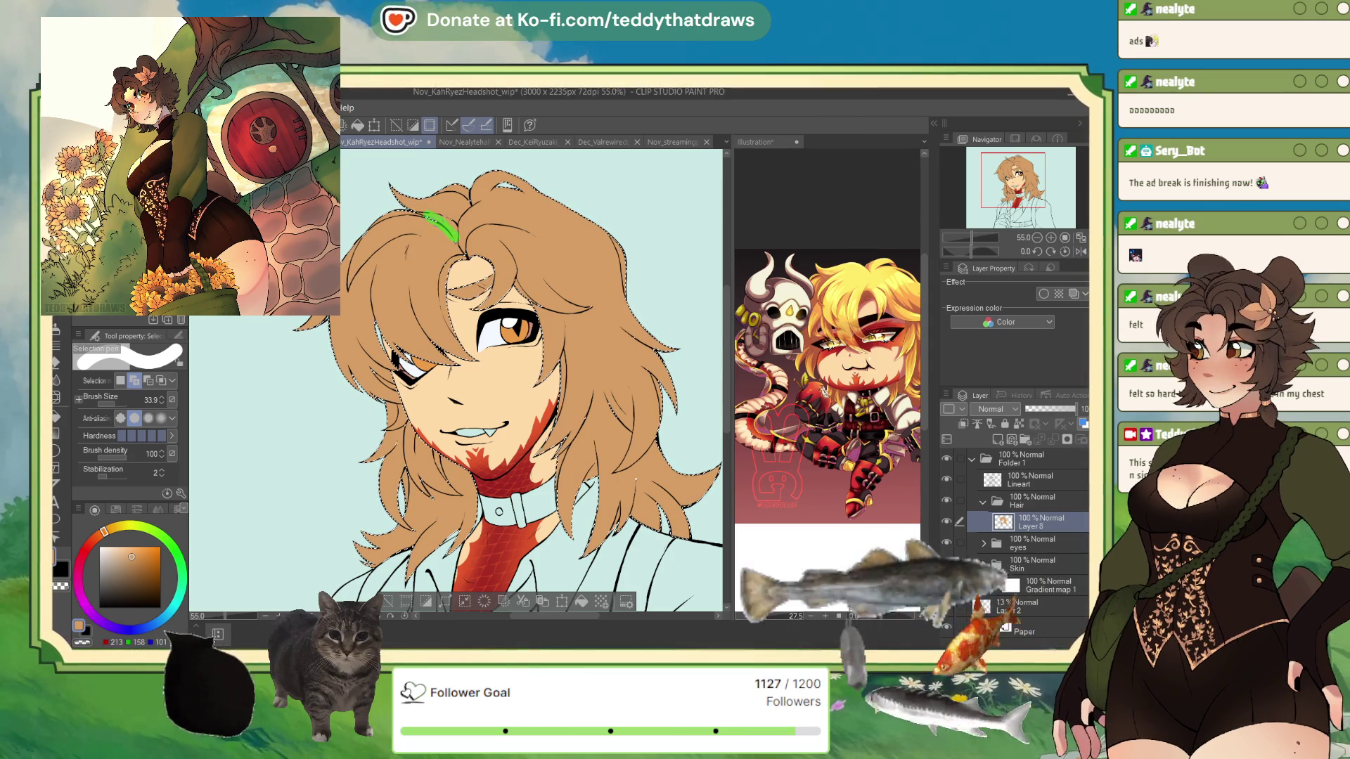
left_click_drag(469, 202, 467, 247)
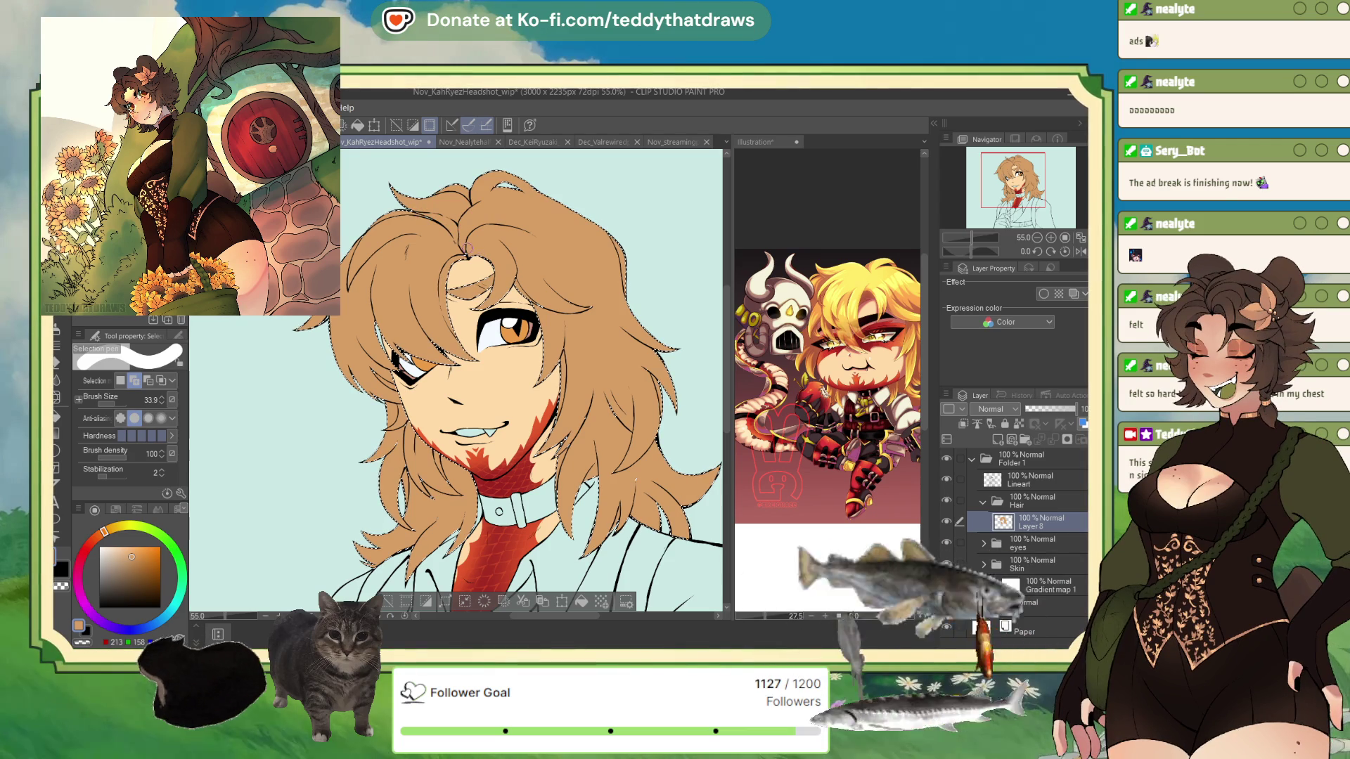
left_click_drag(535, 296, 624, 324)
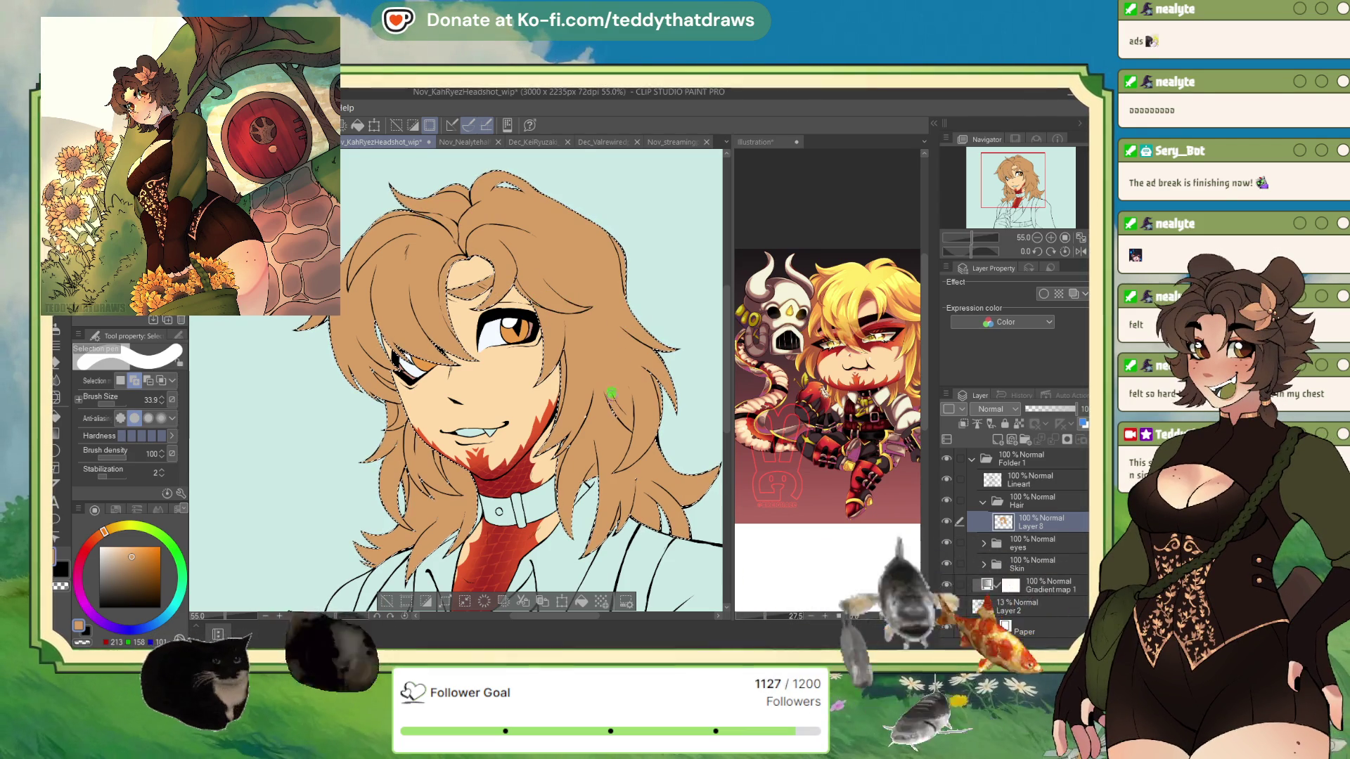
mouse_move(575, 434)
left_mouse_down()
mouse_move(570, 455)
mouse_move(635, 484)
left_mouse_up()
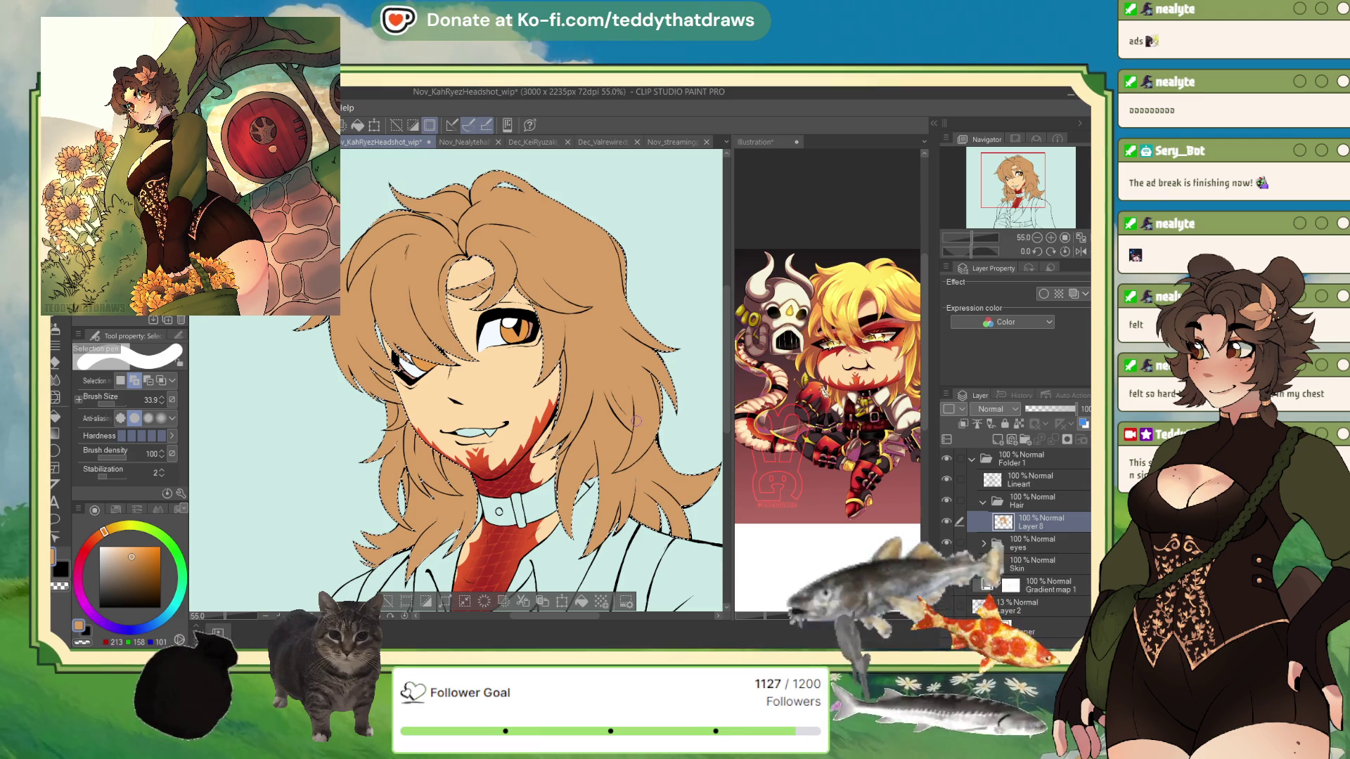
left_click_drag(418, 467, 390, 446)
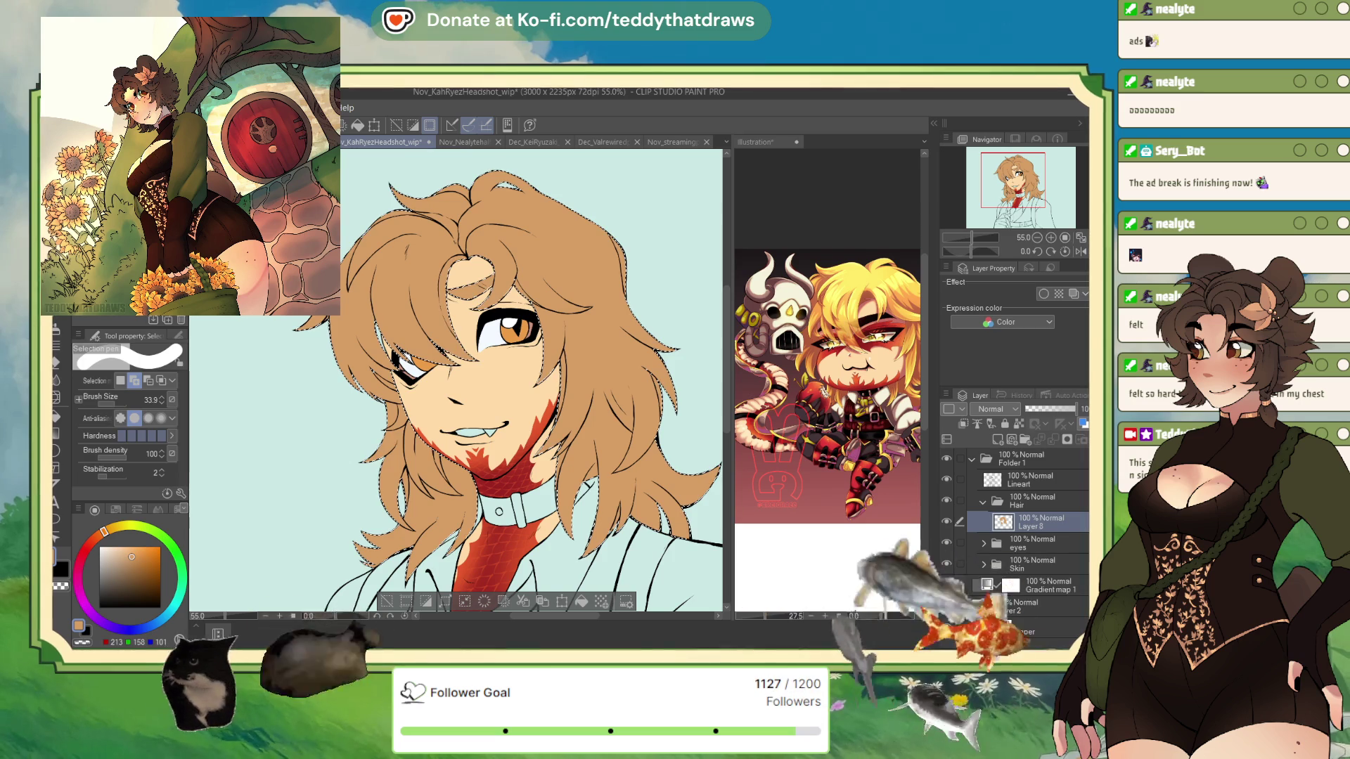
key("w")
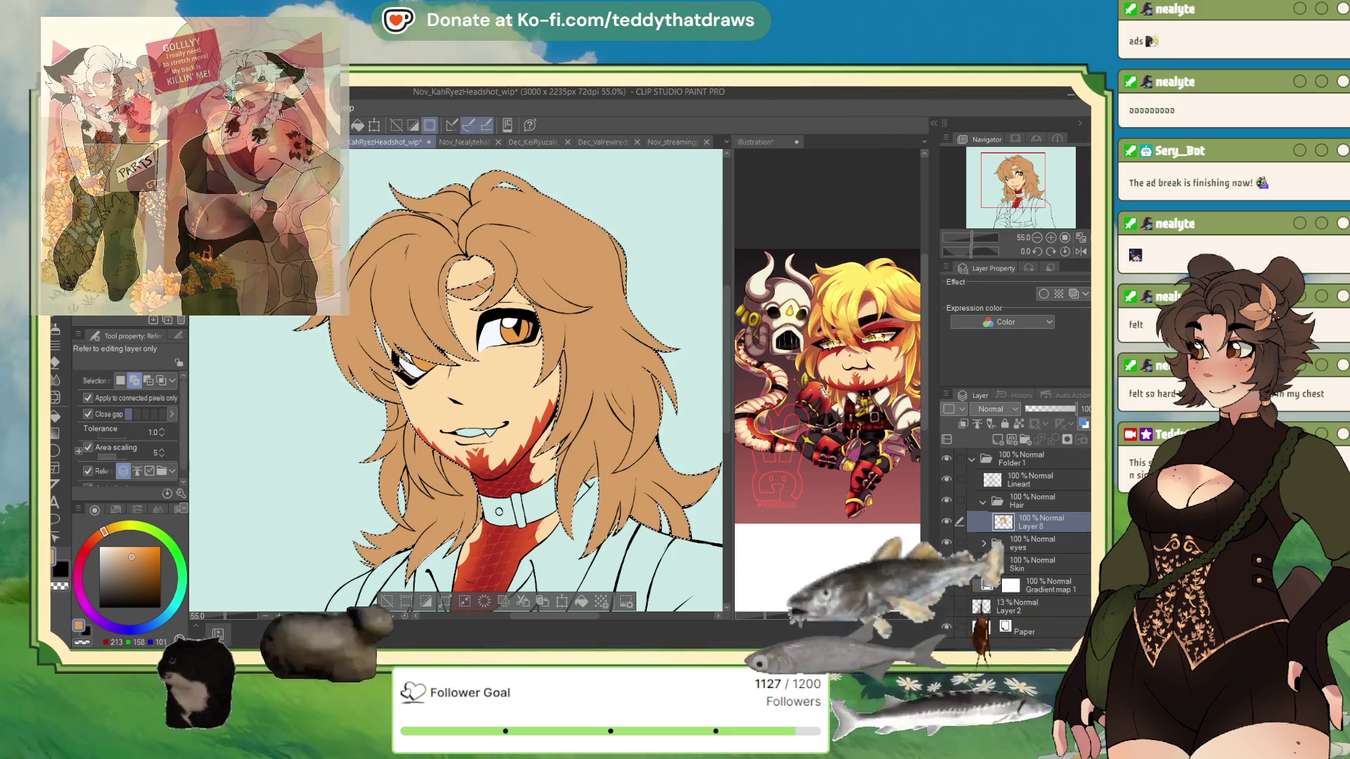
key("m")
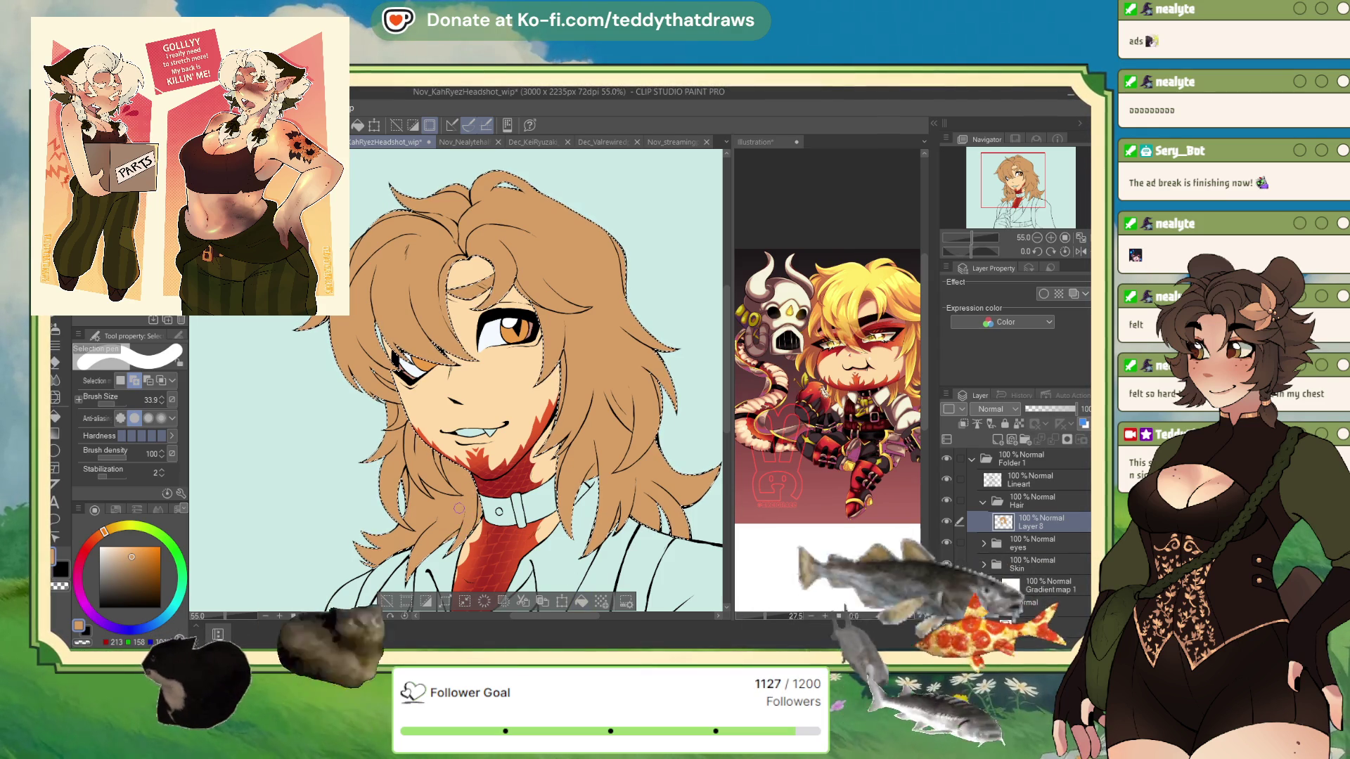
key("w")
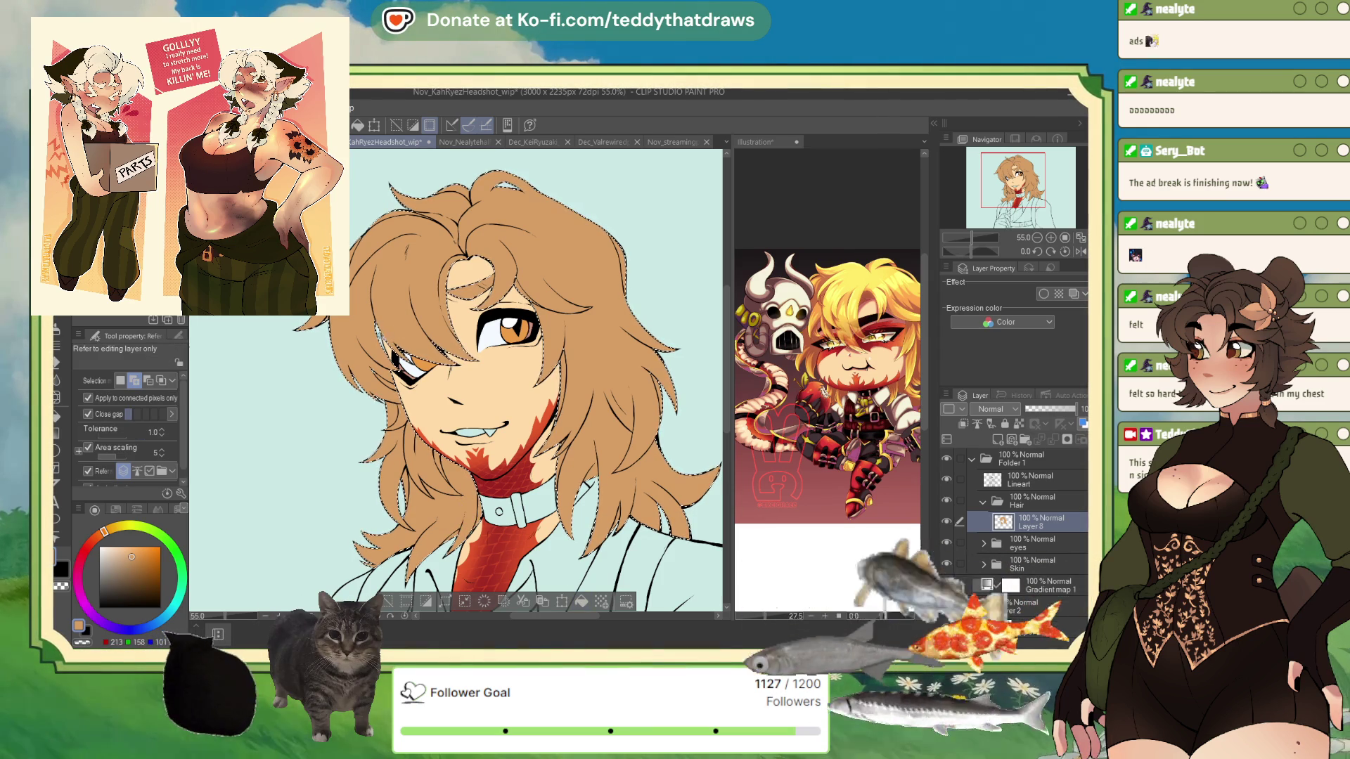
key("m")
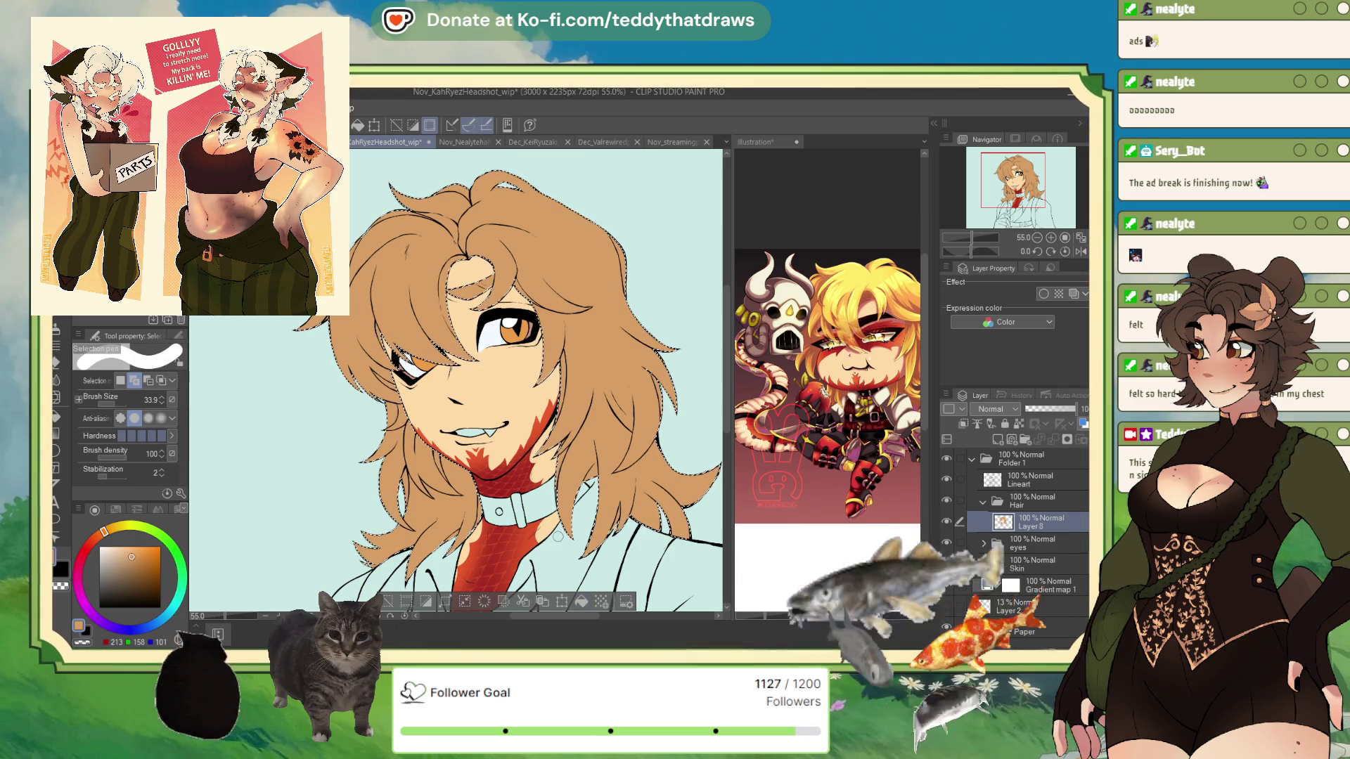
key("ctrl+d")
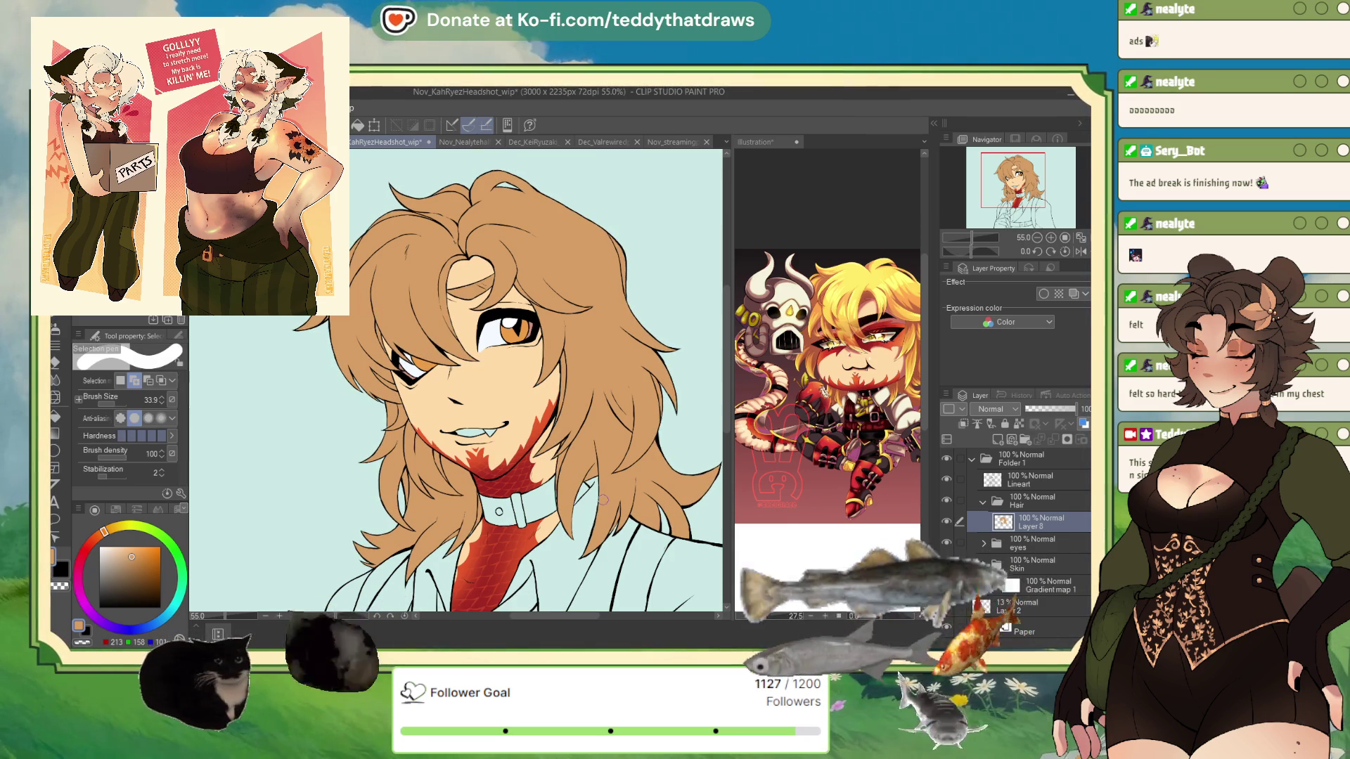
key("g")
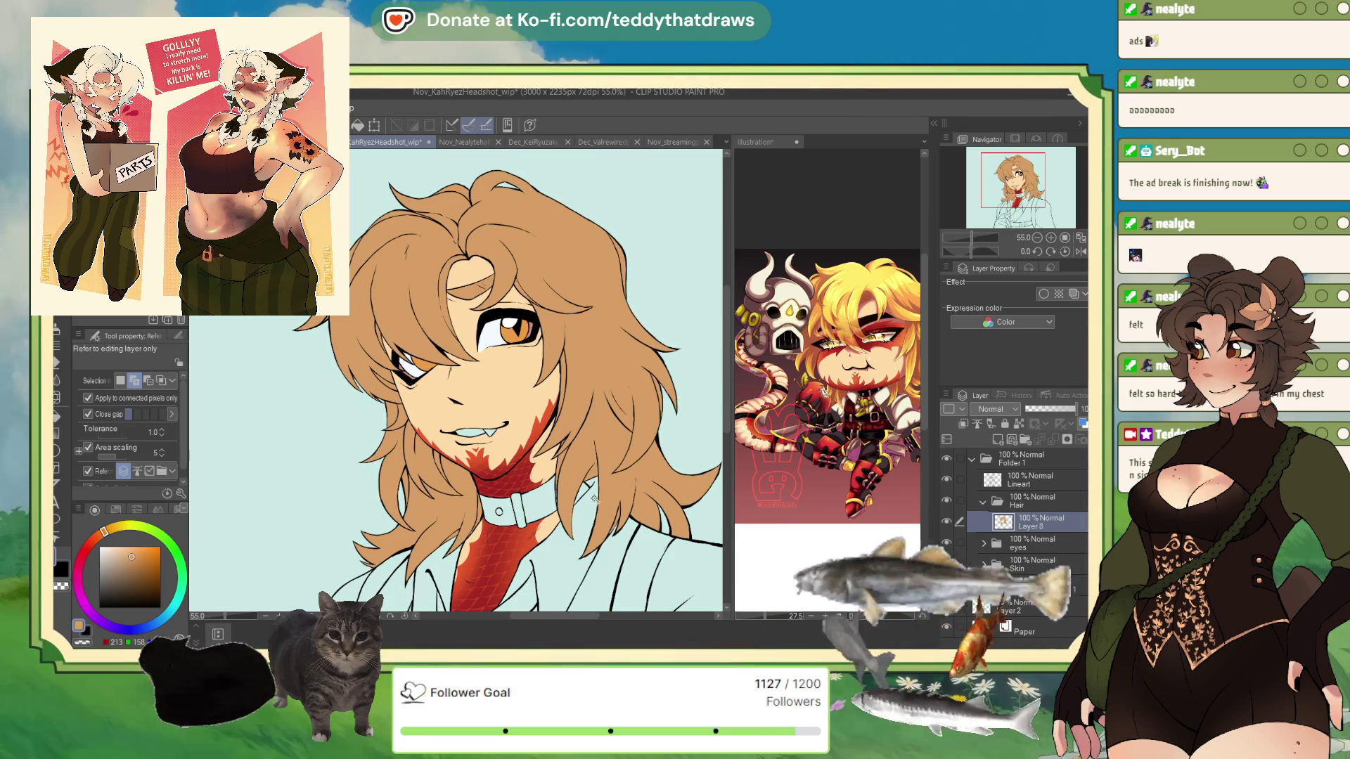
left_click(614, 487)
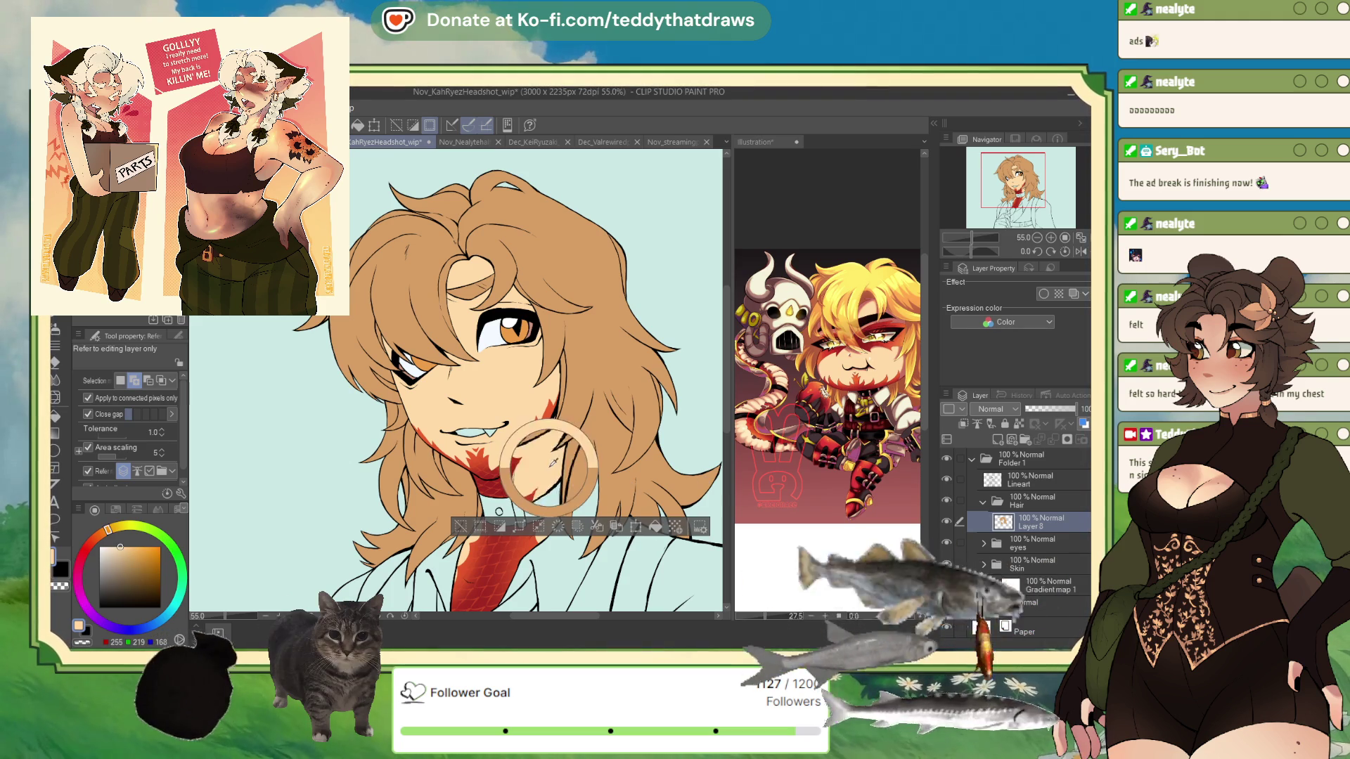
left_click(981, 566)
left_click(982, 564)
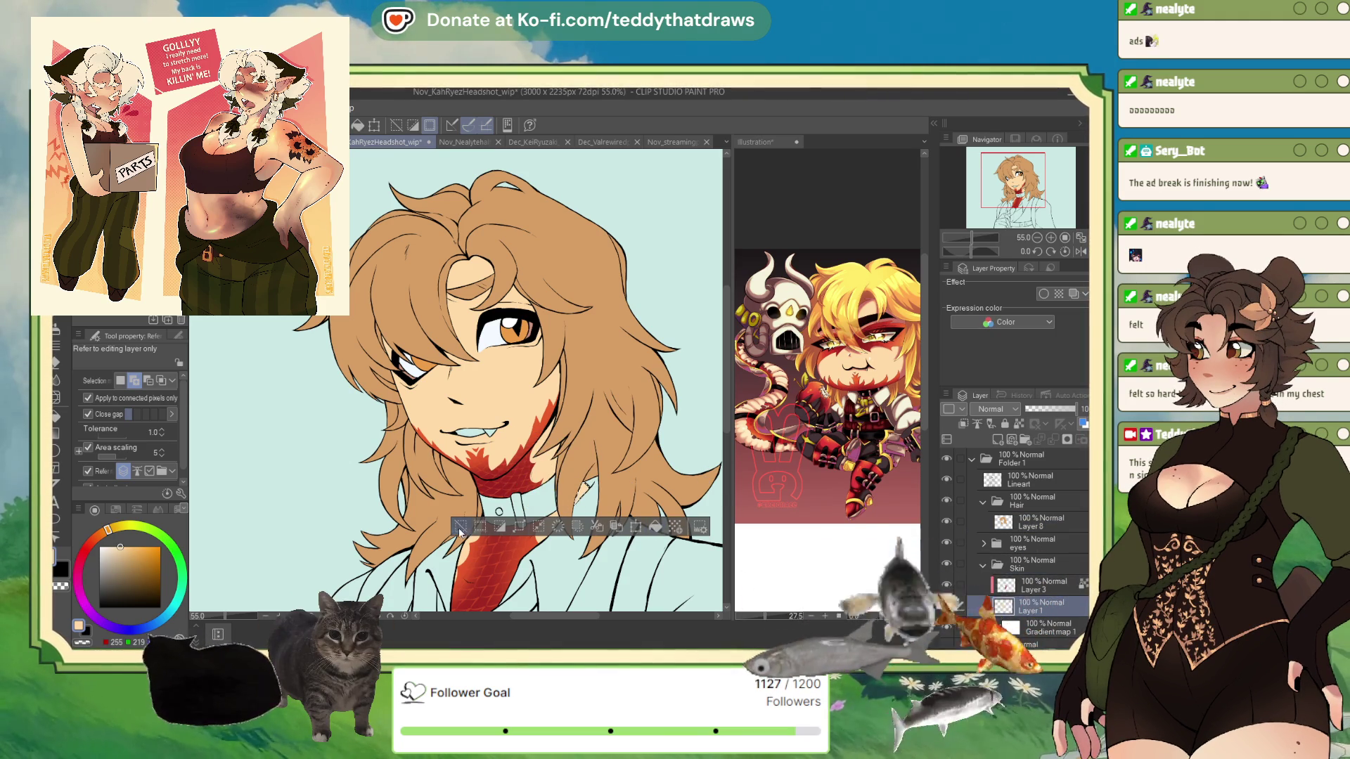
scroll(562, 485, "up", 3)
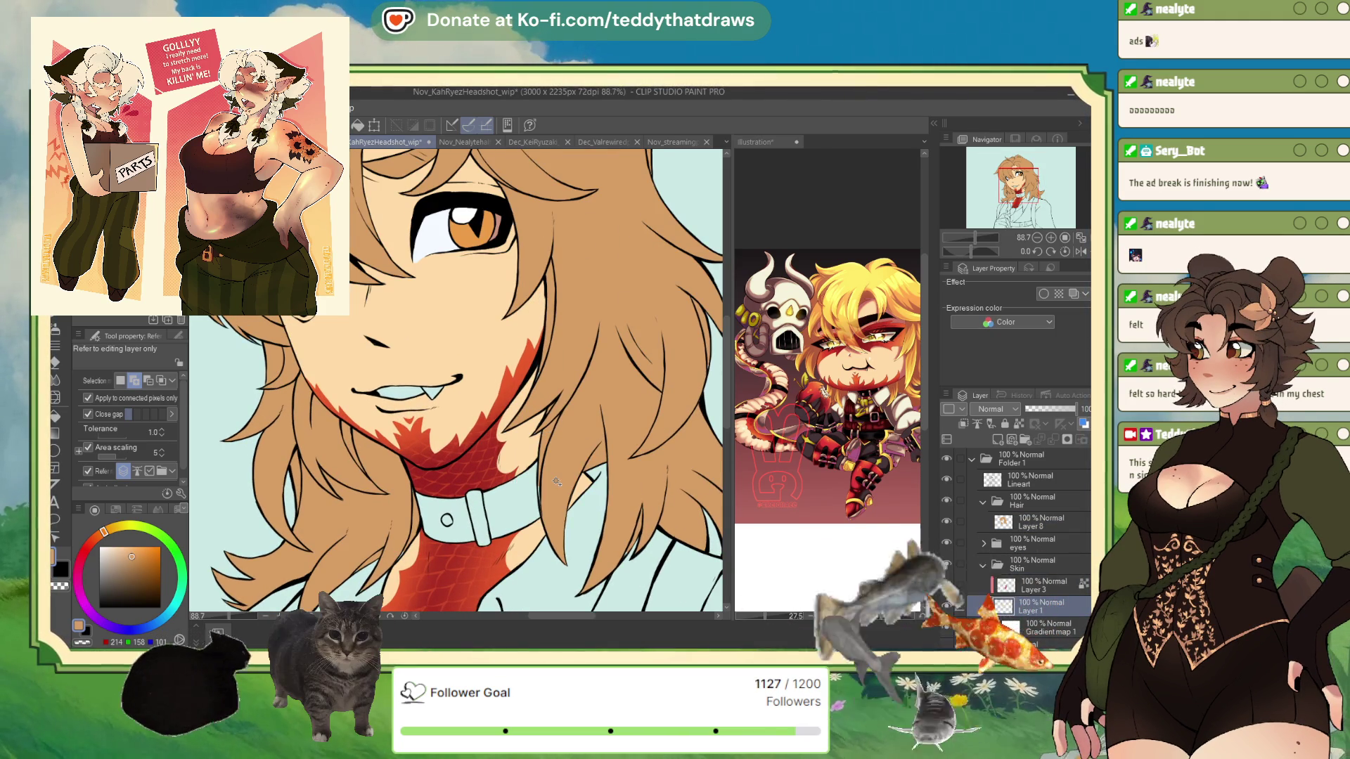
key("p")
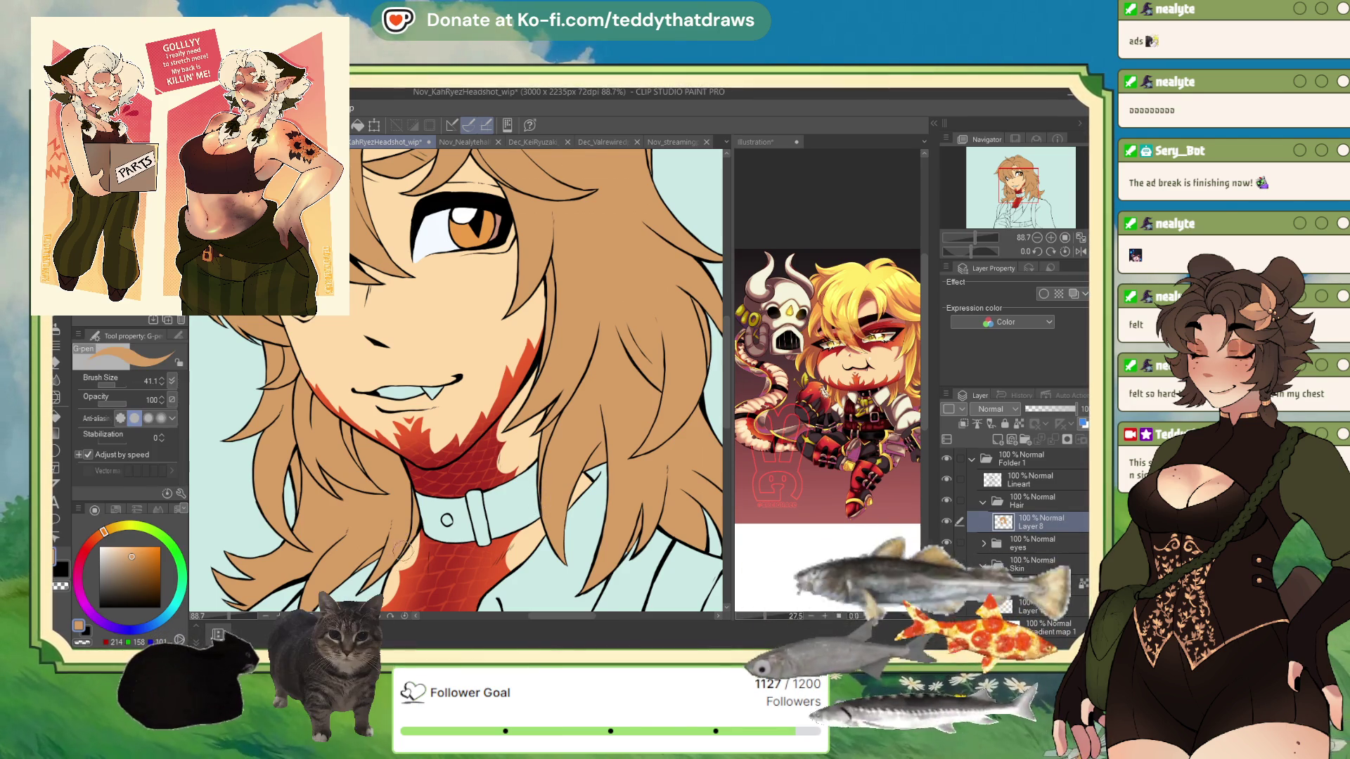
scroll(565, 365, "up", 2)
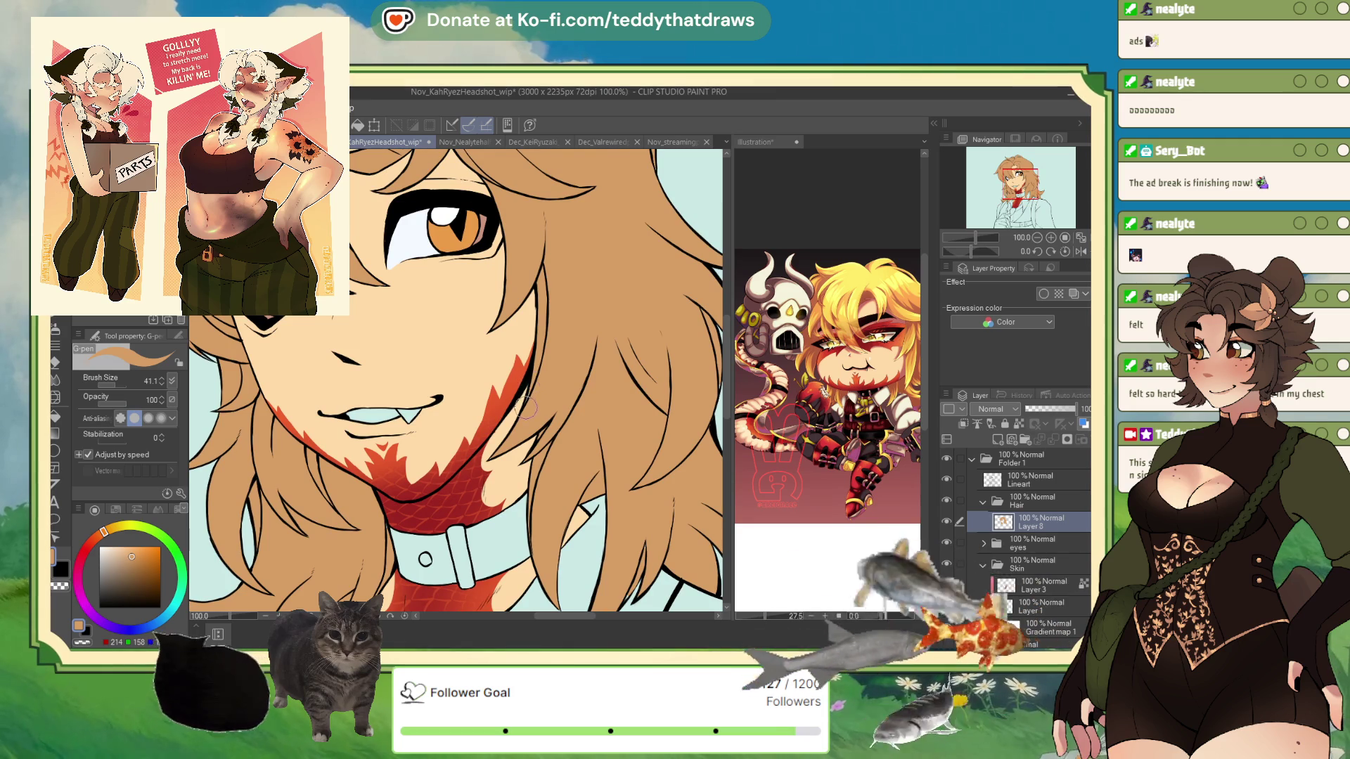
scroll(580, 600, "down", 1)
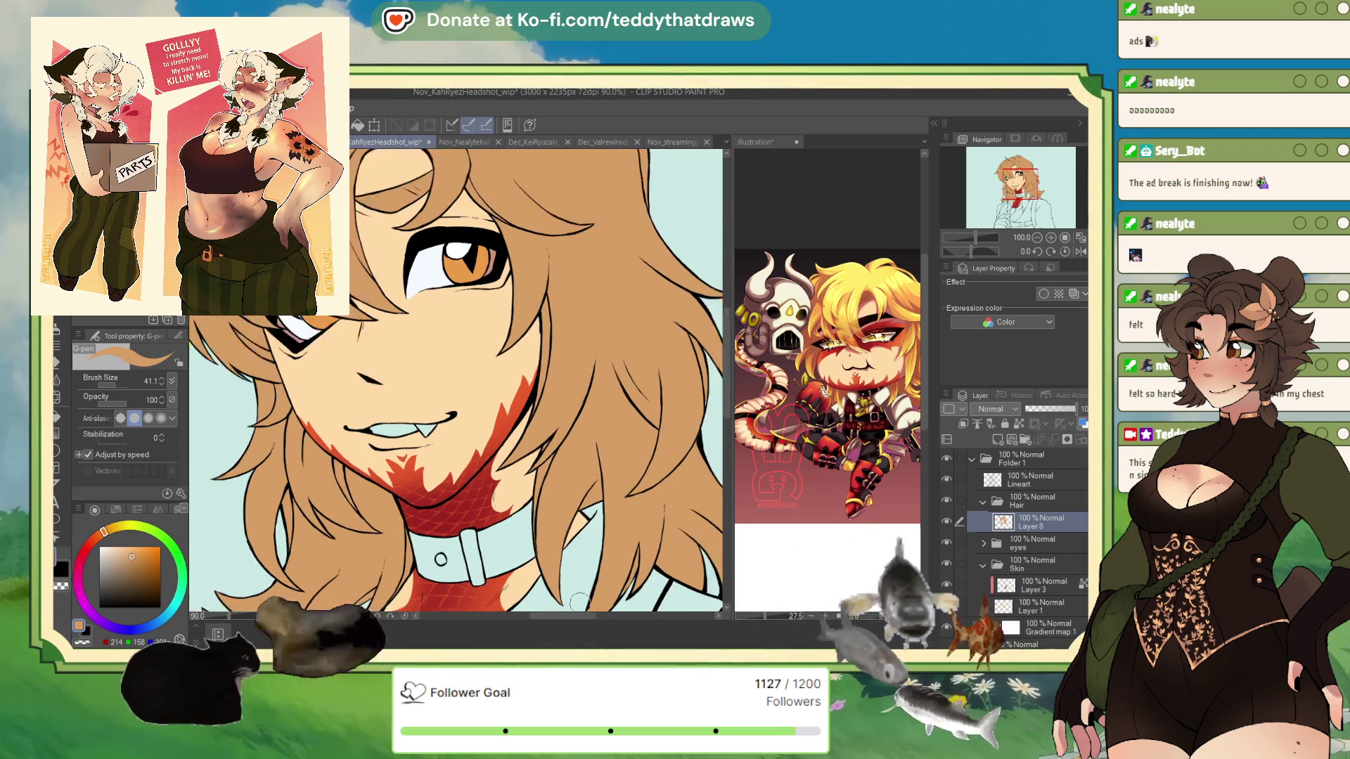
scroll(580, 600, "down", 1)
left_click_drag(377, 246, 466, 345)
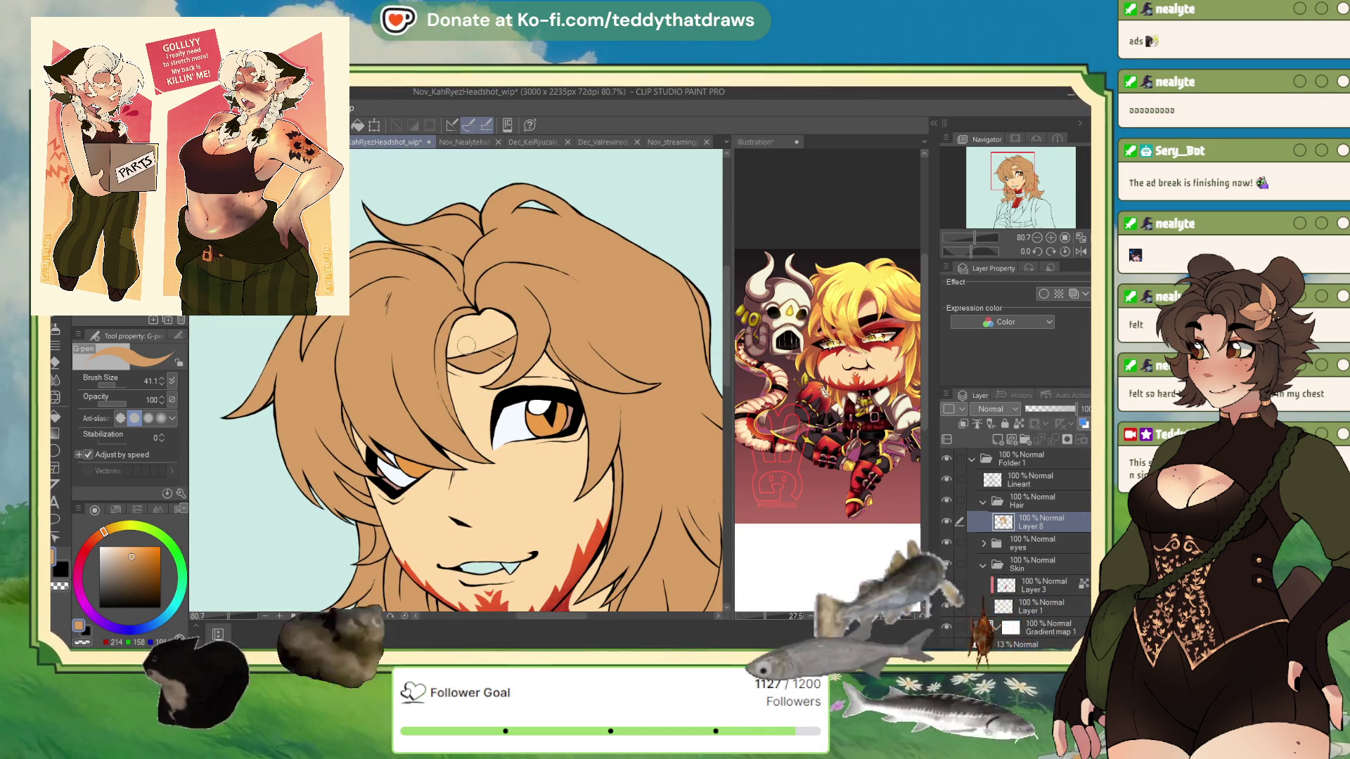
scroll(466, 345, "down", 10)
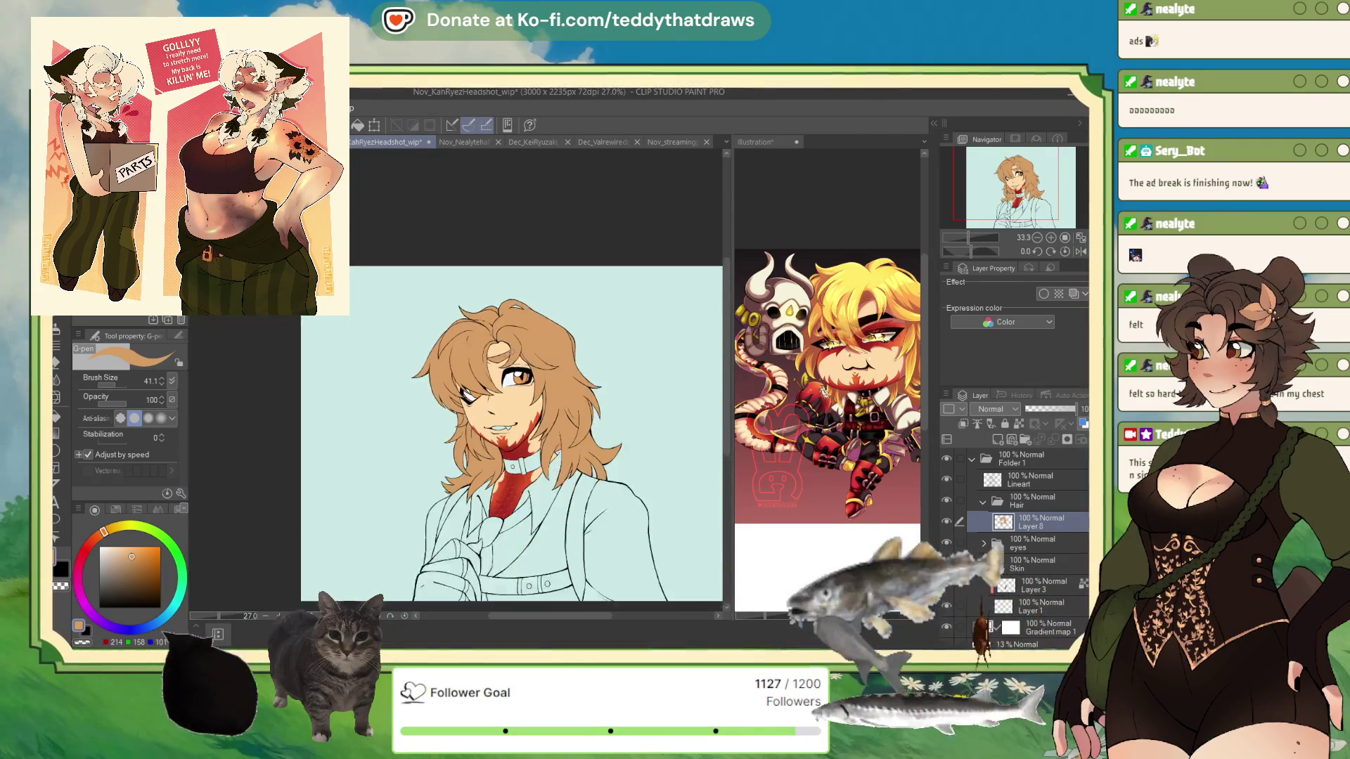
scroll(542, 363, "up", 2)
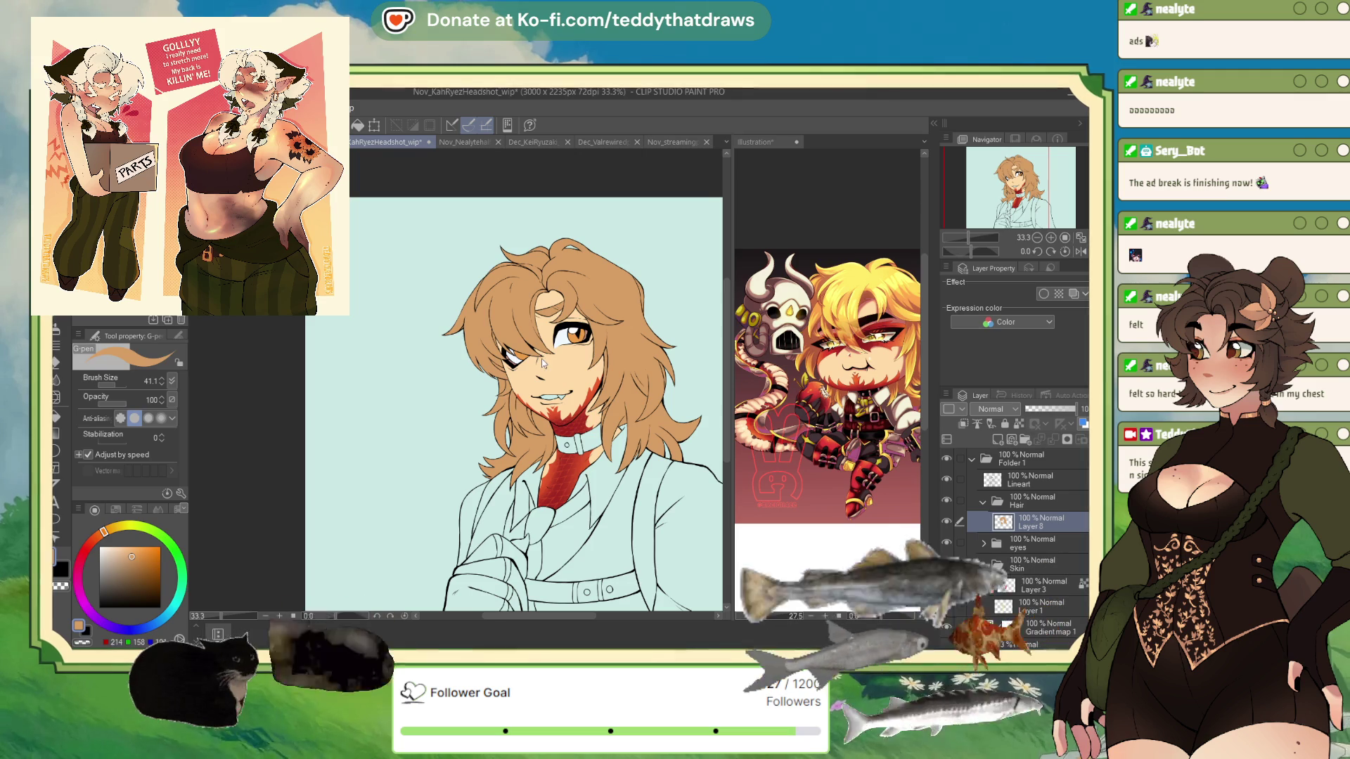
scroll(542, 363, "up", 2)
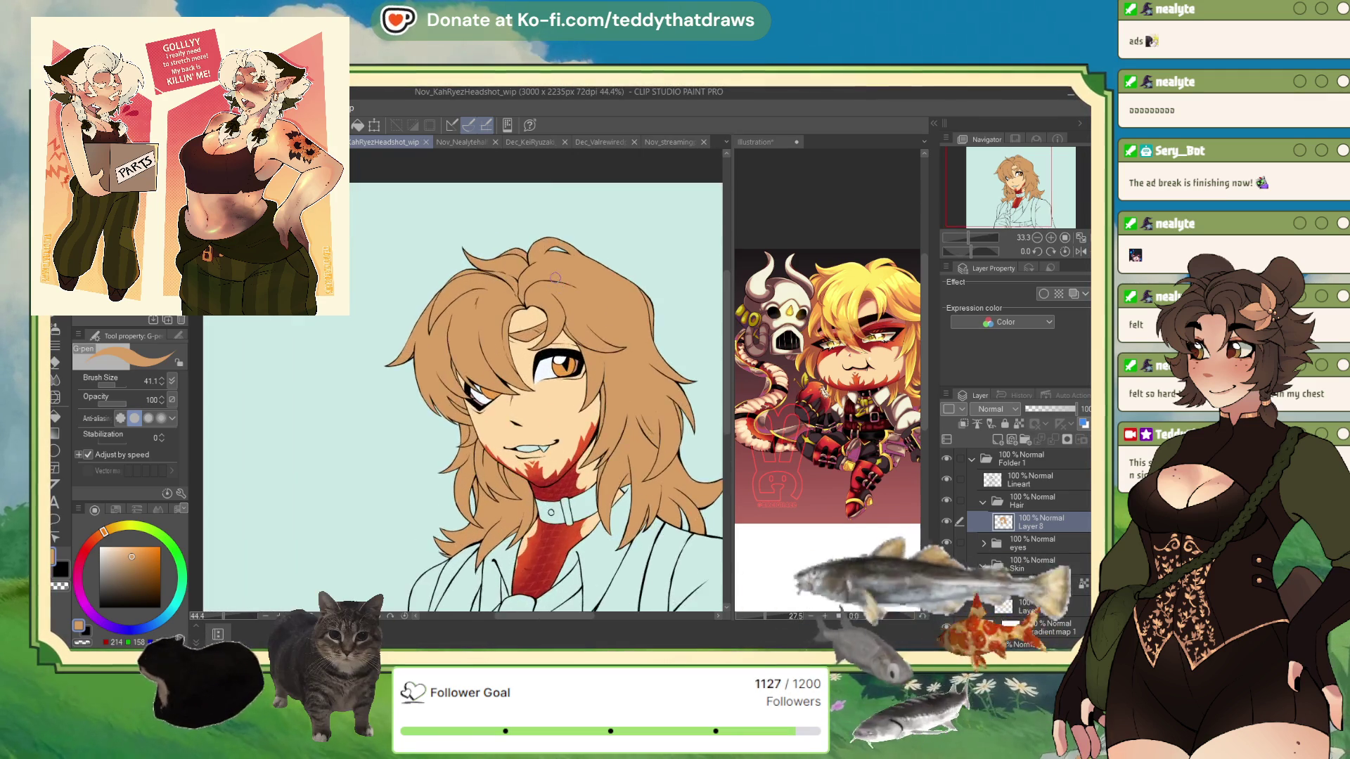
scroll(556, 278, "down", 2)
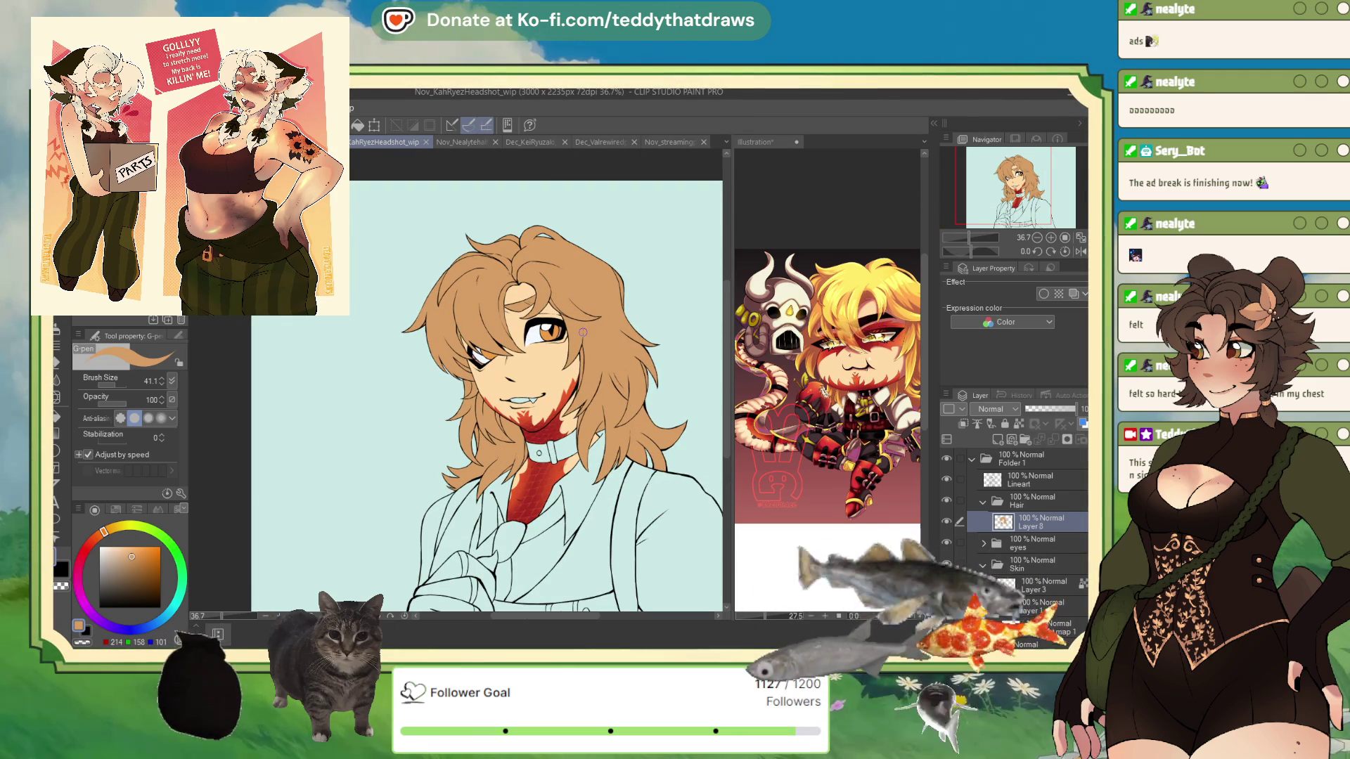
left_click(985, 503)
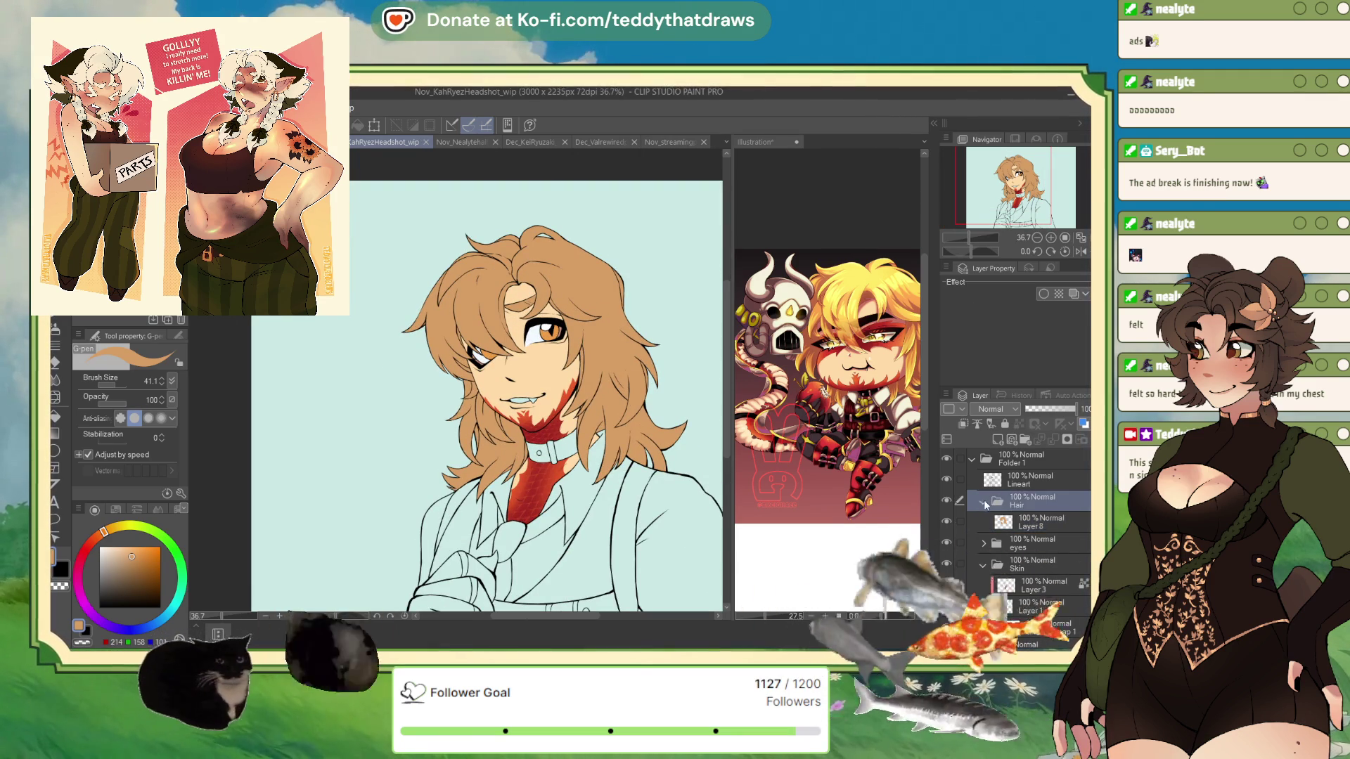
Collapse the Hair and Skin folders and create a new folder named 'Clothes'
left_click(985, 503)
left_click(983, 543)
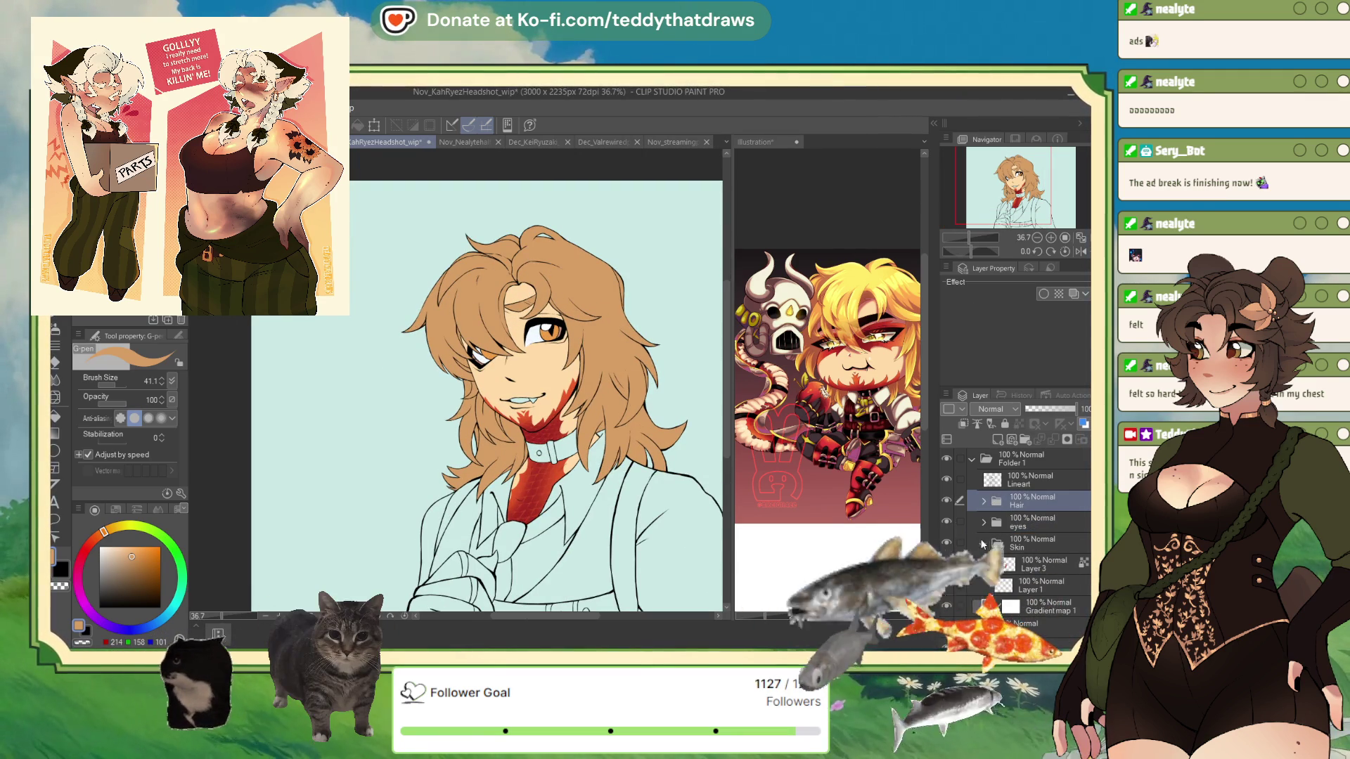
left_click(1025, 440)
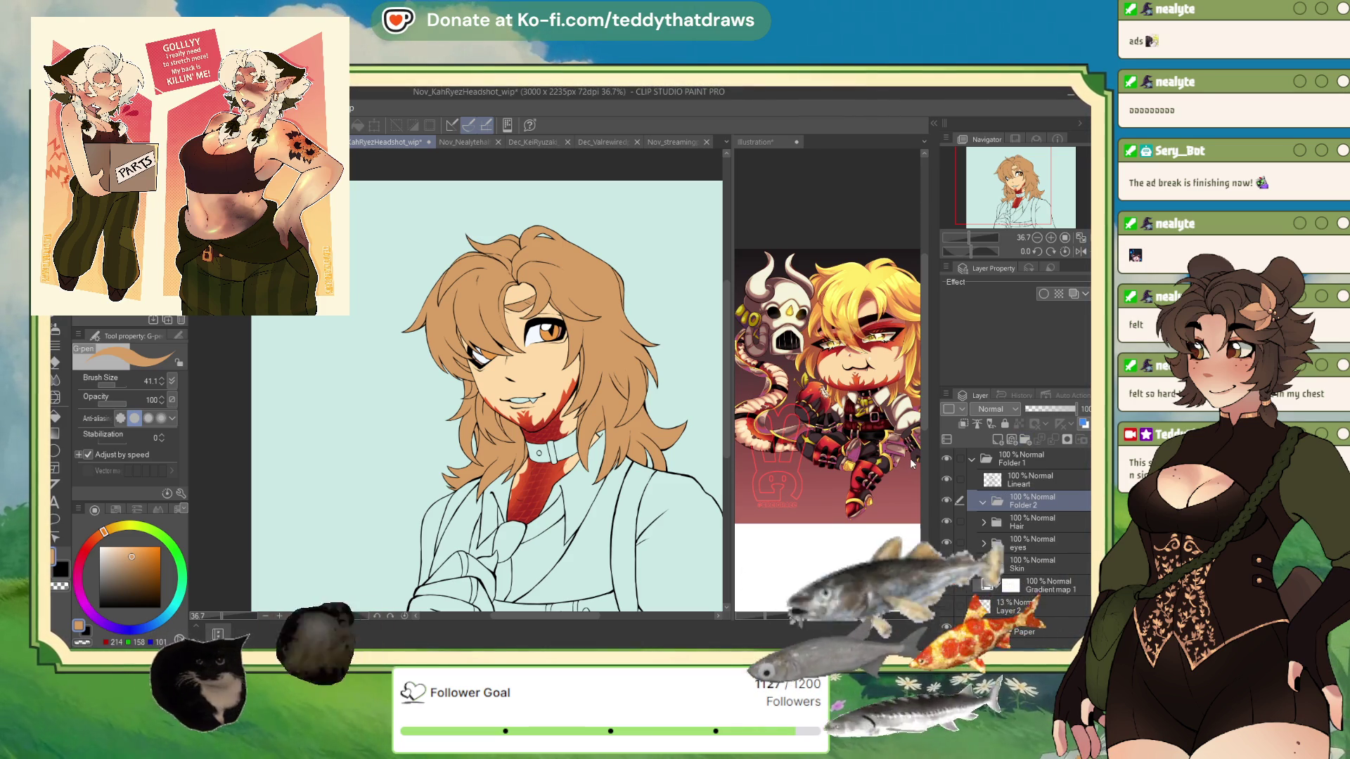
type("Clothes")
key("Return")
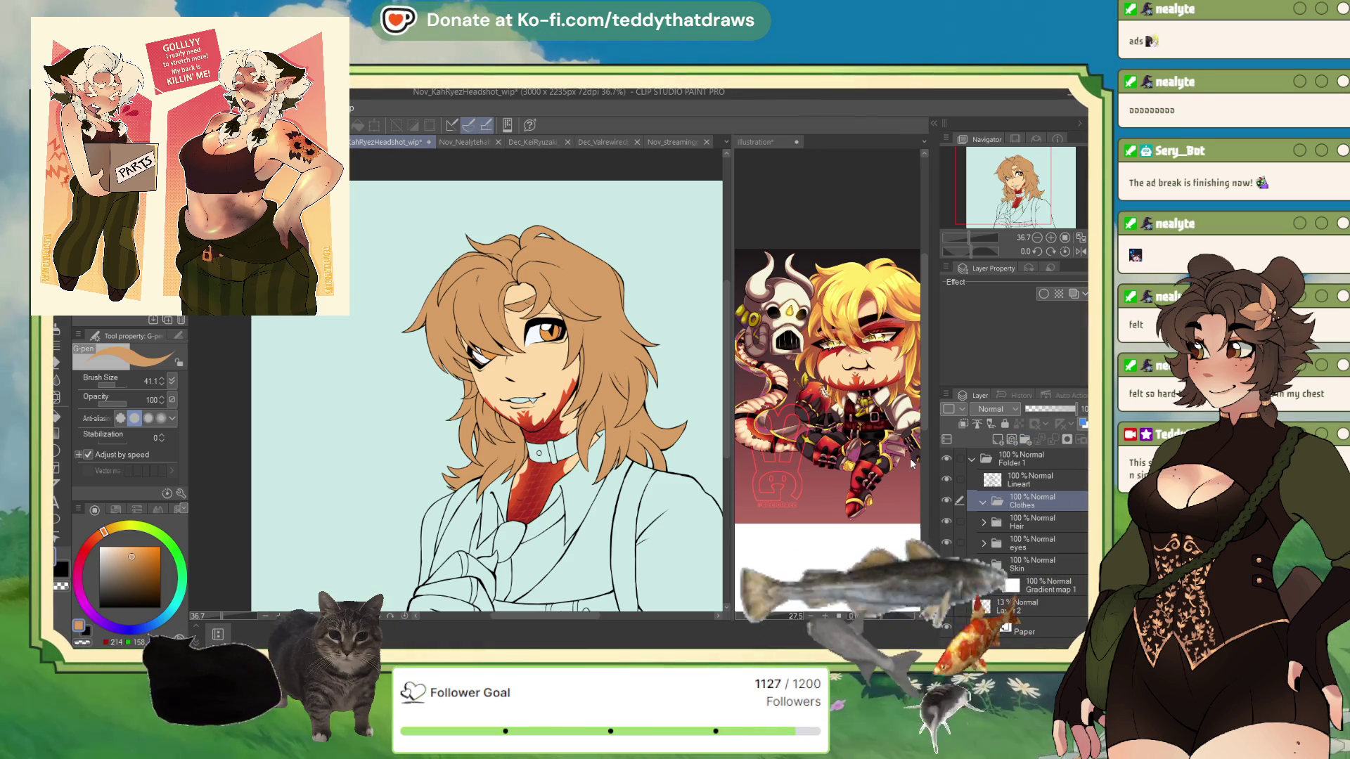
scroll(610, 451, "down", 3)
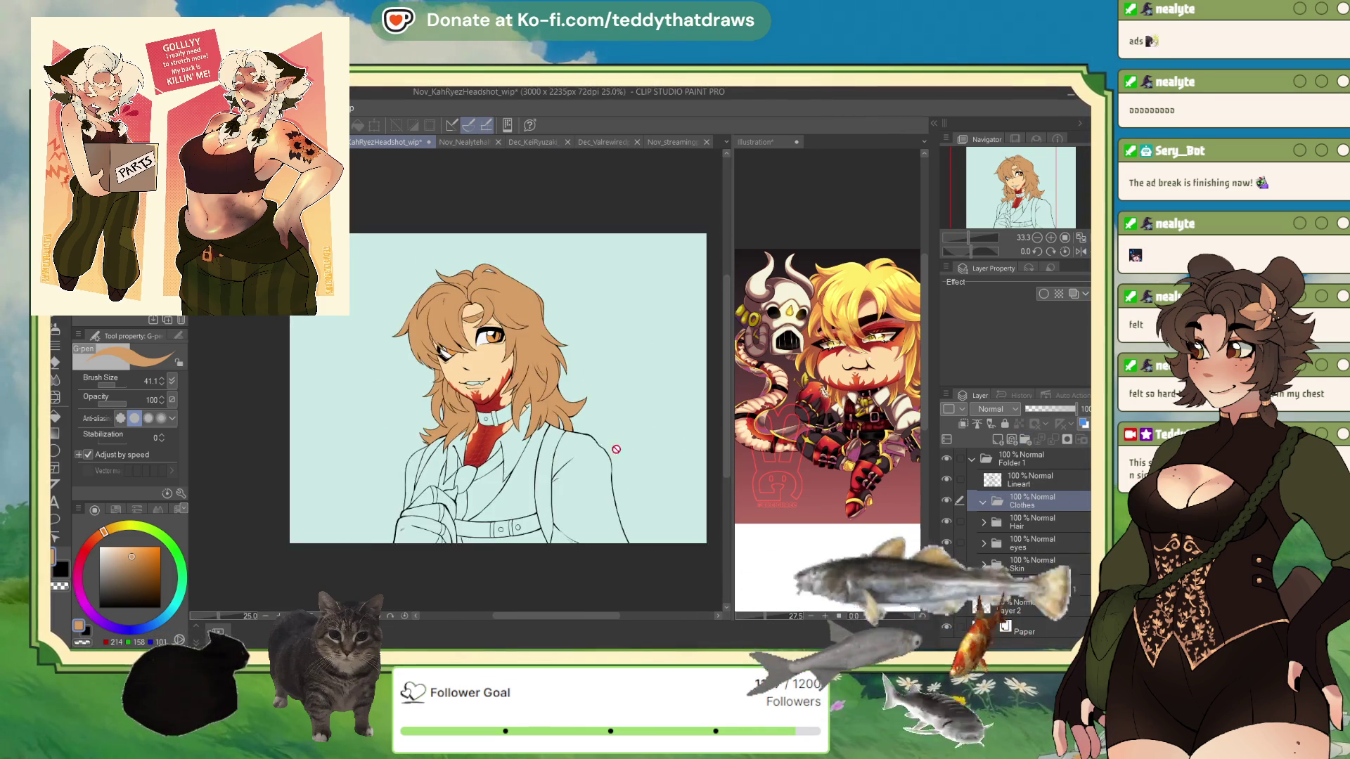
scroll(610, 451, "up", 1)
Sample cream from the reference and fill the shirt's right side on a new layer named 'shirt'
left_click(54, 241)
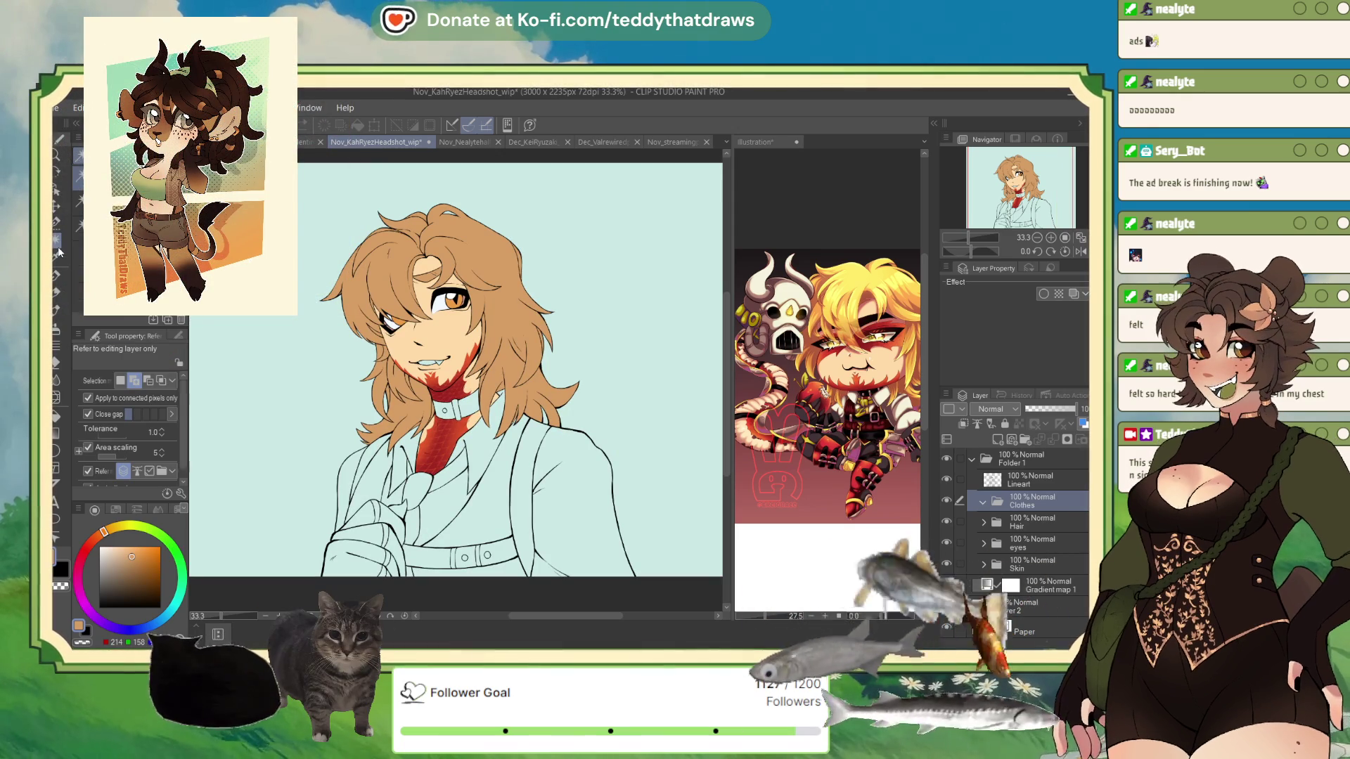
left_click(907, 415)
left_click(906, 415, "alt")
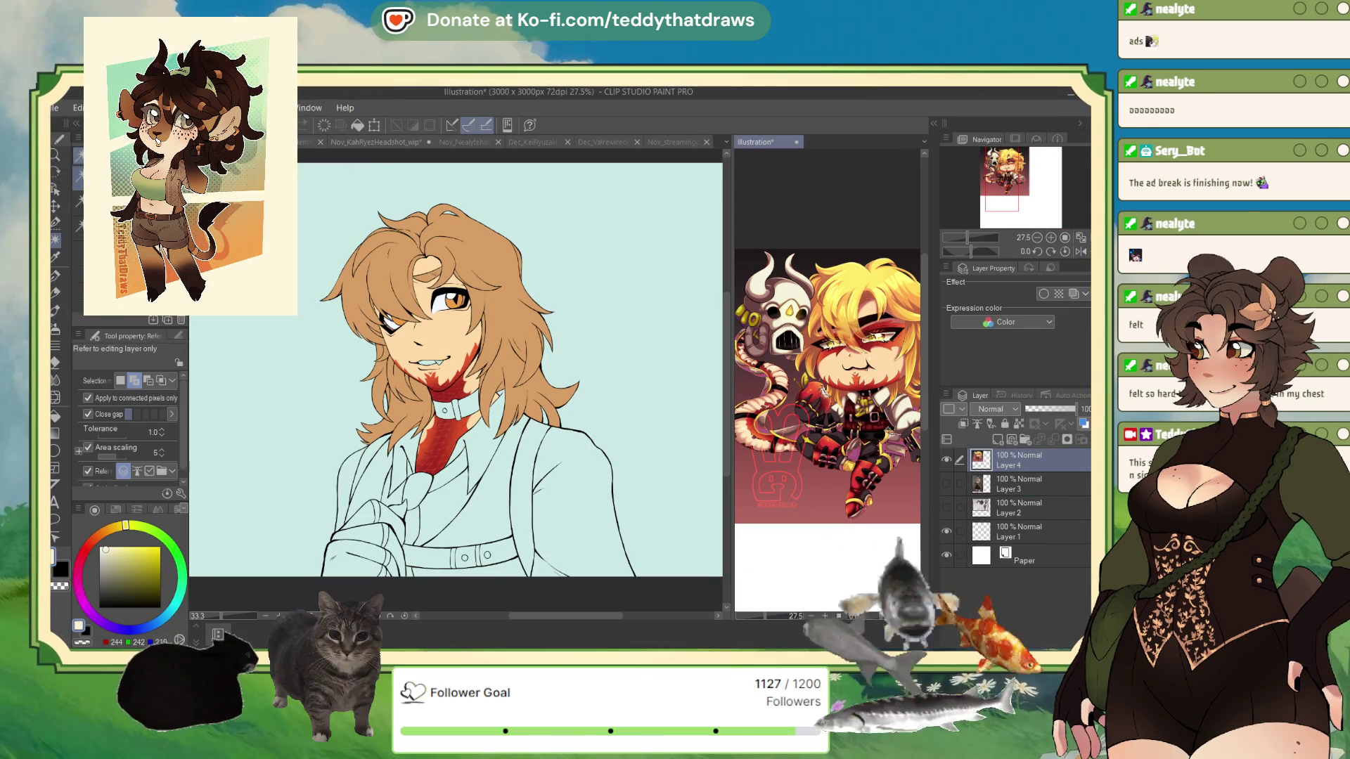
left_click(574, 580)
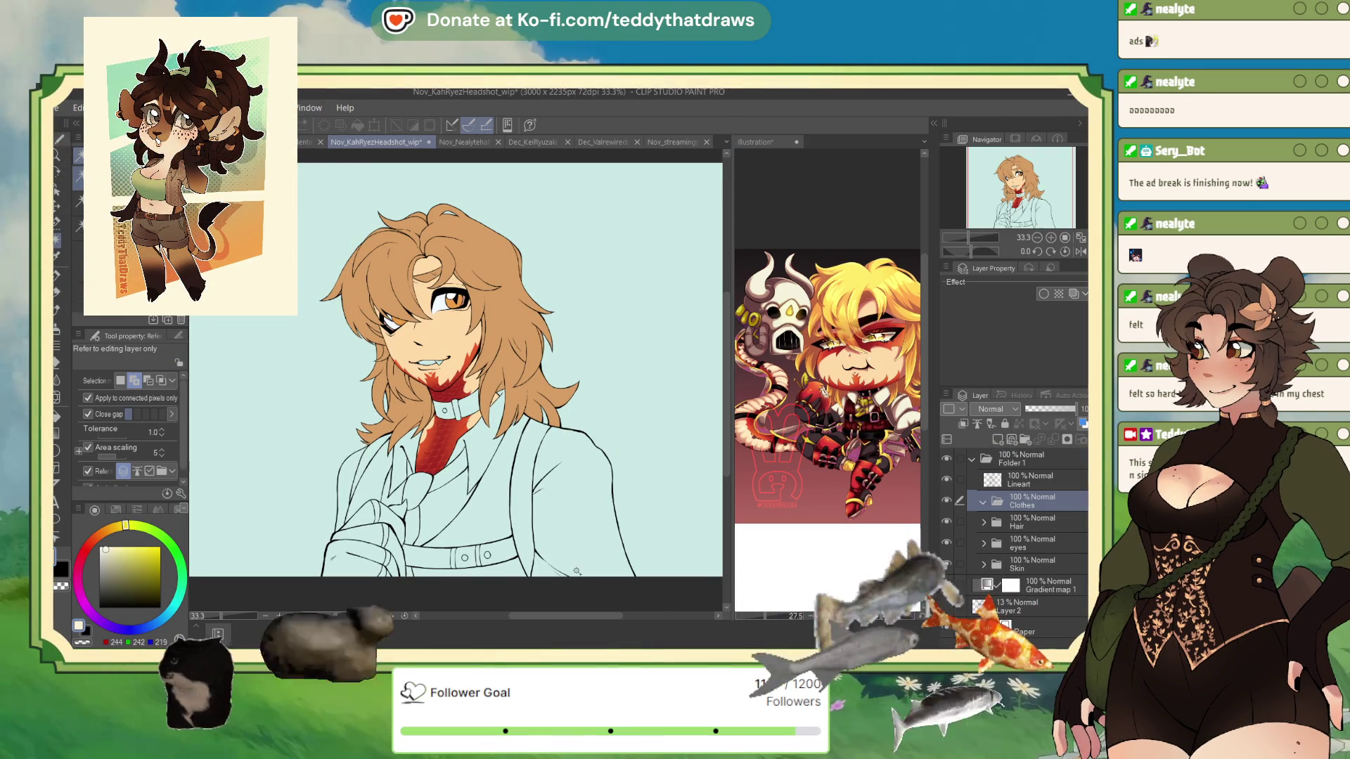
left_click(573, 575)
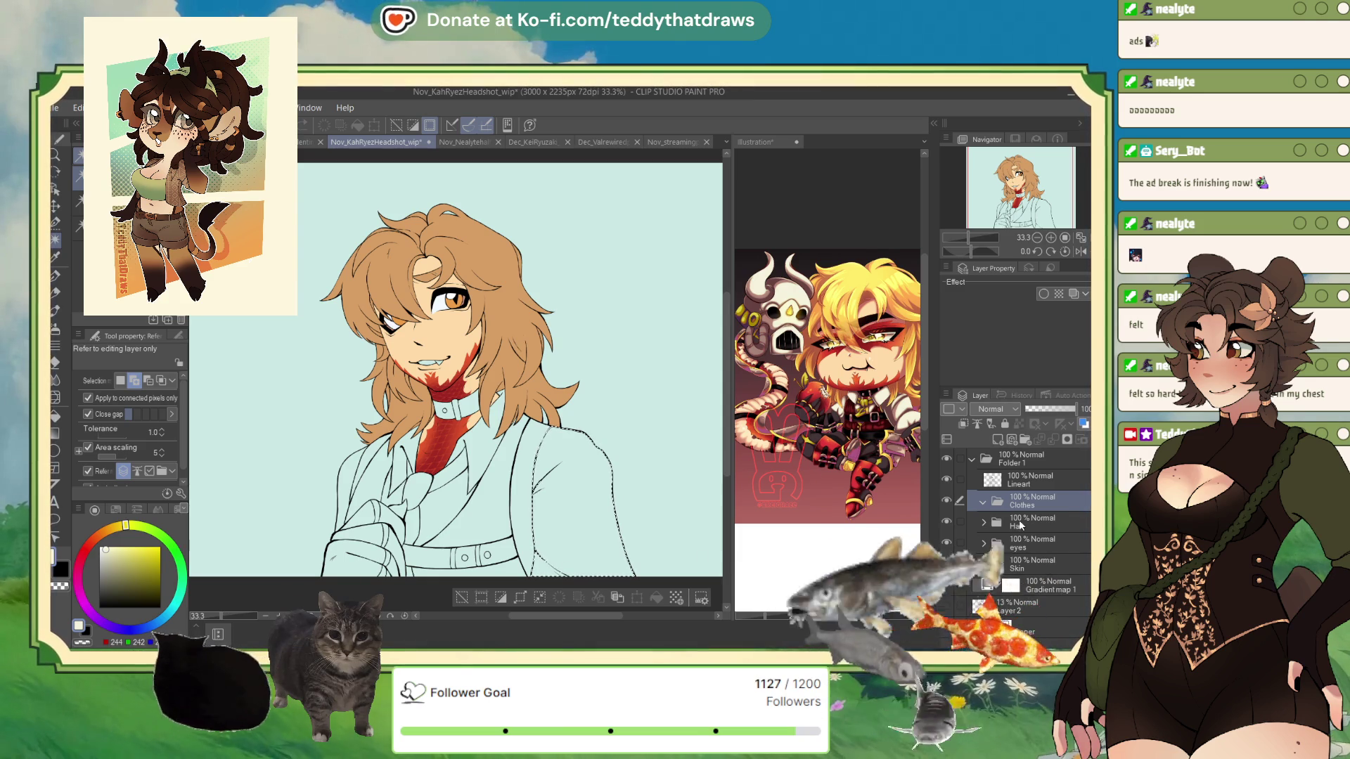
left_click(997, 439)
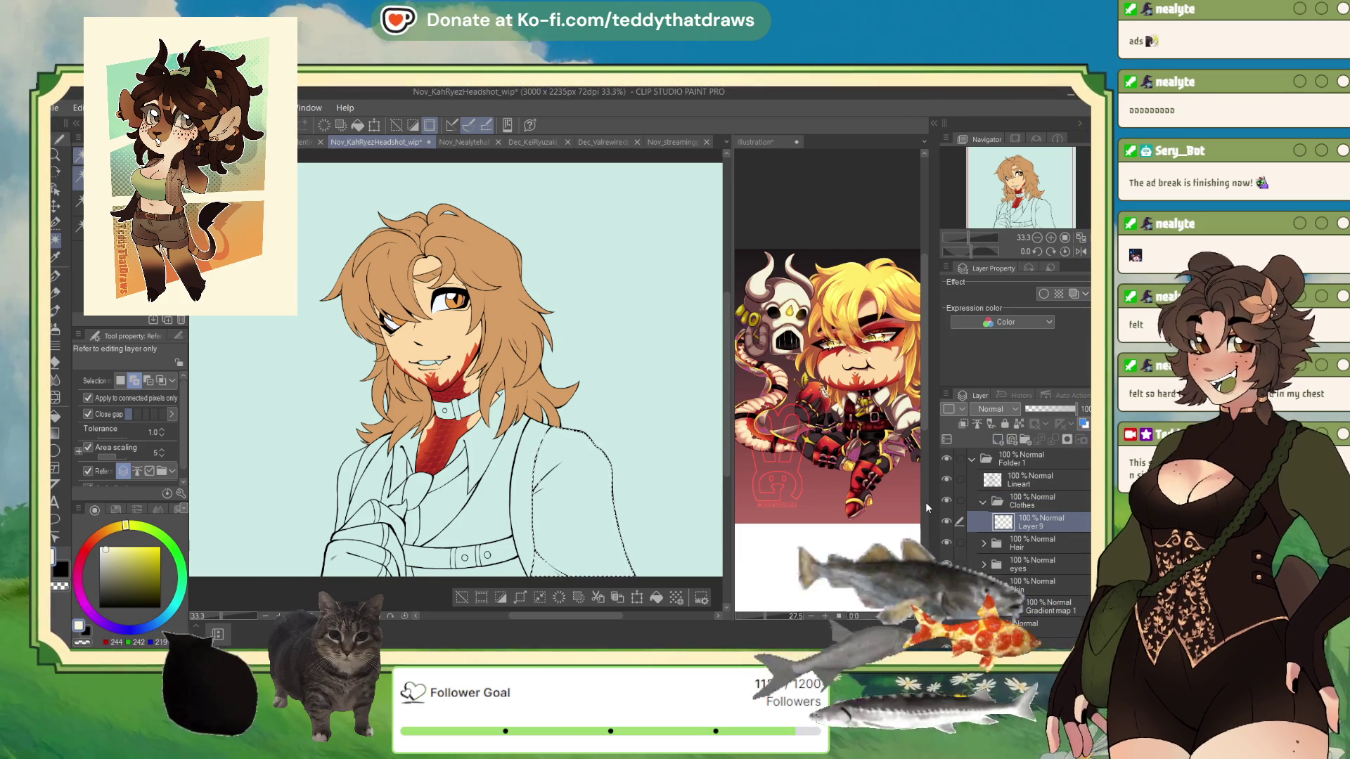
type("shirt")
key("Return")
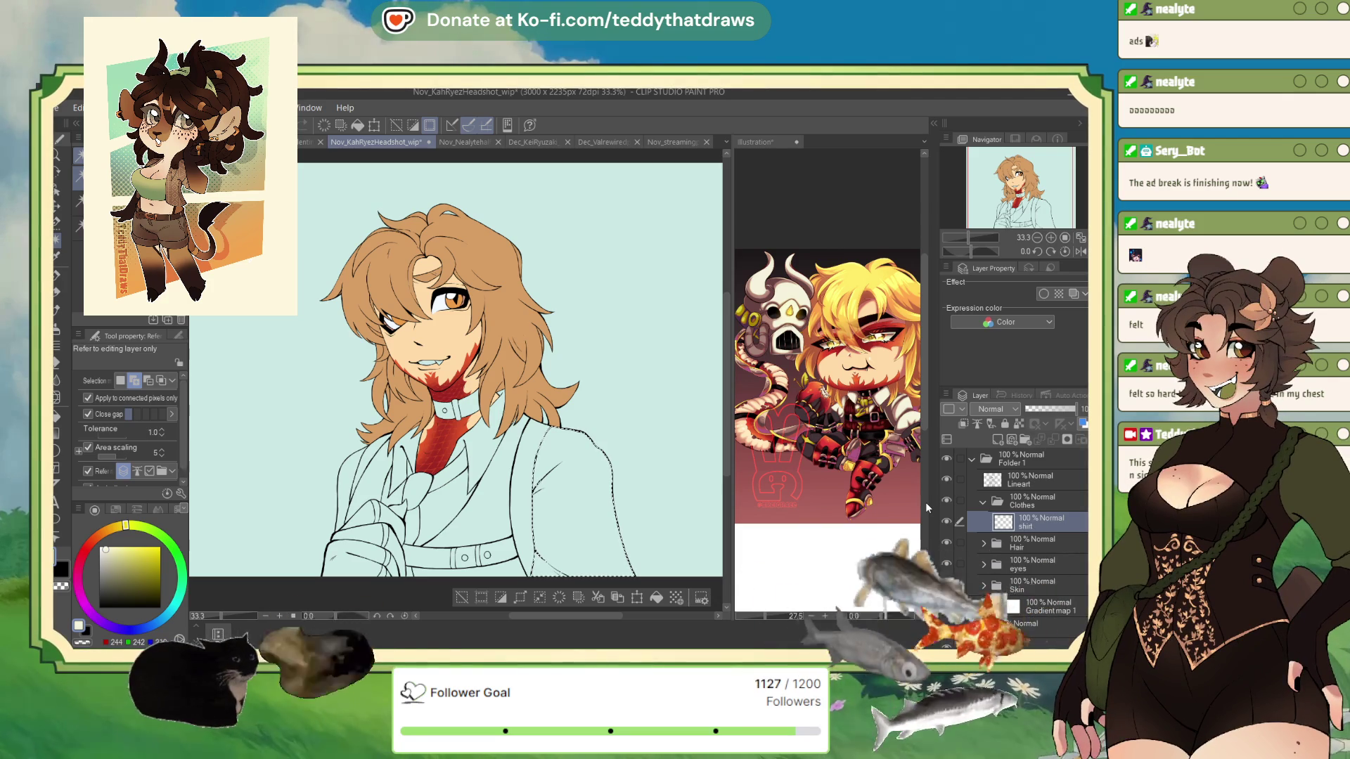
left_click(583, 506)
key("ctrl+d")
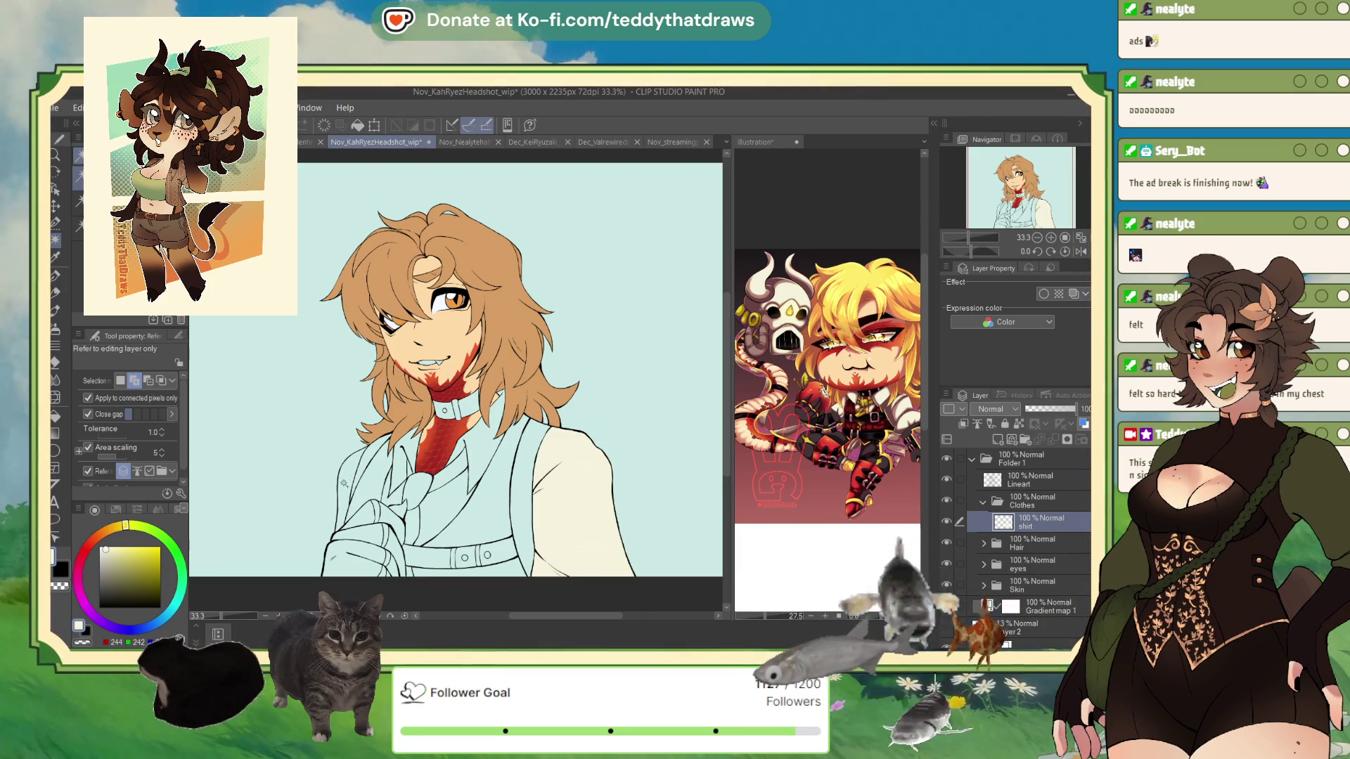
Select the left panel, collar and central front of the shirt for the cream fill
left_click(346, 477)
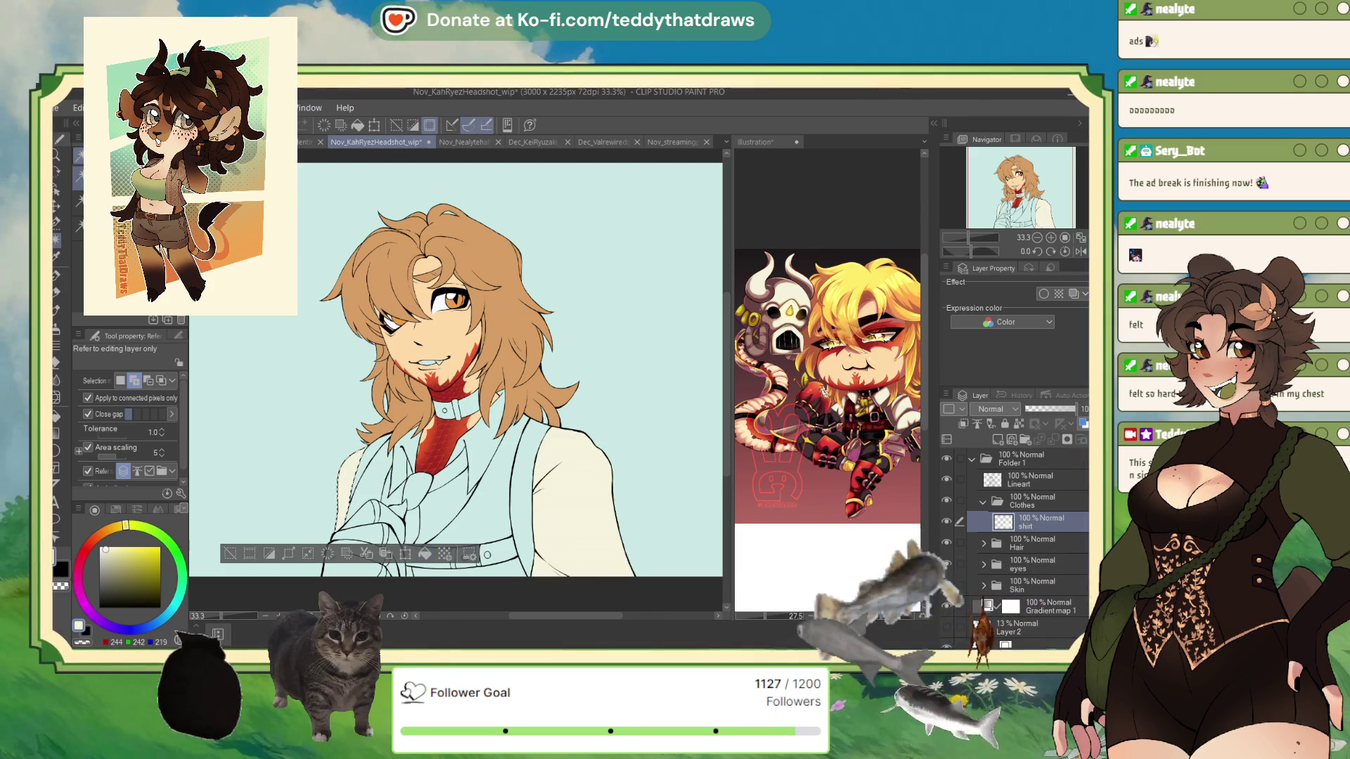
scroll(469, 478, "up", 1)
scroll(468, 478, "up", 1)
left_click(490, 486)
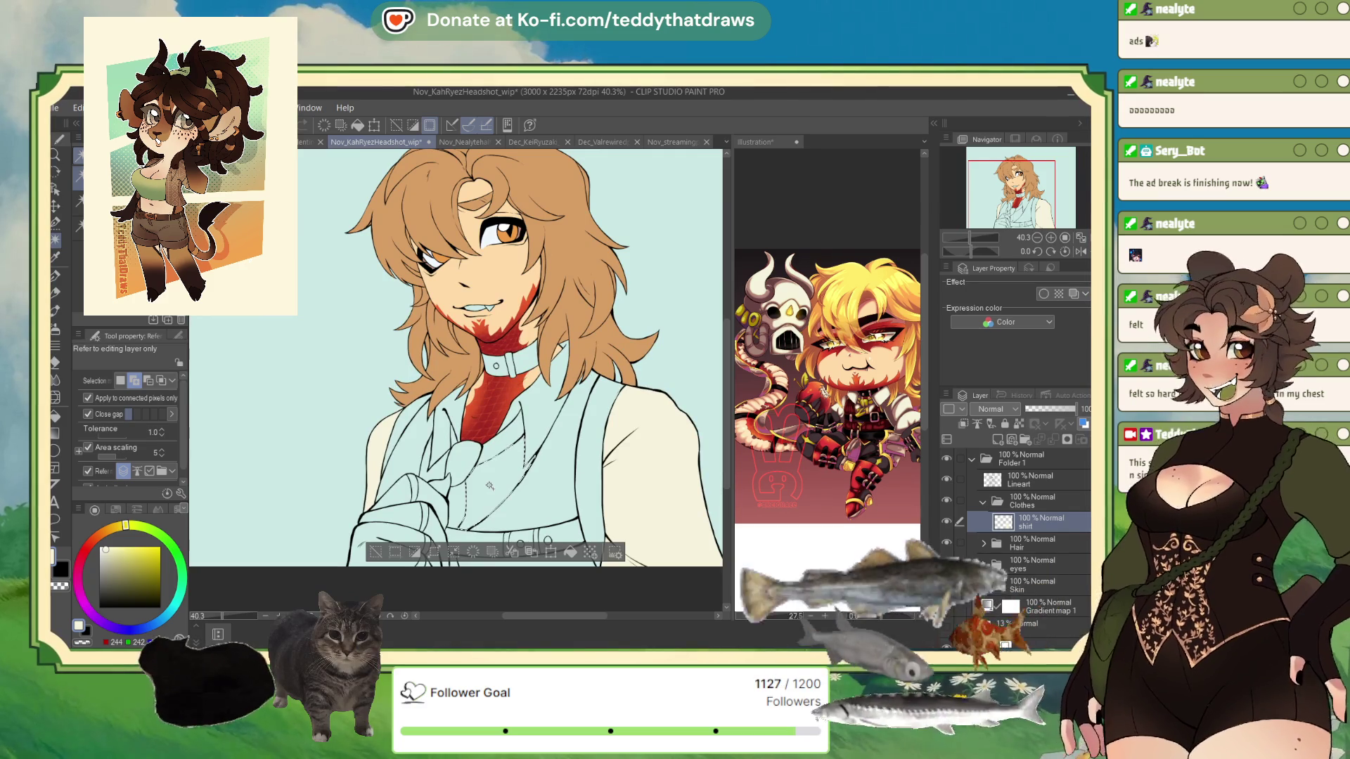
left_click(457, 502)
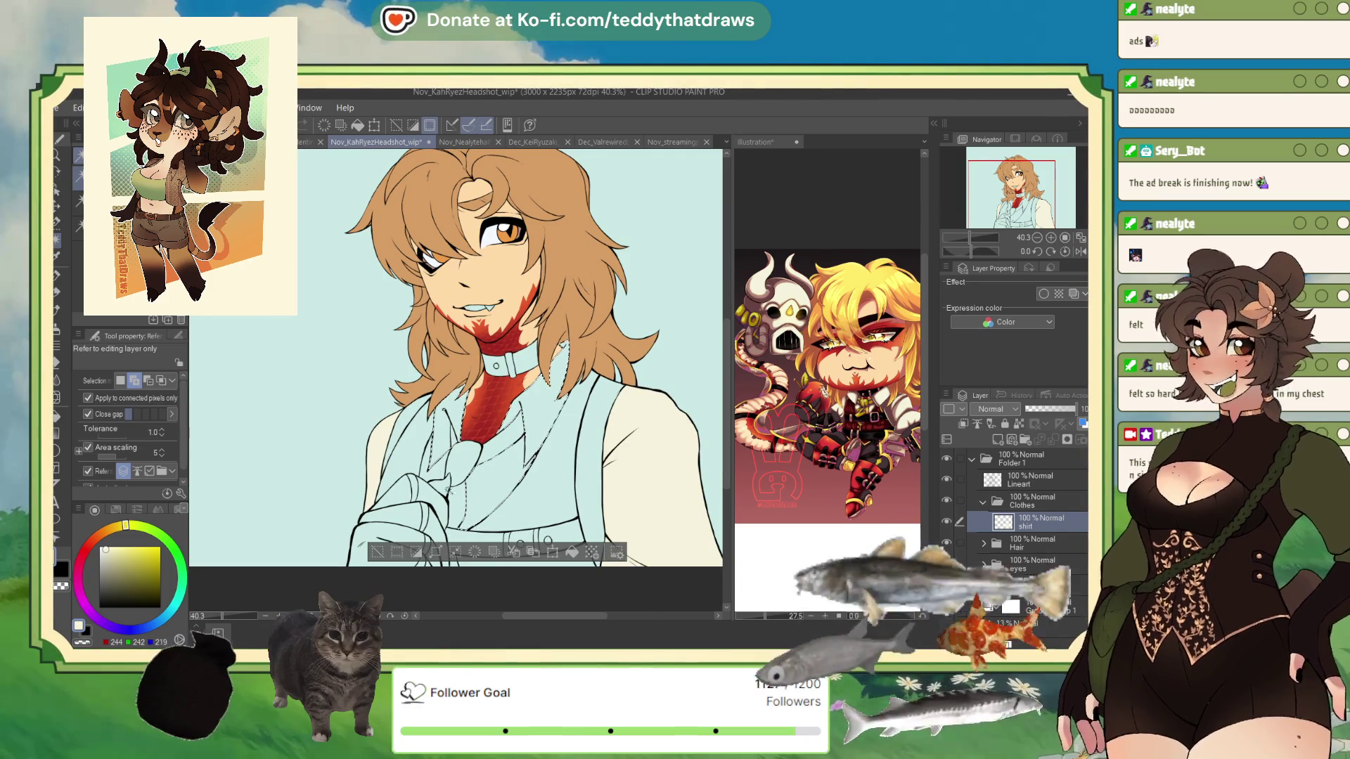
left_click(460, 506)
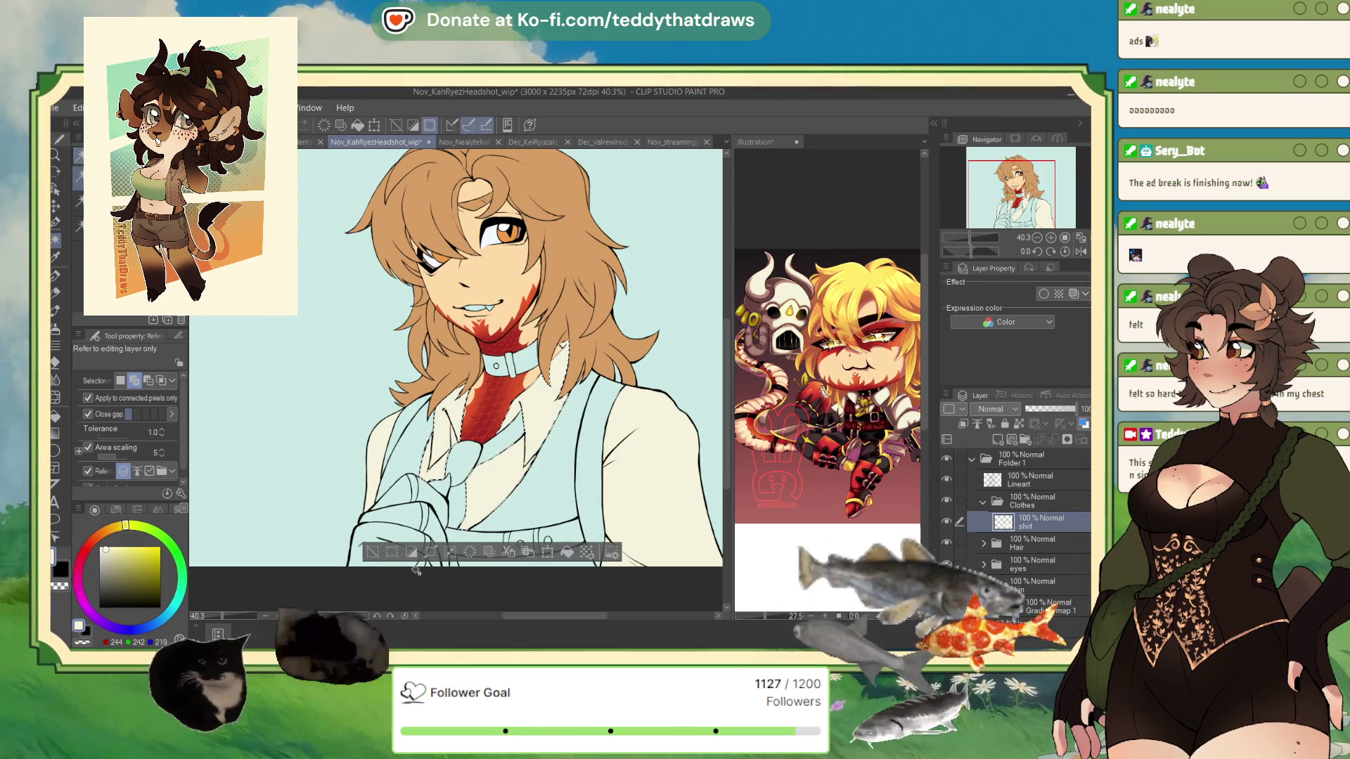
key("ctrl+d")
scroll(549, 281, "down", 2)
scroll(549, 280, "up", 1)
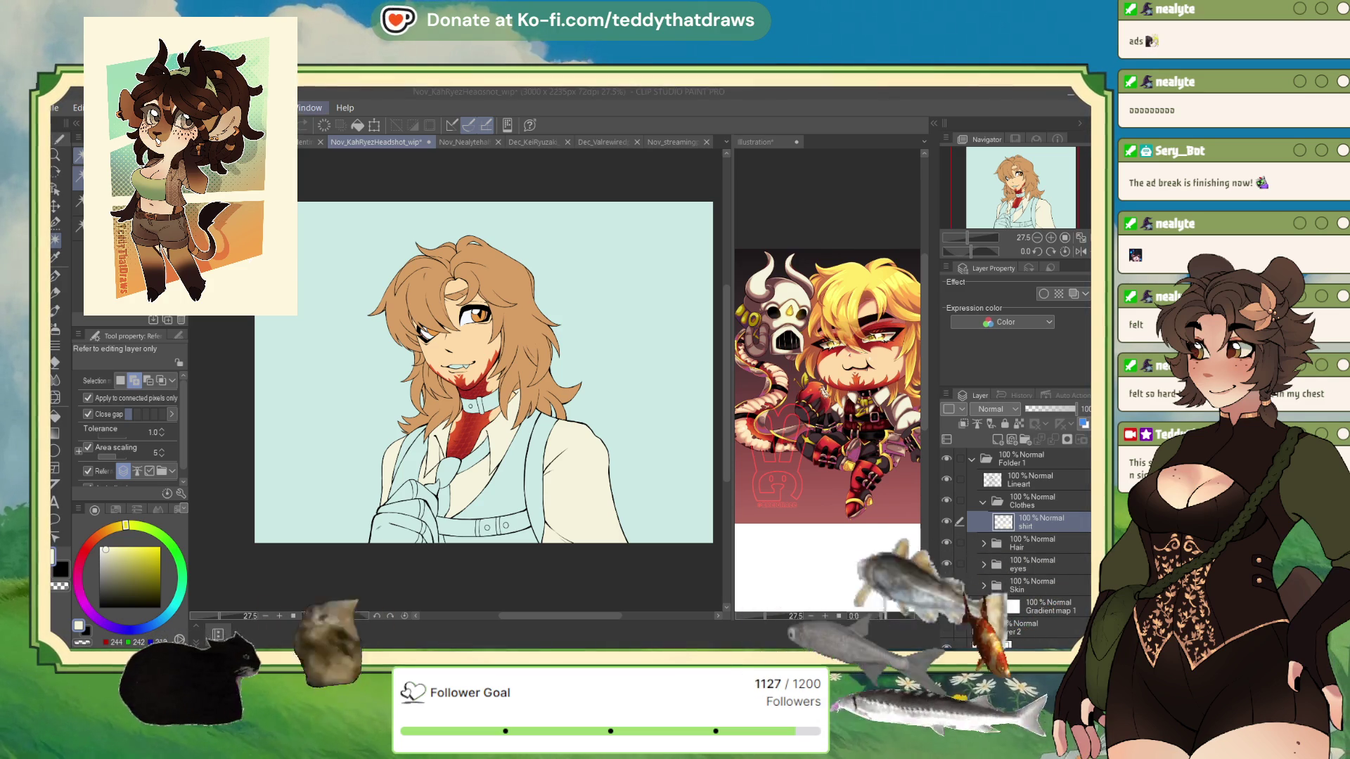
Name the new layer above the shirt in the Clothes folder 'vest'
scroll(441, 524, "up", 2)
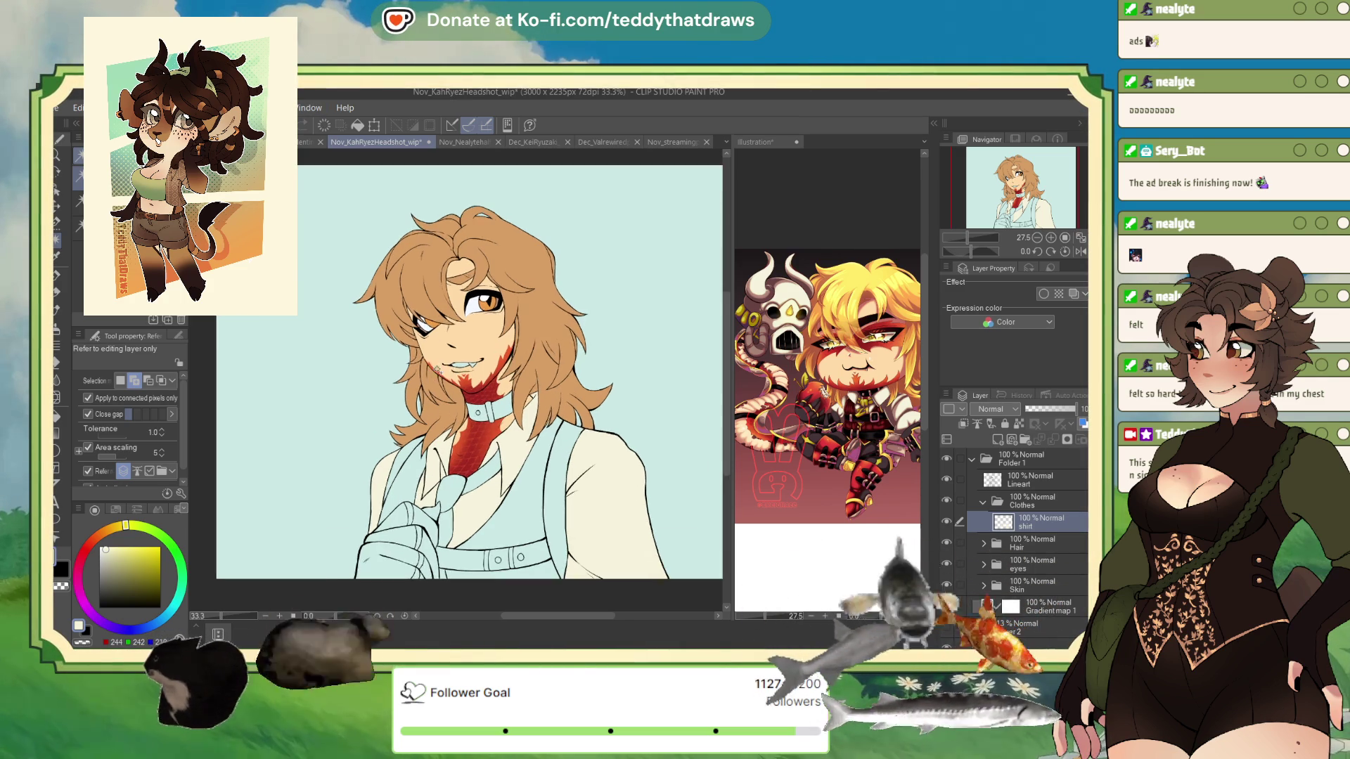
scroll(478, 383, "down", 1)
scroll(479, 382, "up", 2)
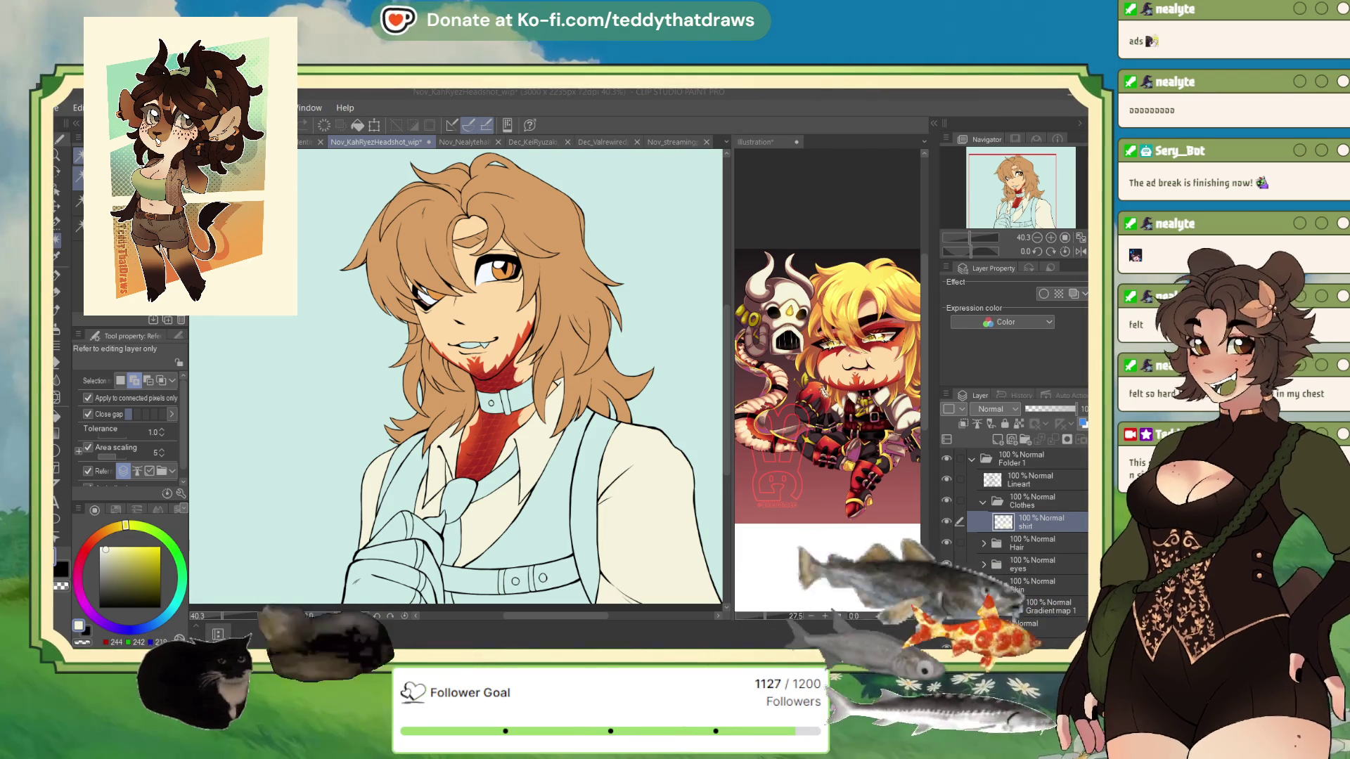
scroll(712, 372, "down", 1)
scroll(711, 372, "up", 2)
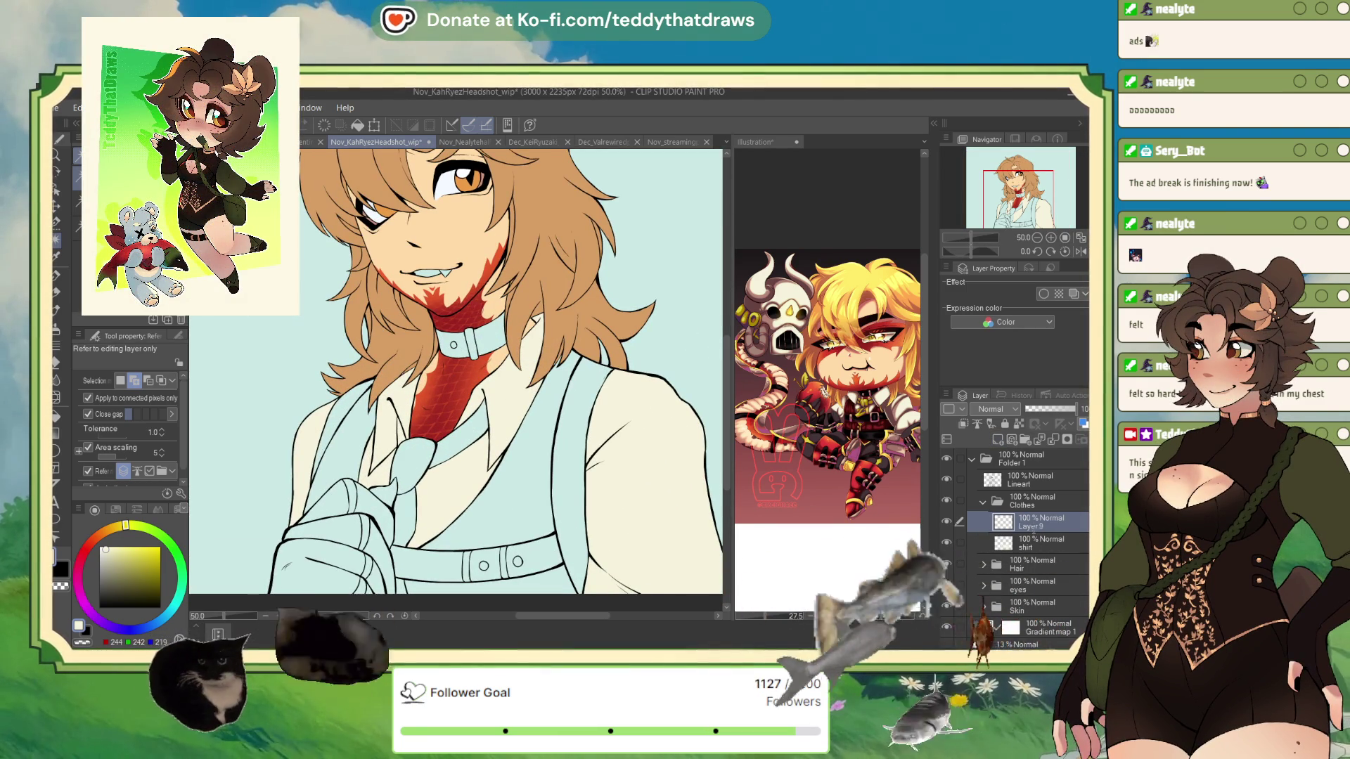
type("vest")
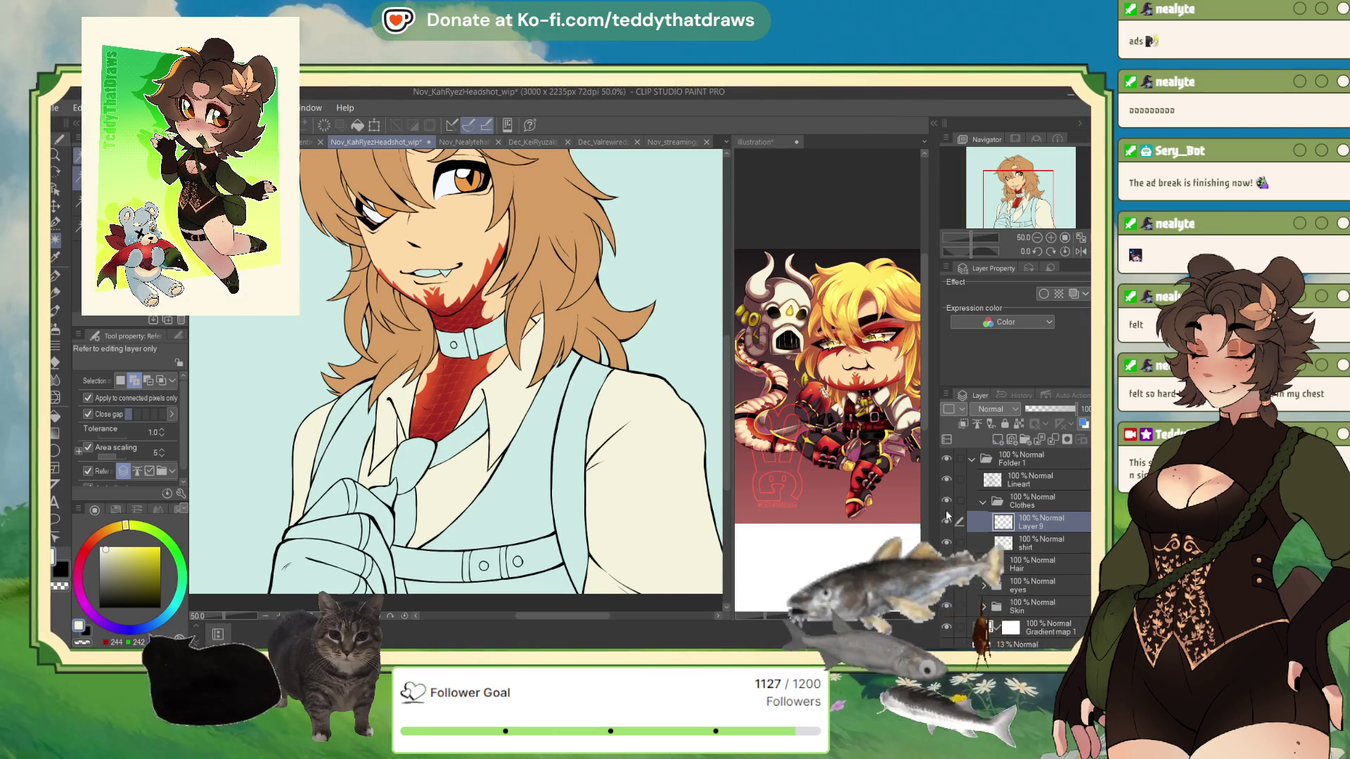
key("Return")
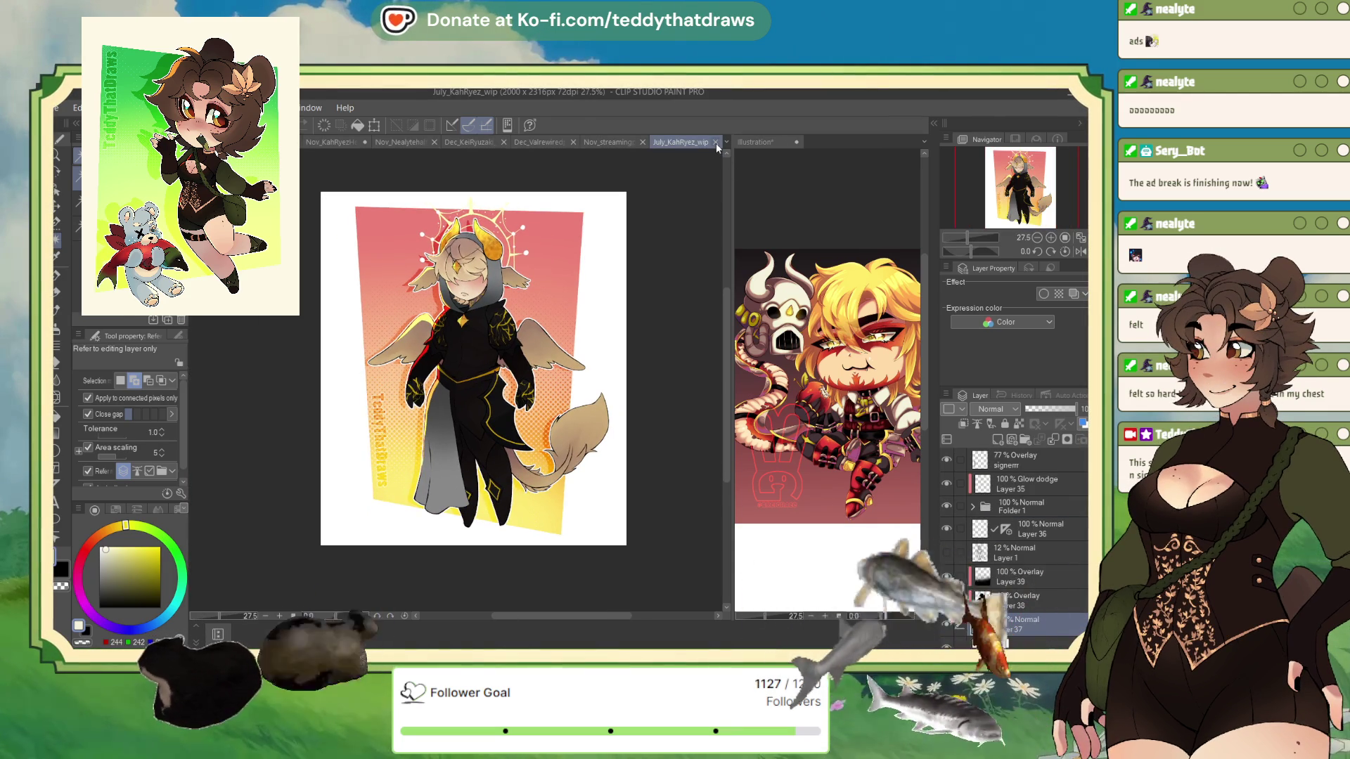
Close the July_KahRyez_wip and May_KahRyez_wip tabs, then recentre the Nov_KahRyezHeadshot_wip view
left_click(716, 143)
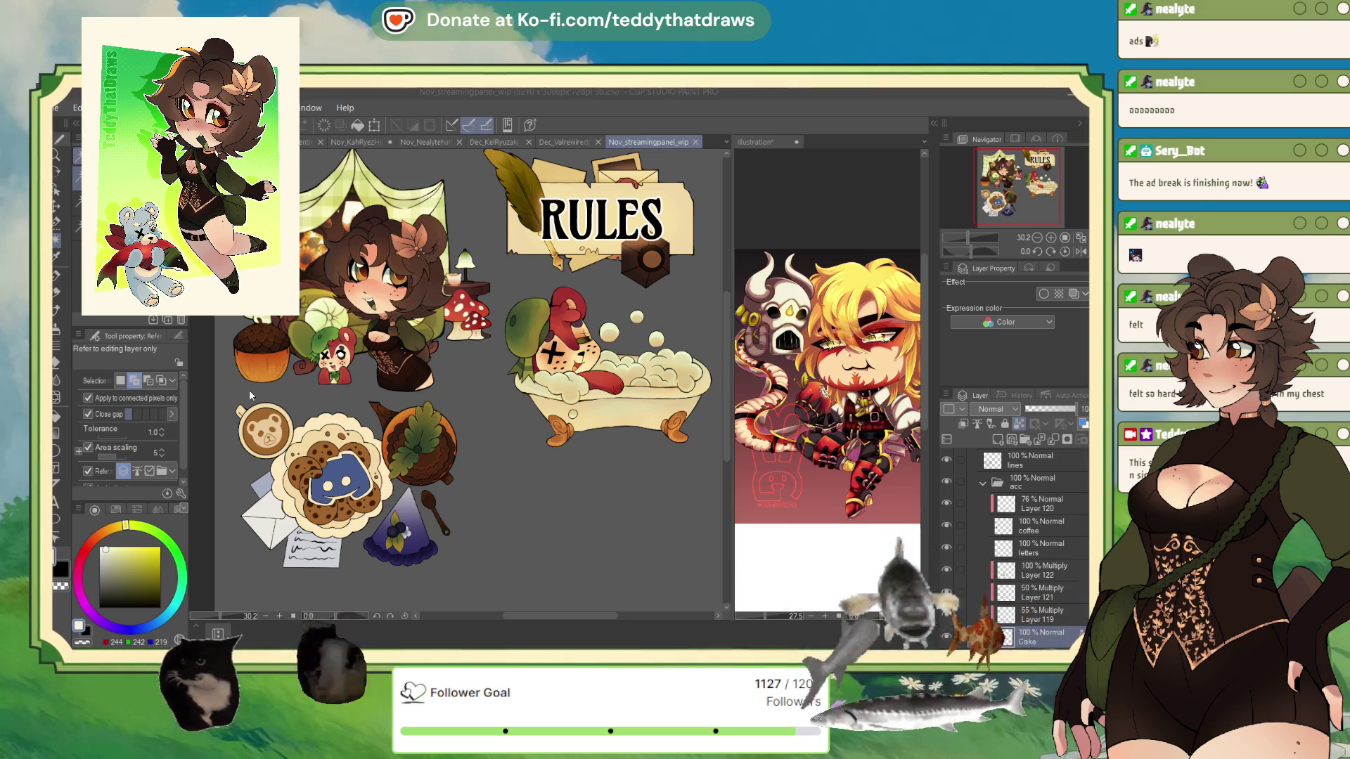
key("ctrl+Tab")
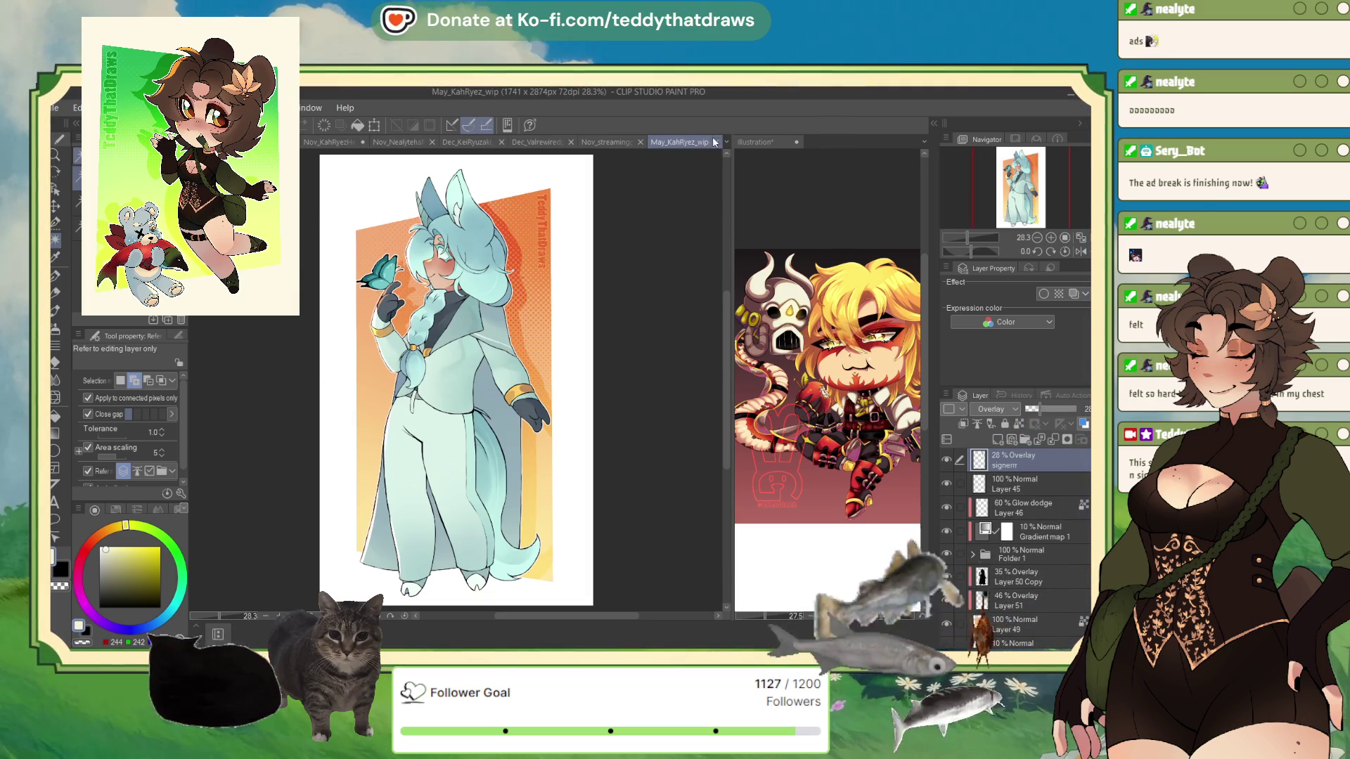
left_click(713, 143)
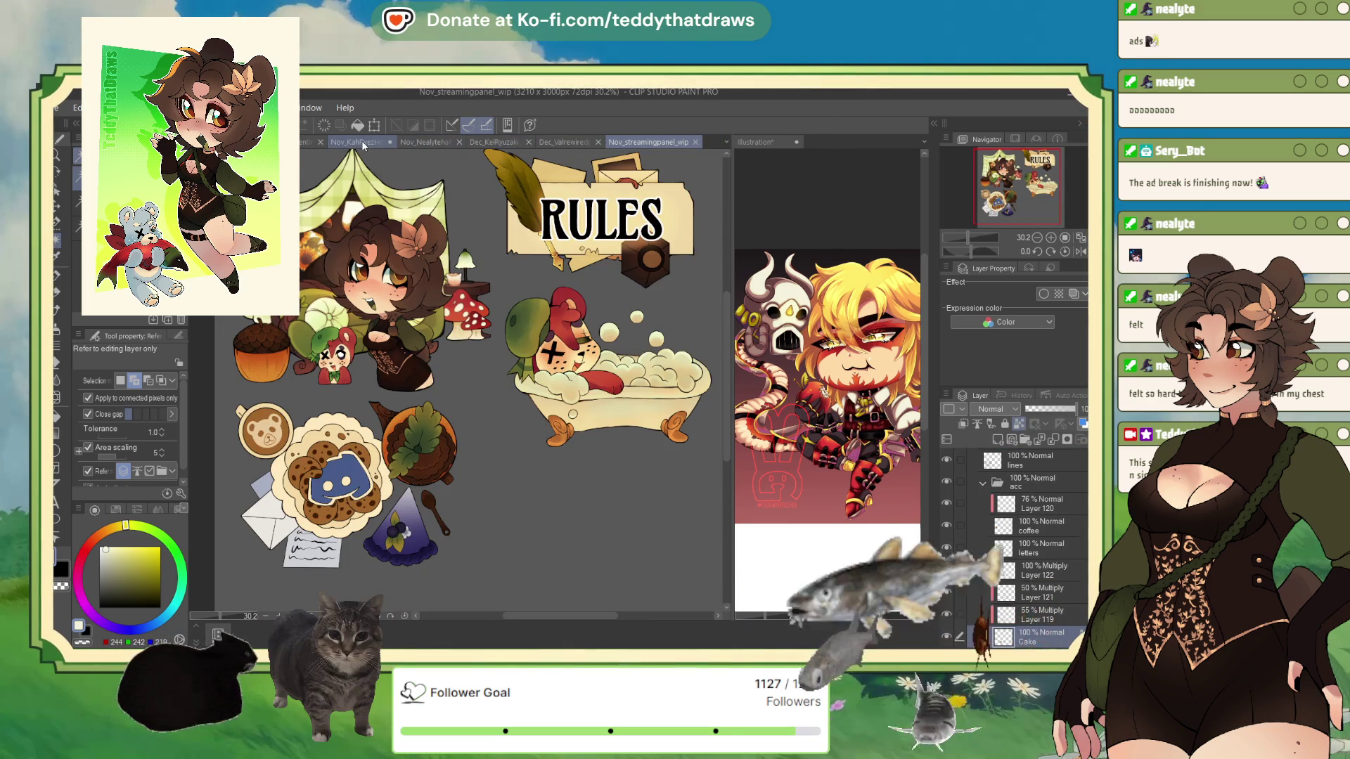
left_click(358, 142)
left_click_drag(489, 389, 434, 393)
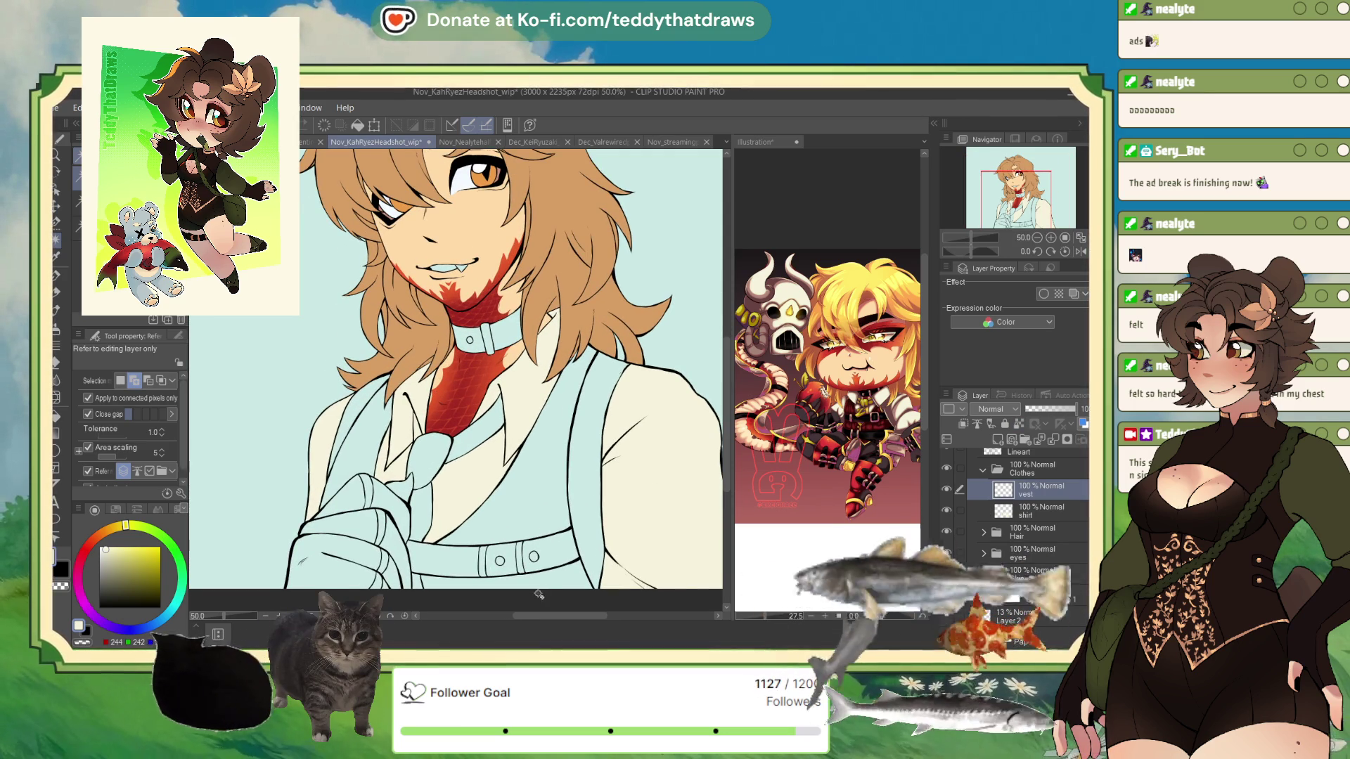
Auto-select the vest's right and left areas of the headshot
scroll(429, 464, "down", 1)
scroll(430, 464, "up", 1)
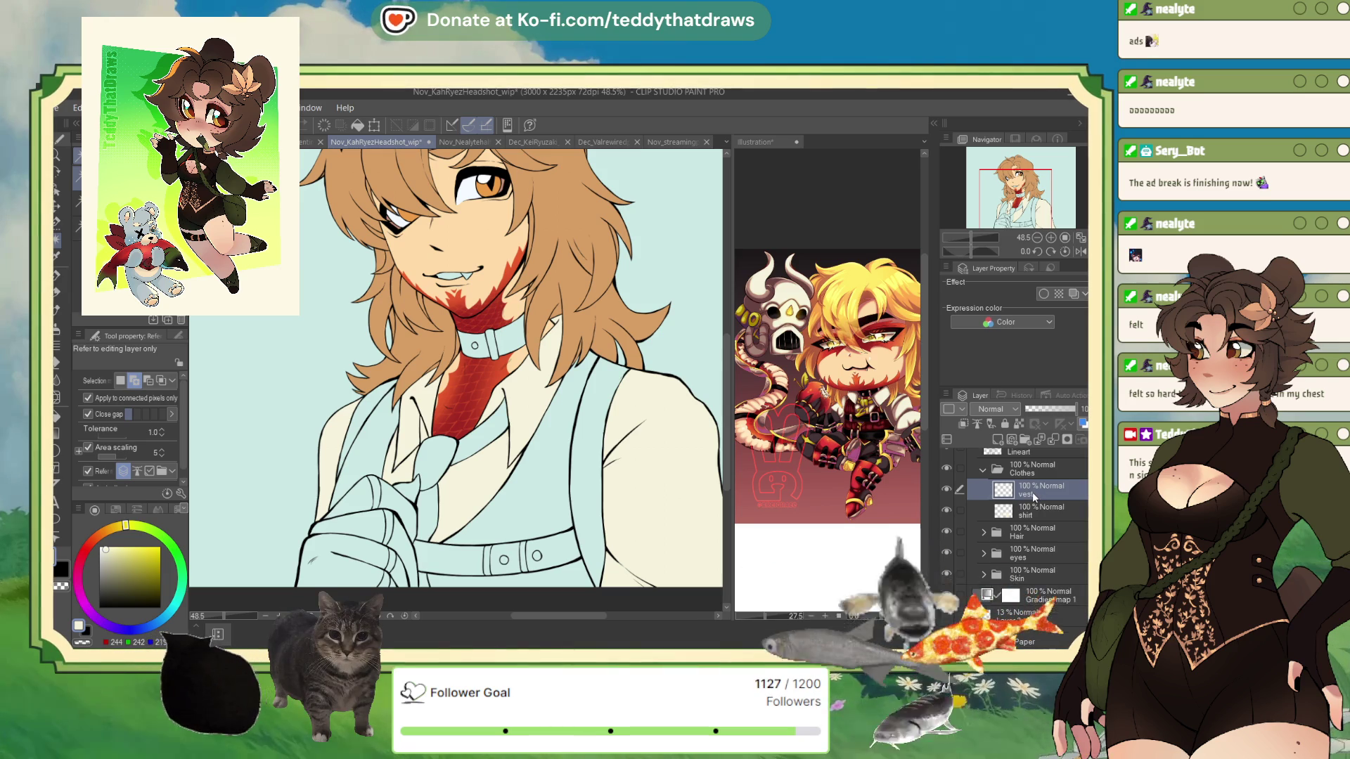
left_click(1003, 490, "ctrl")
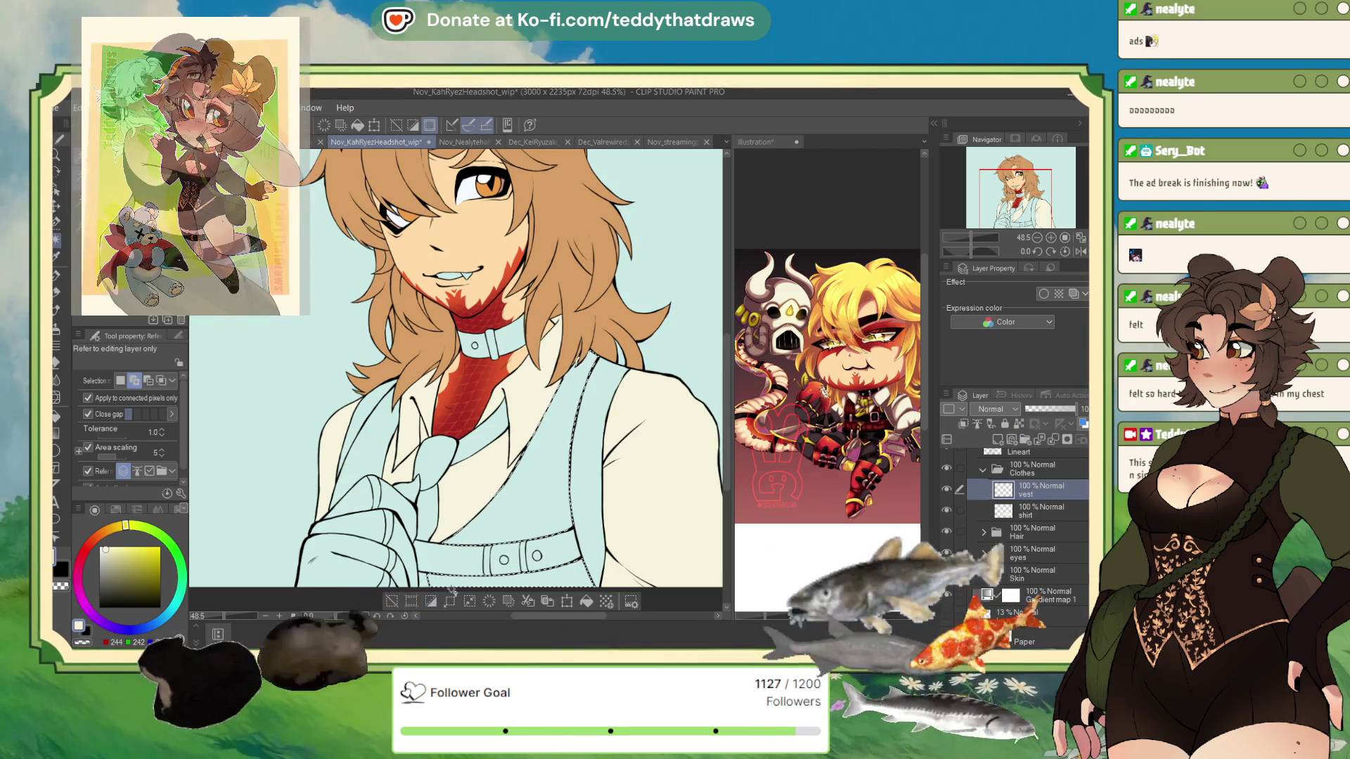
left_click(403, 452)
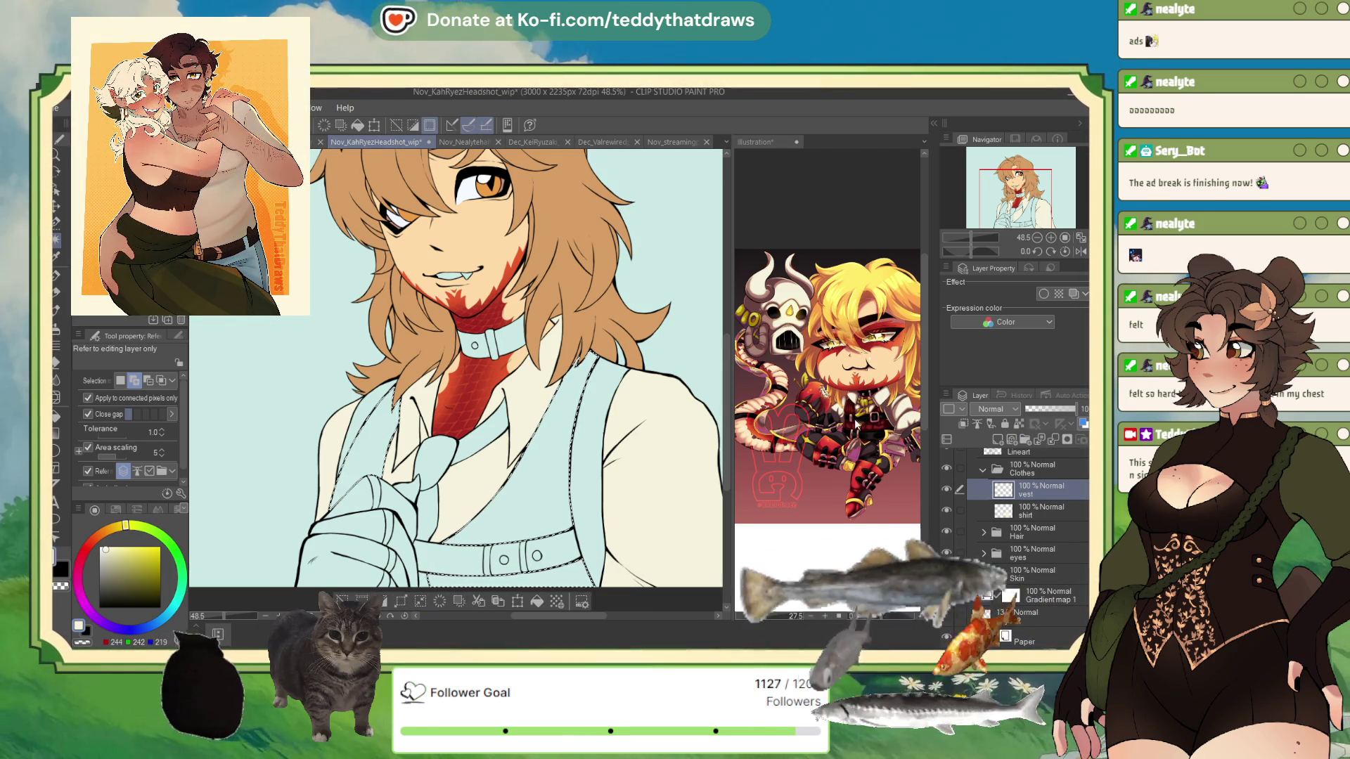
Sample dark red from the chibi reference, fill the vest selection, and deselect
left_click(870, 422, "alt")
left_click_drag(870, 422, 868, 424)
left_click(517, 513)
left_click(516, 513)
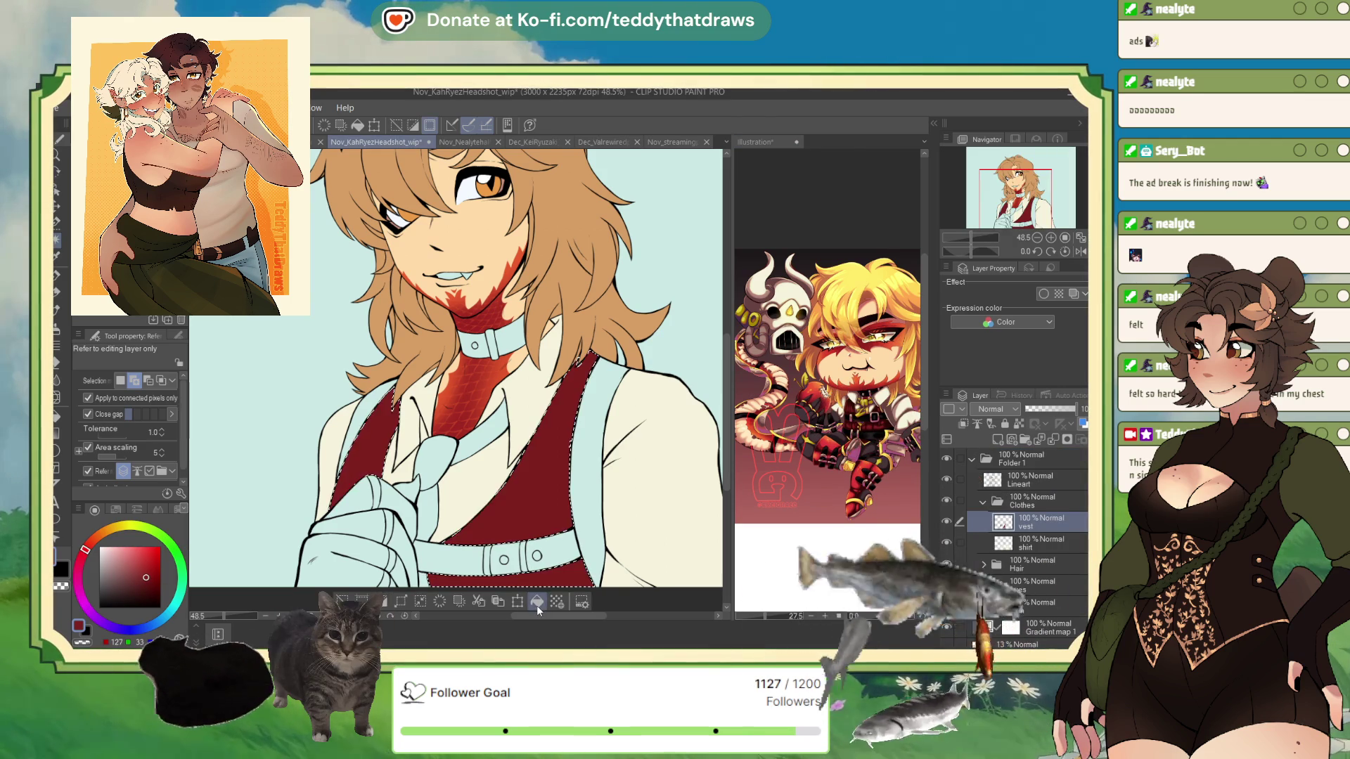
left_click(417, 603)
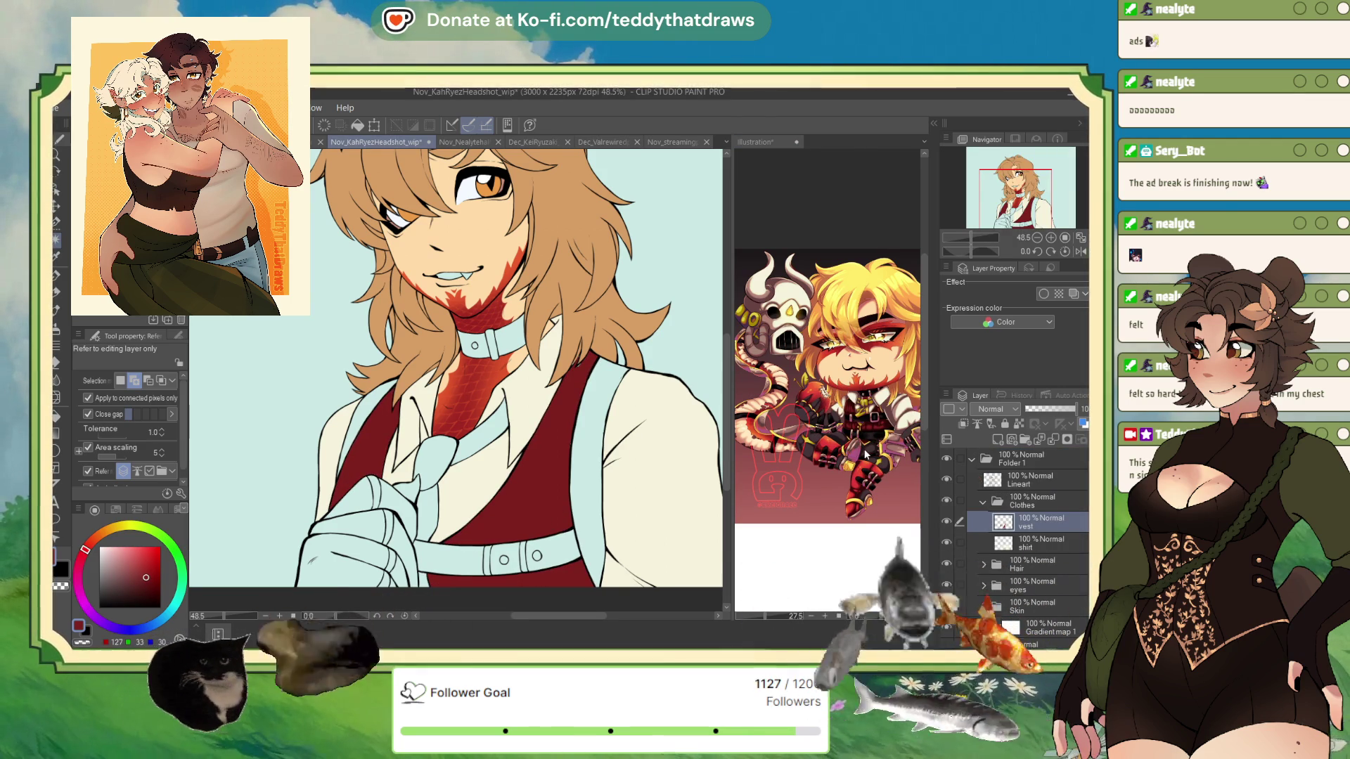
Switch to the G-pen and sample the tan hair and the vest's dark red
left_click(56, 274)
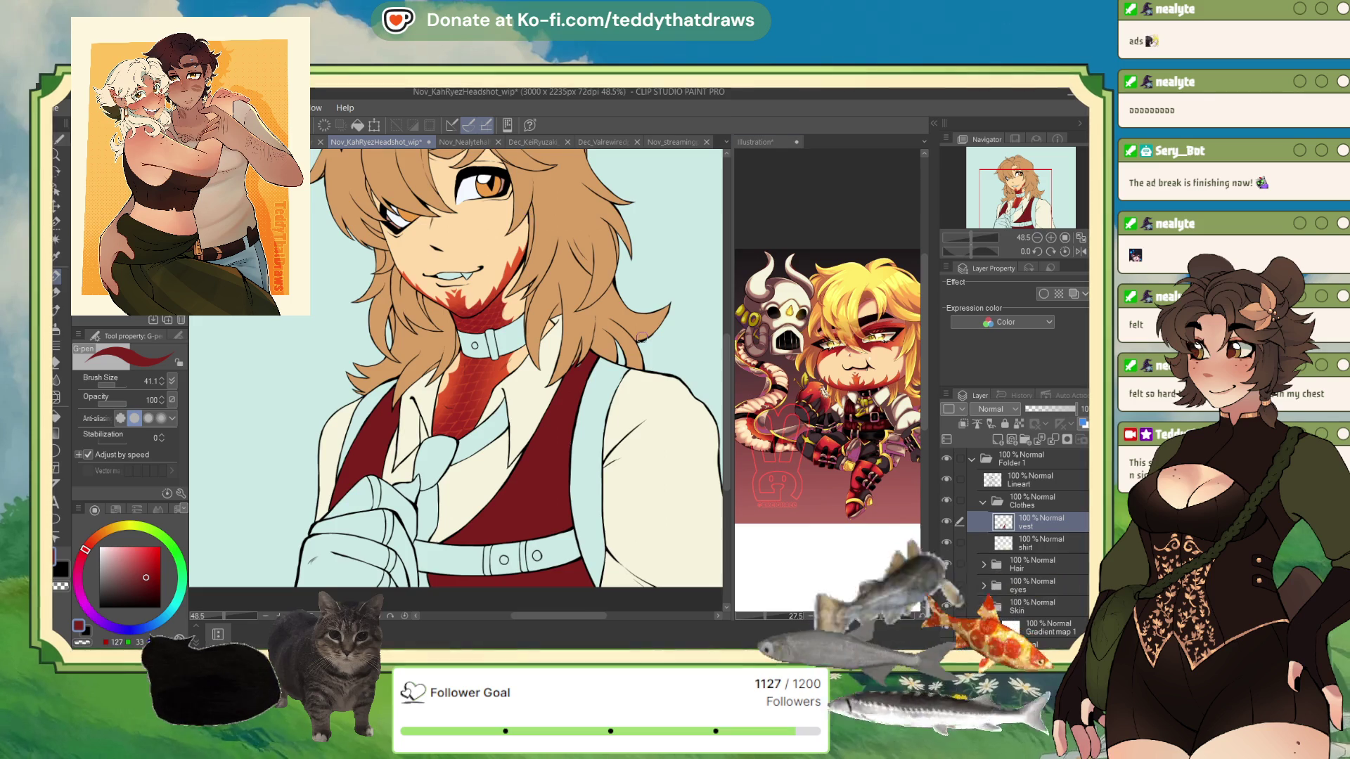
scroll(546, 329, "up", 4)
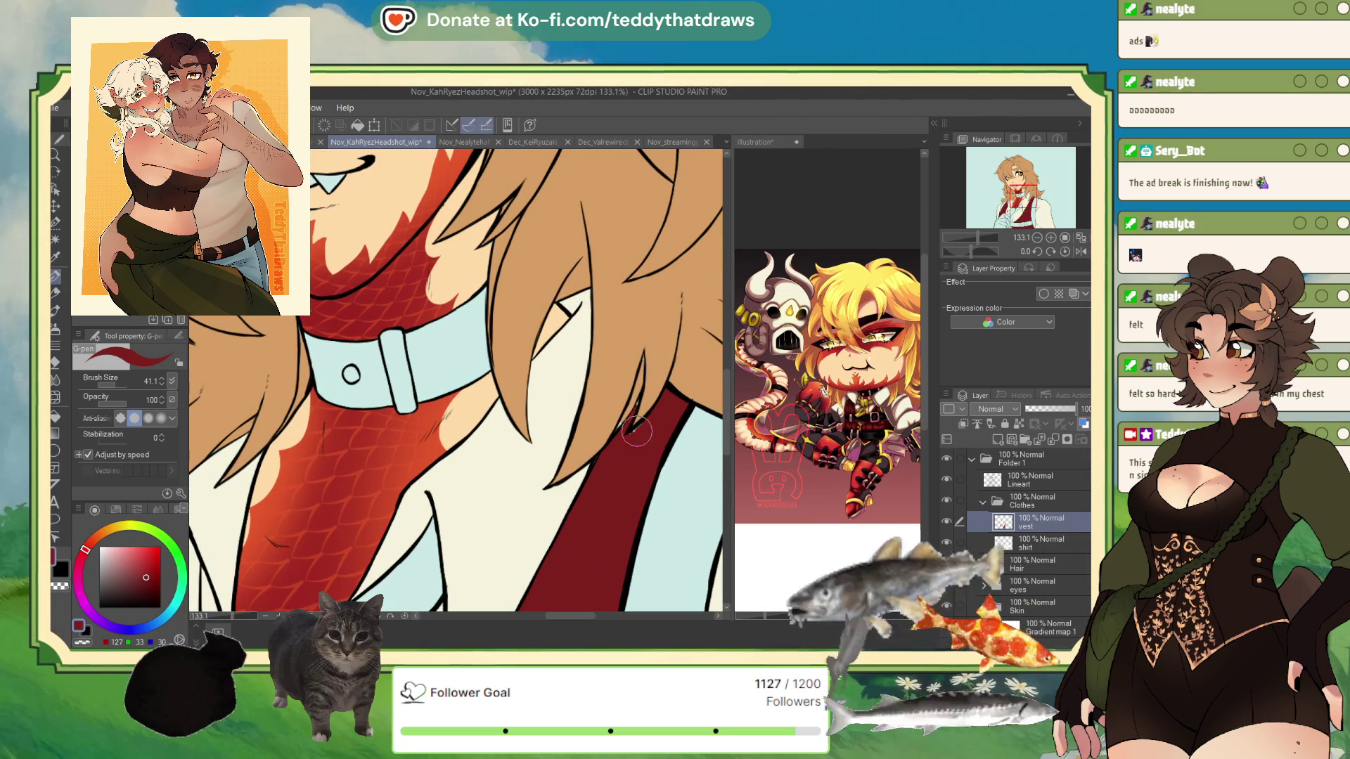
left_click(656, 346, "alt")
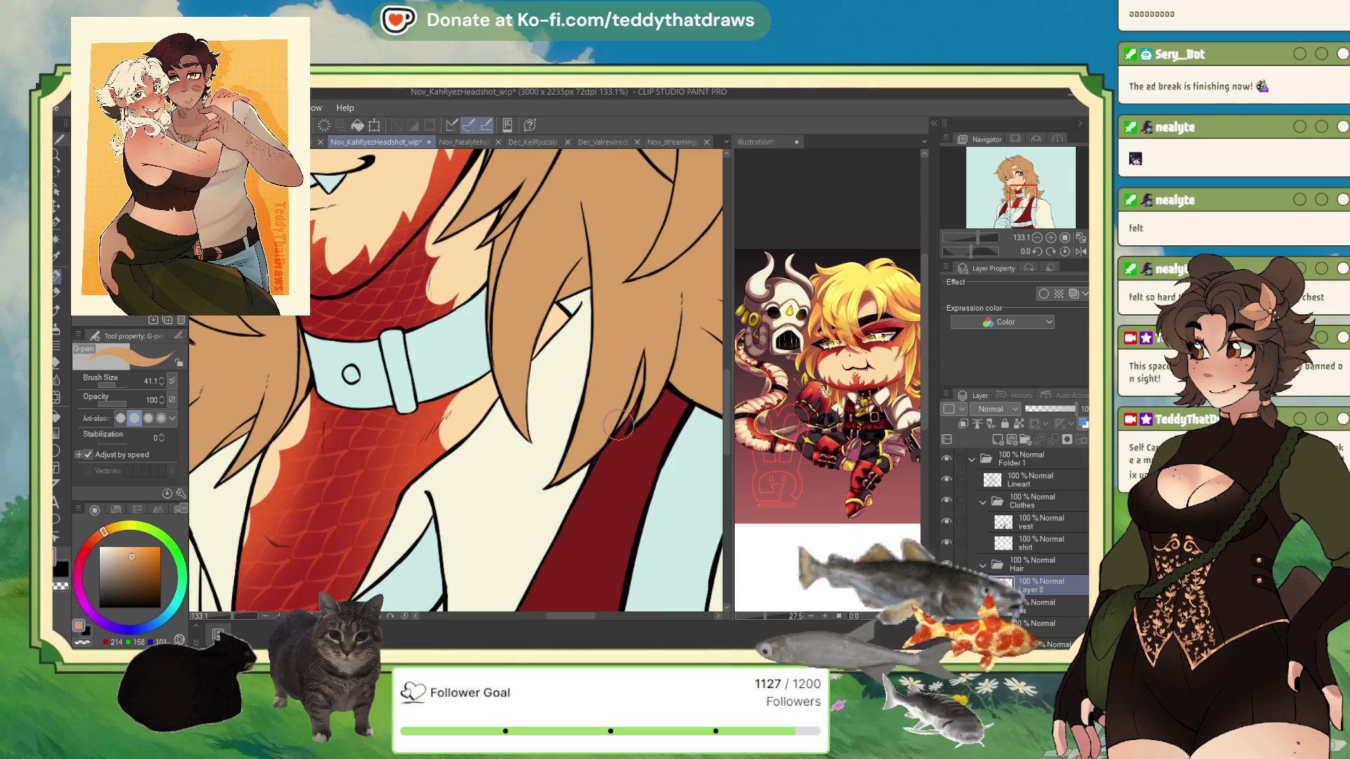
left_click(596, 493, "alt")
left_click(517, 379, "alt")
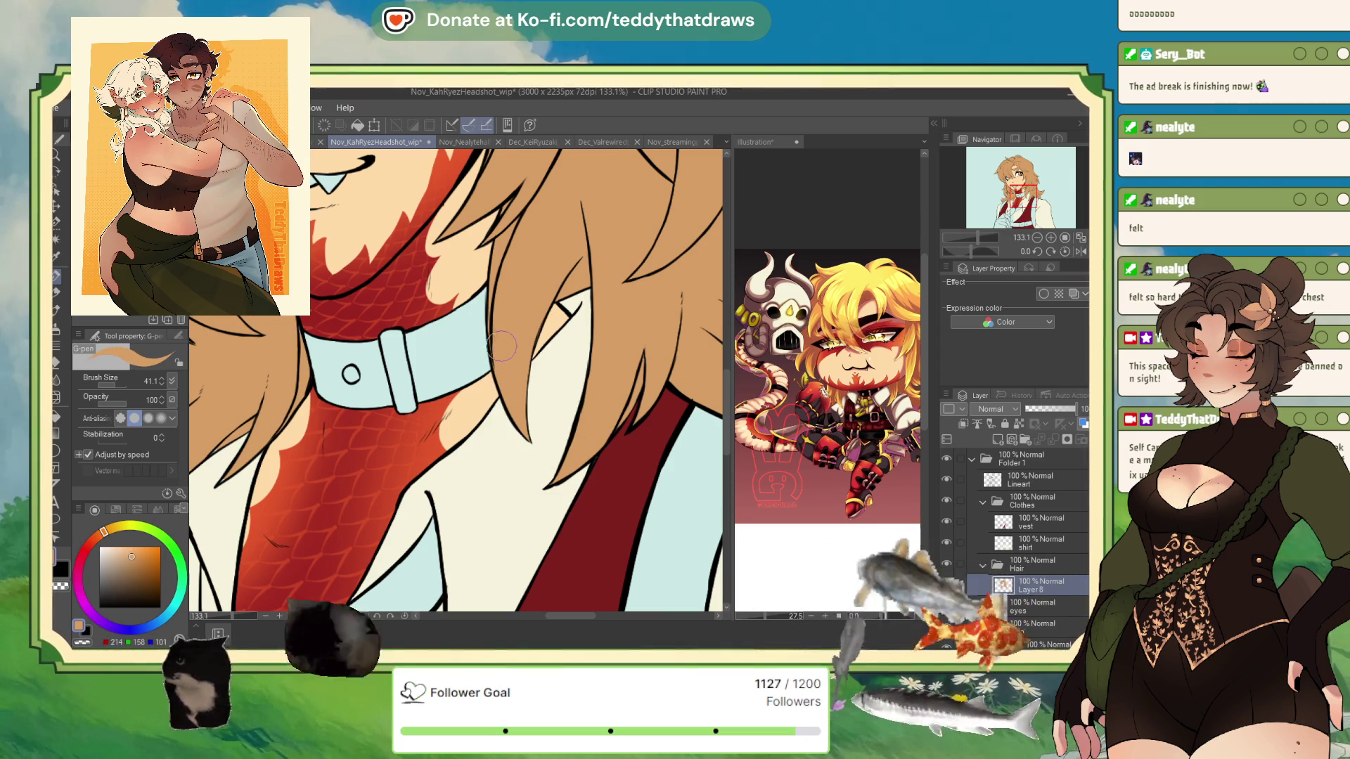
left_click(598, 492, "alt")
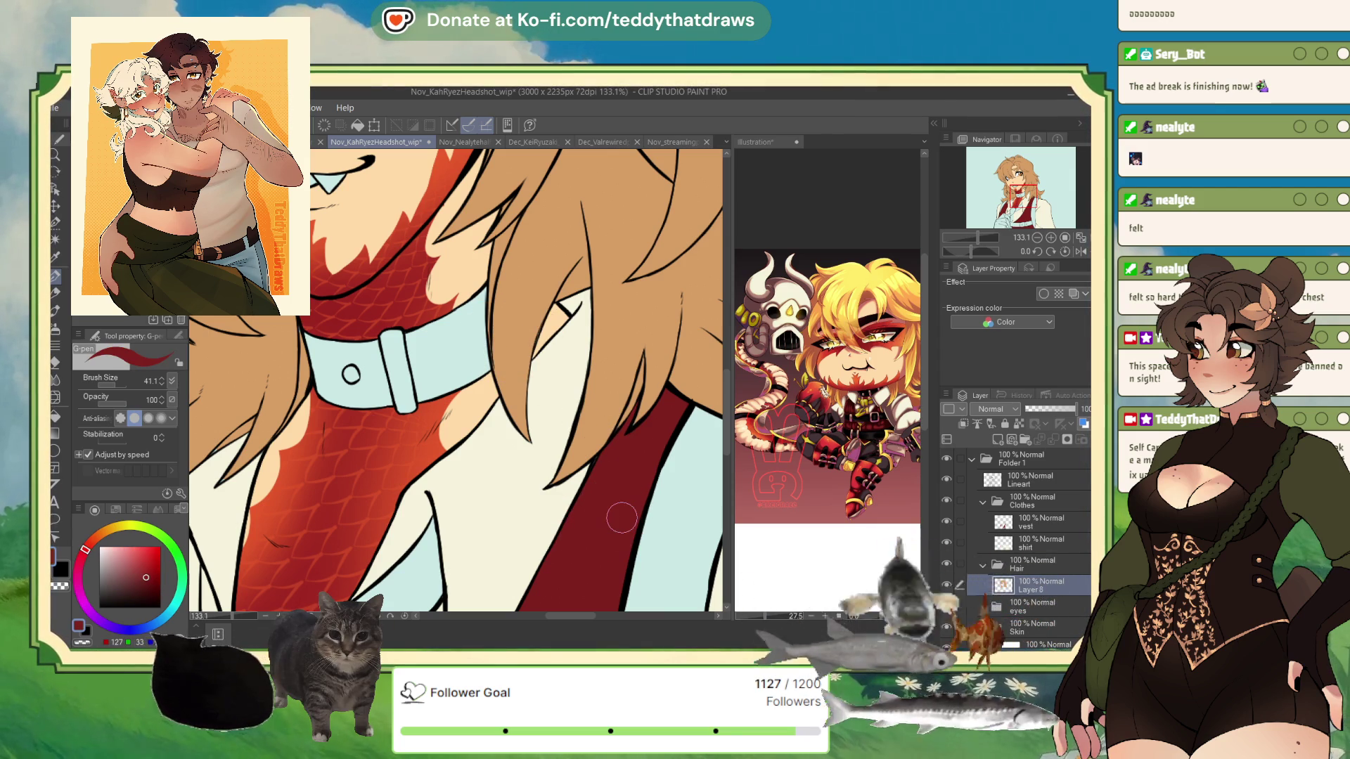
Add a new layer in the Clothes folder, enlarge the G-pen, and pick a darker red
left_click(997, 439)
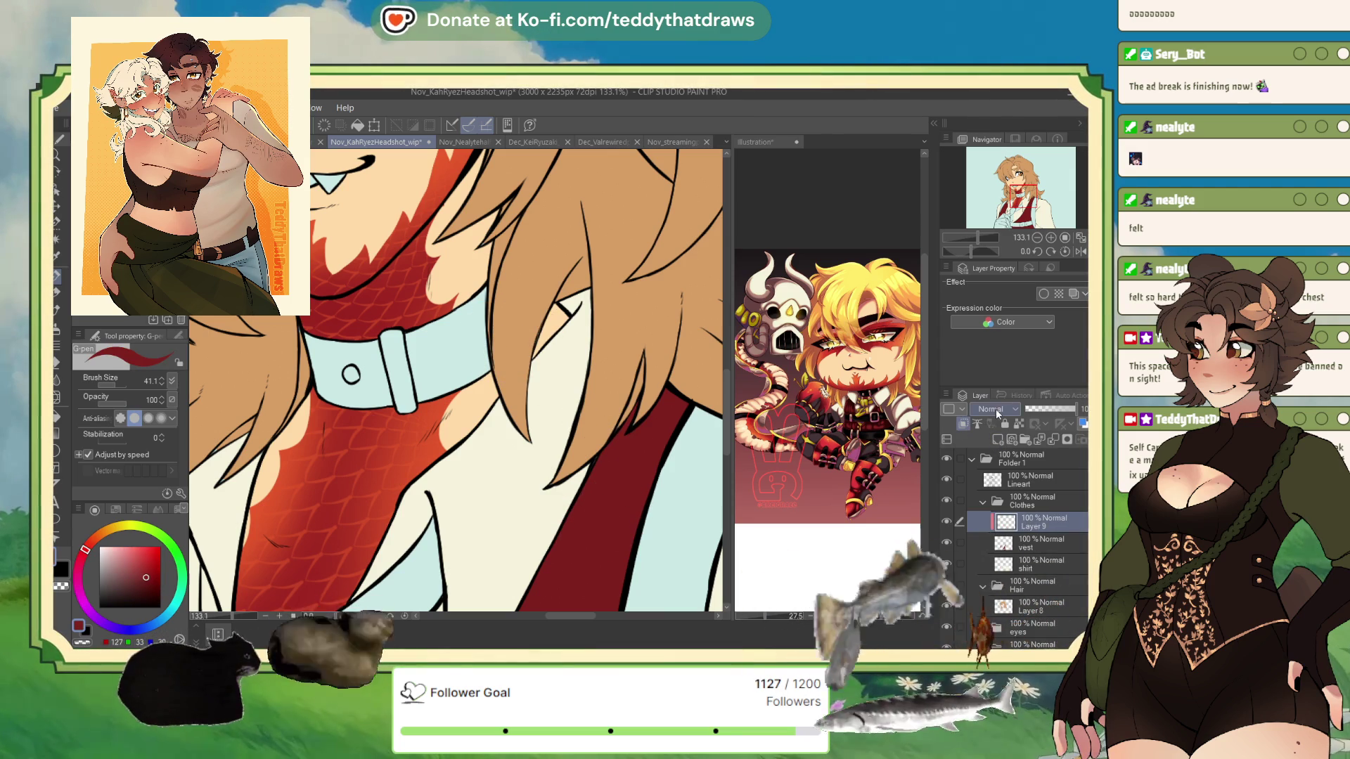
scroll(632, 356, "down", 5)
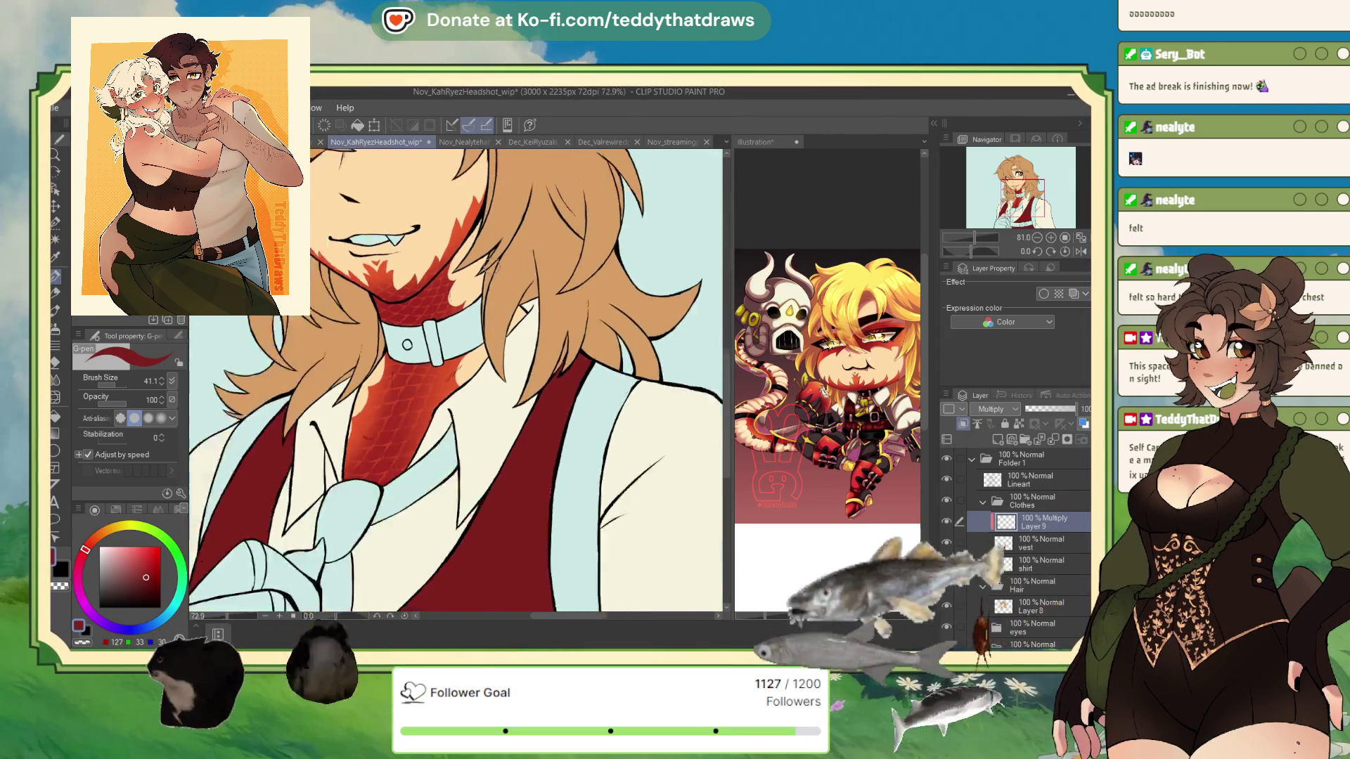
scroll(632, 356, "up", 2)
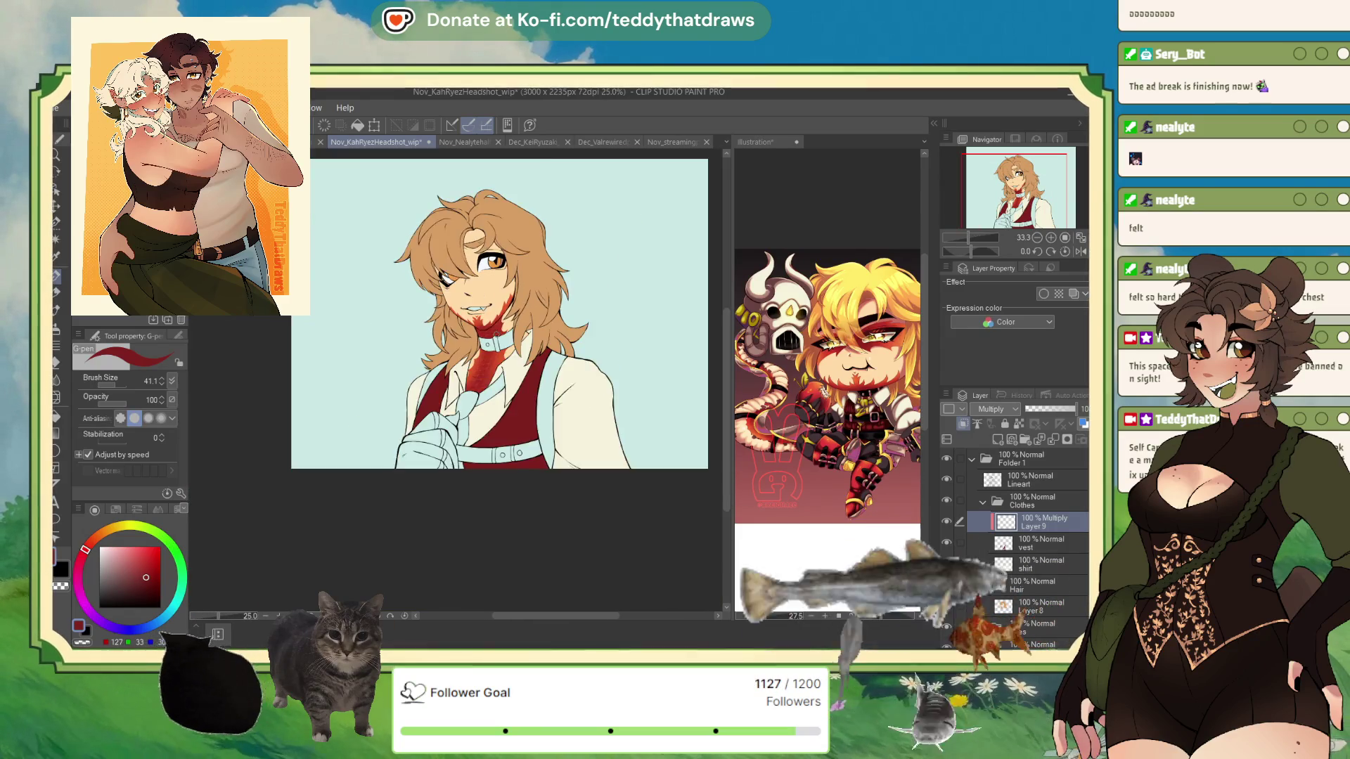
scroll(515, 399, "up", 2)
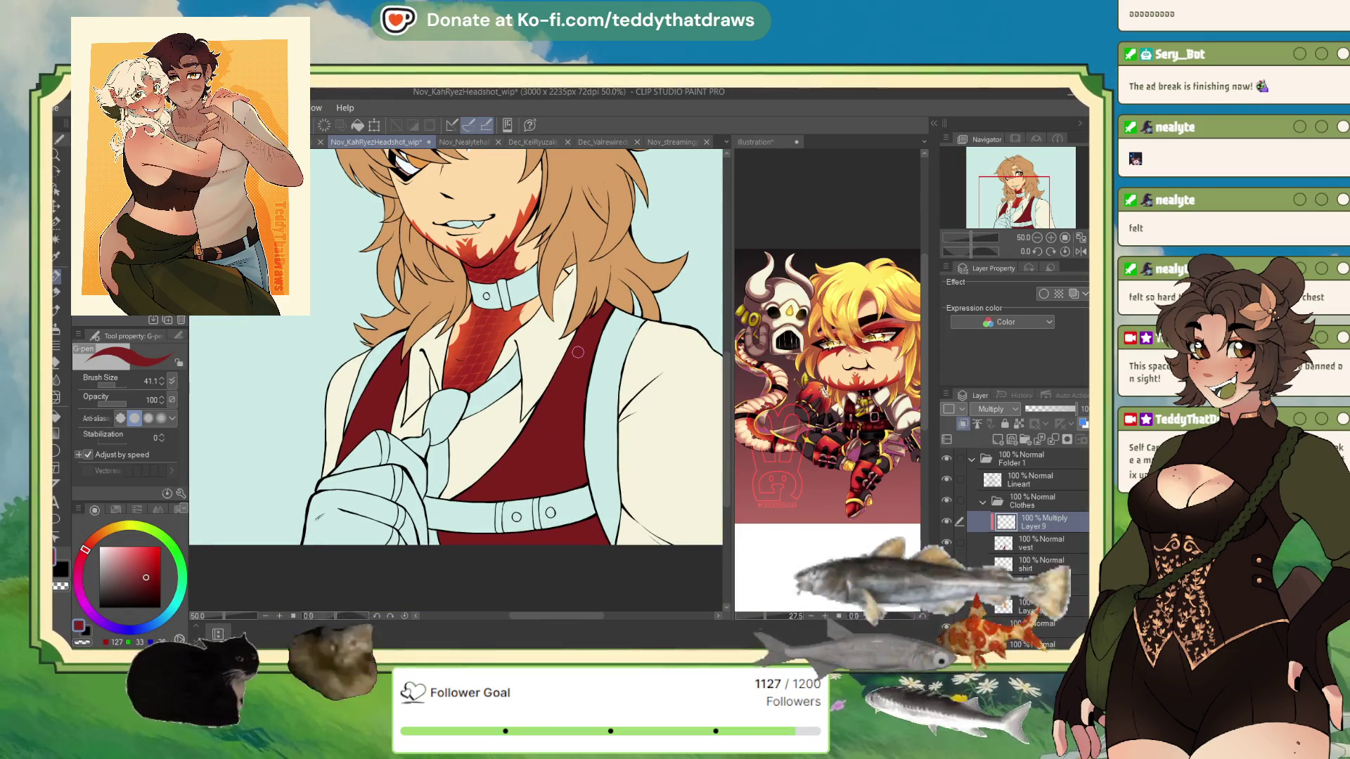
left_click_drag(102, 385, 117, 385)
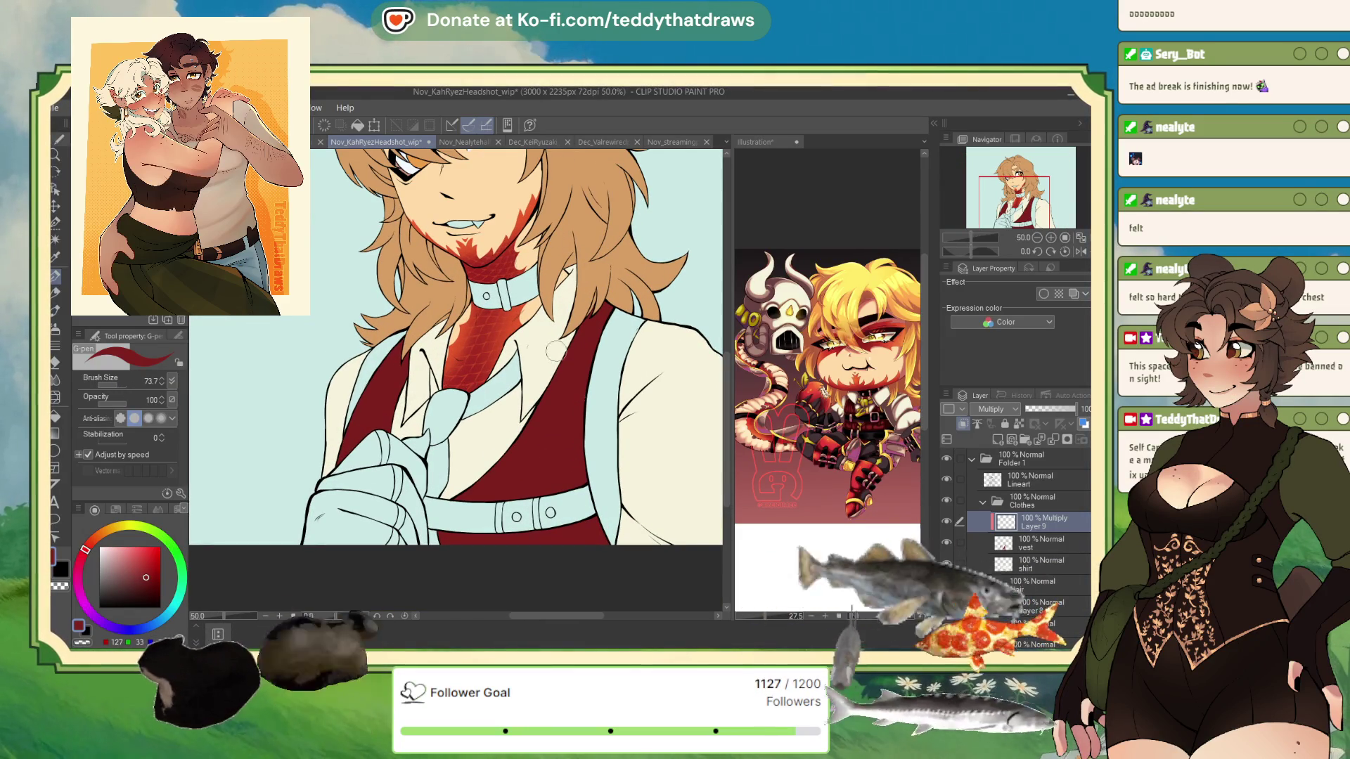
left_click(145, 592)
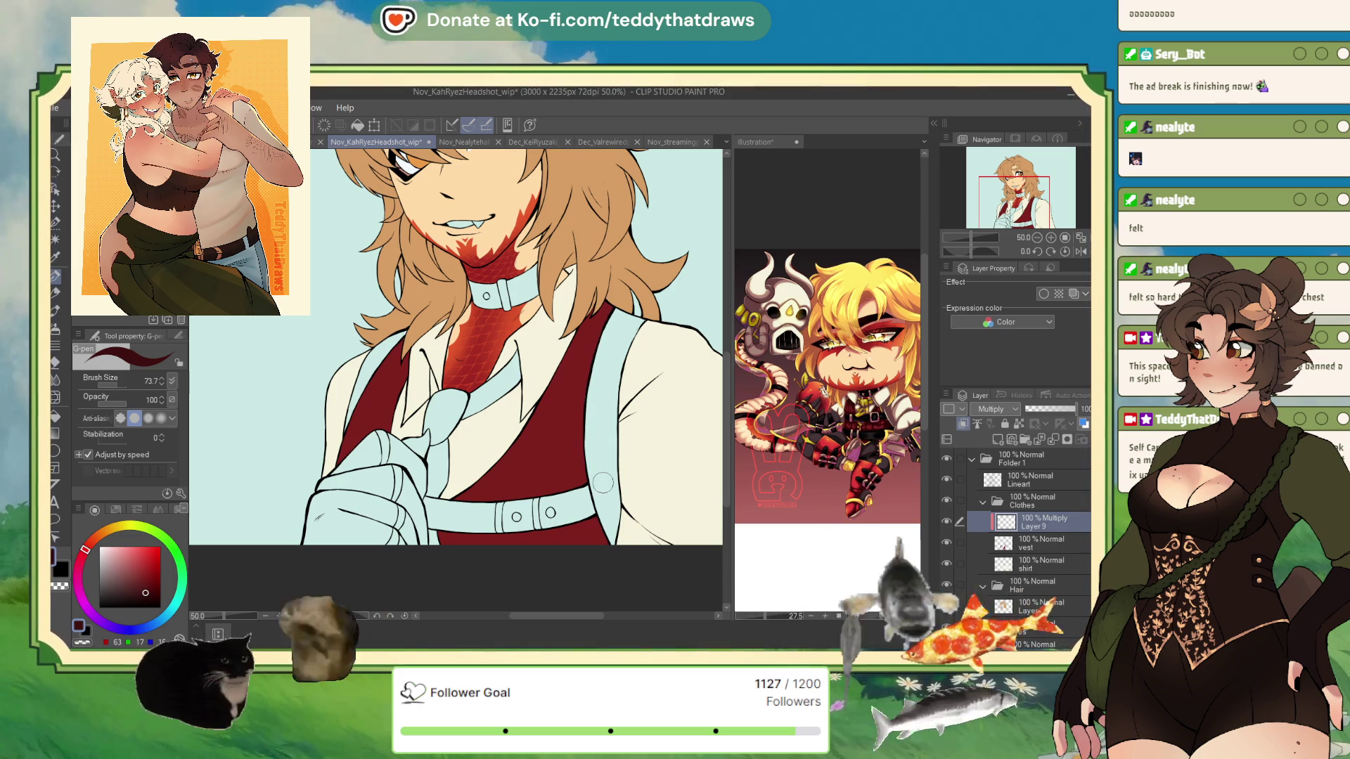
Paint dark vertical stripes down both sides of the vest and lower the layer opacity to 41%
left_click_drag(606, 314, 578, 485)
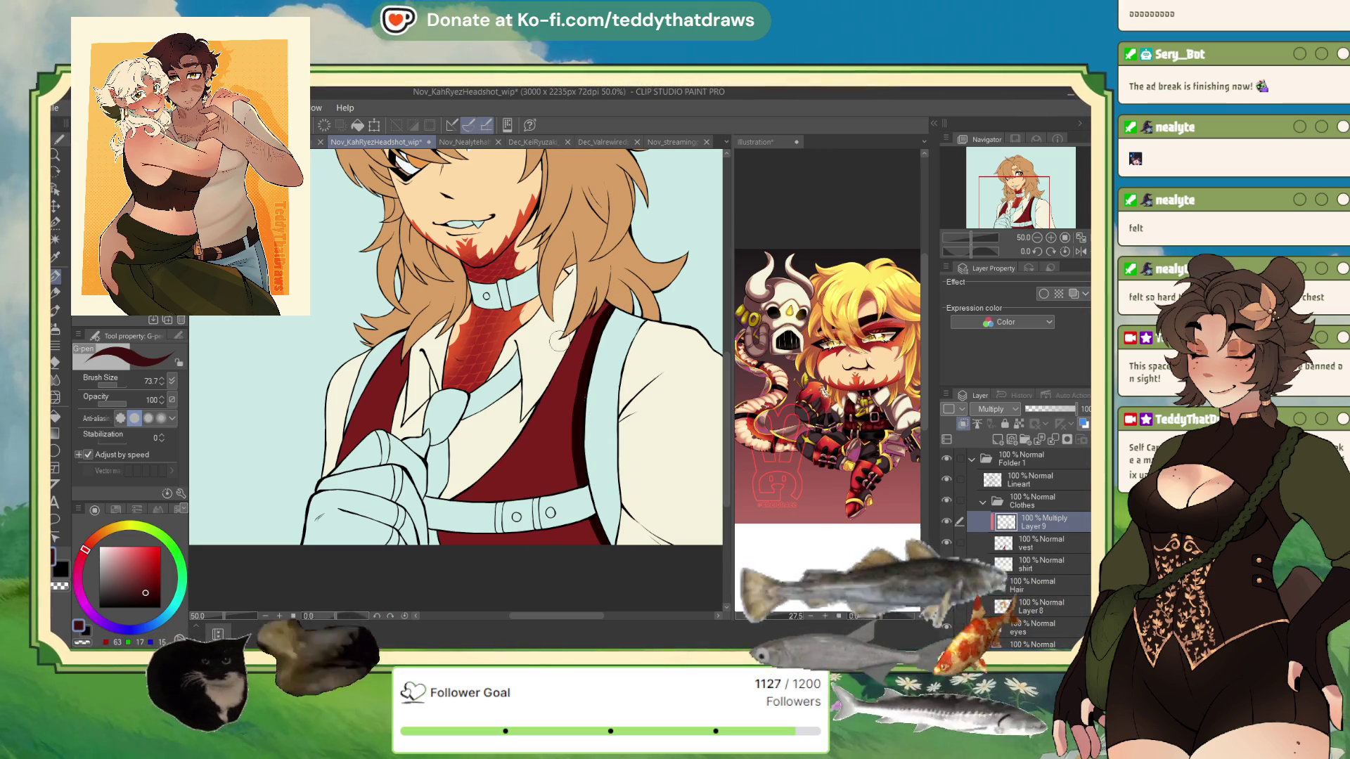
left_click_drag(564, 325, 536, 510)
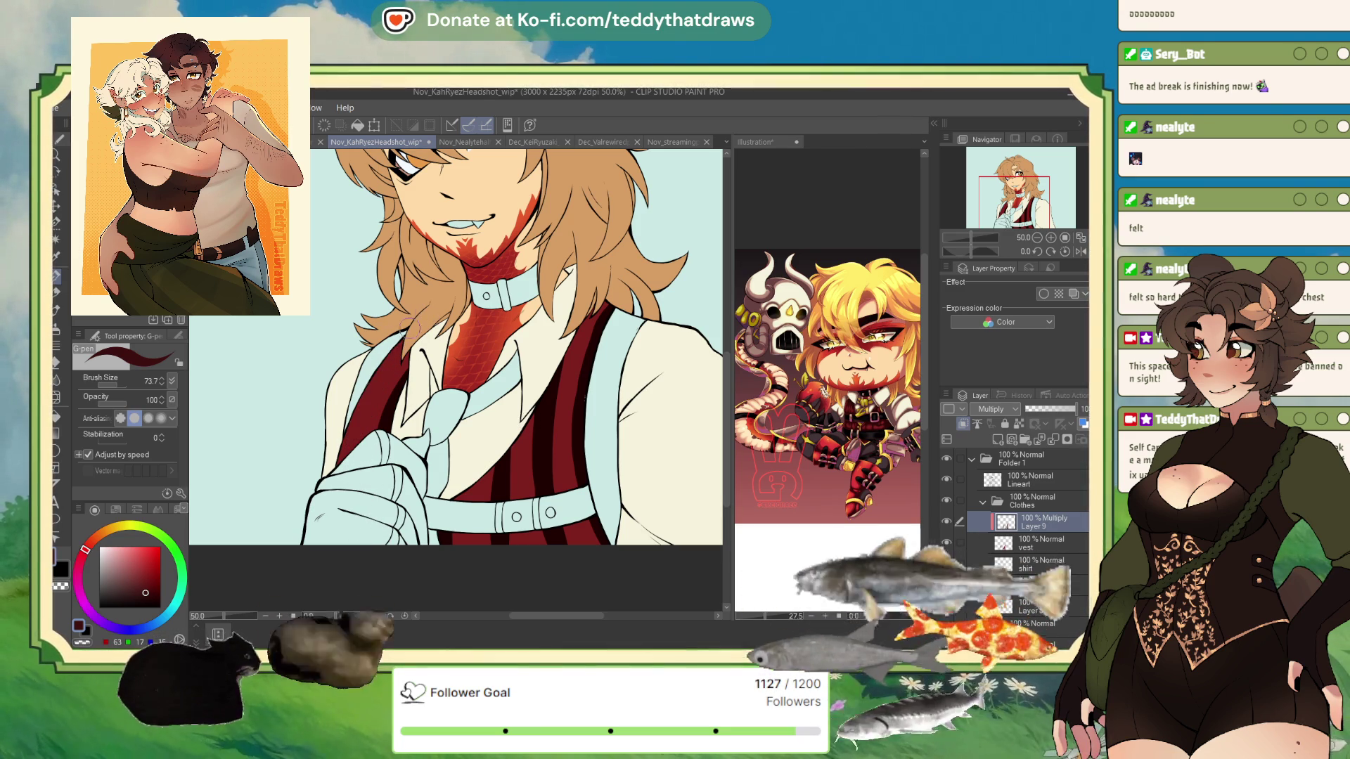
scroll(475, 490, "down", 1)
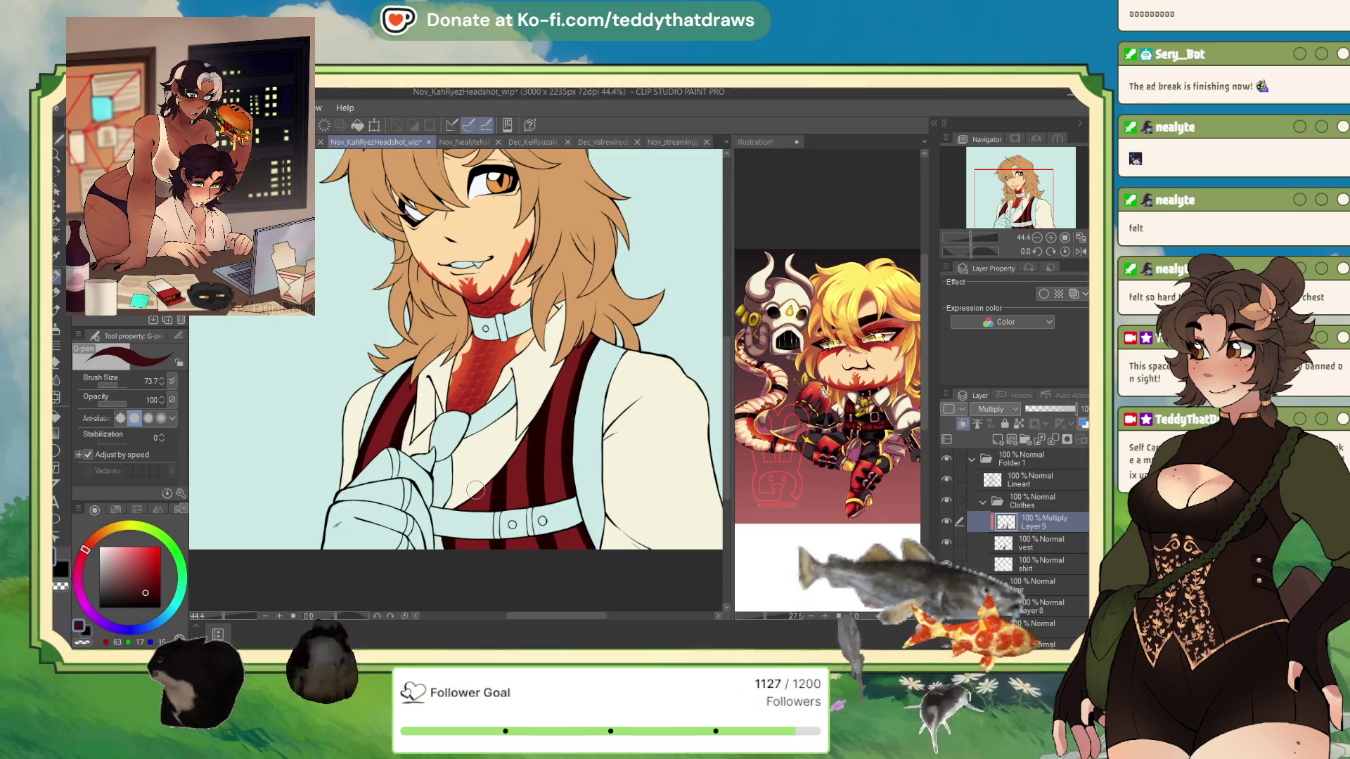
left_click(1045, 410)
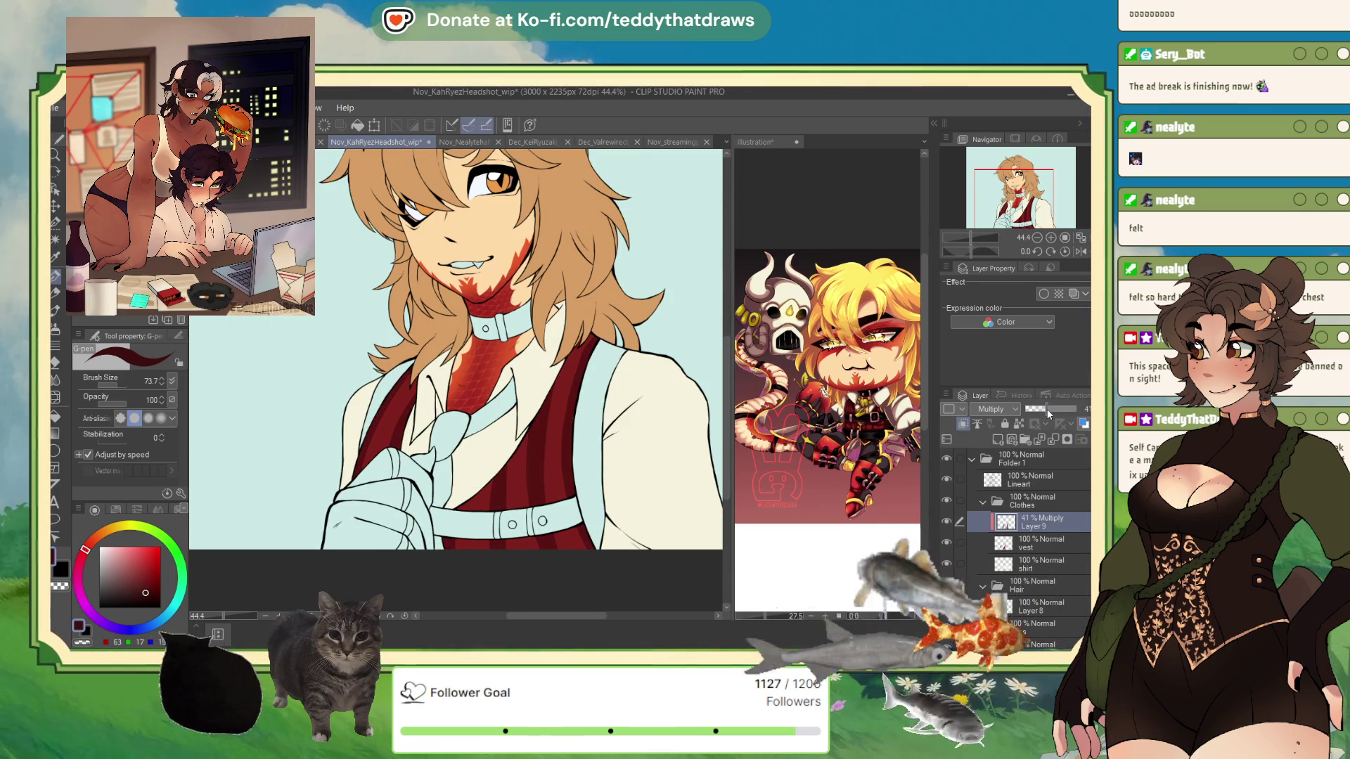
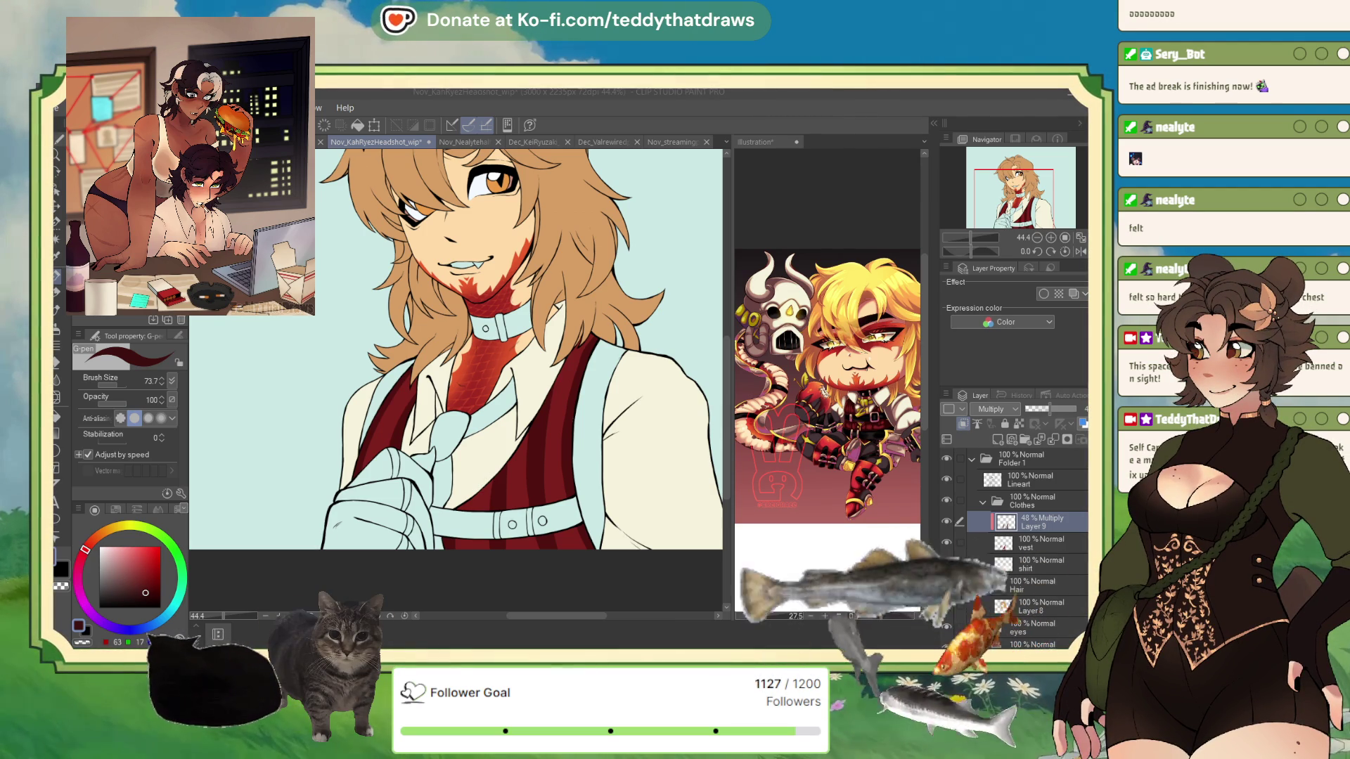
Sample the near-black pants colour from the AshValentineChibi artwork and add a new belts layer to the headshot
scroll(457, 351, "up", 1)
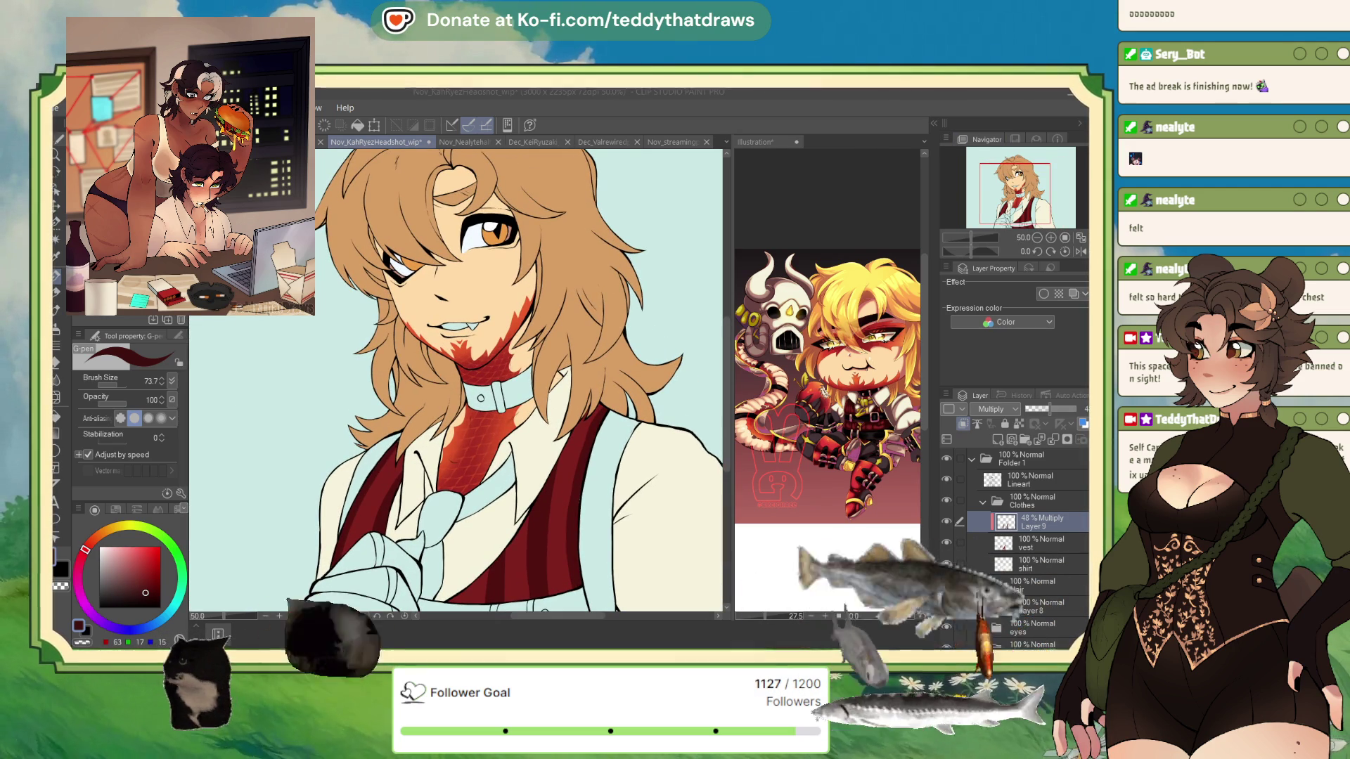
key("ctrl+shift+Tab")
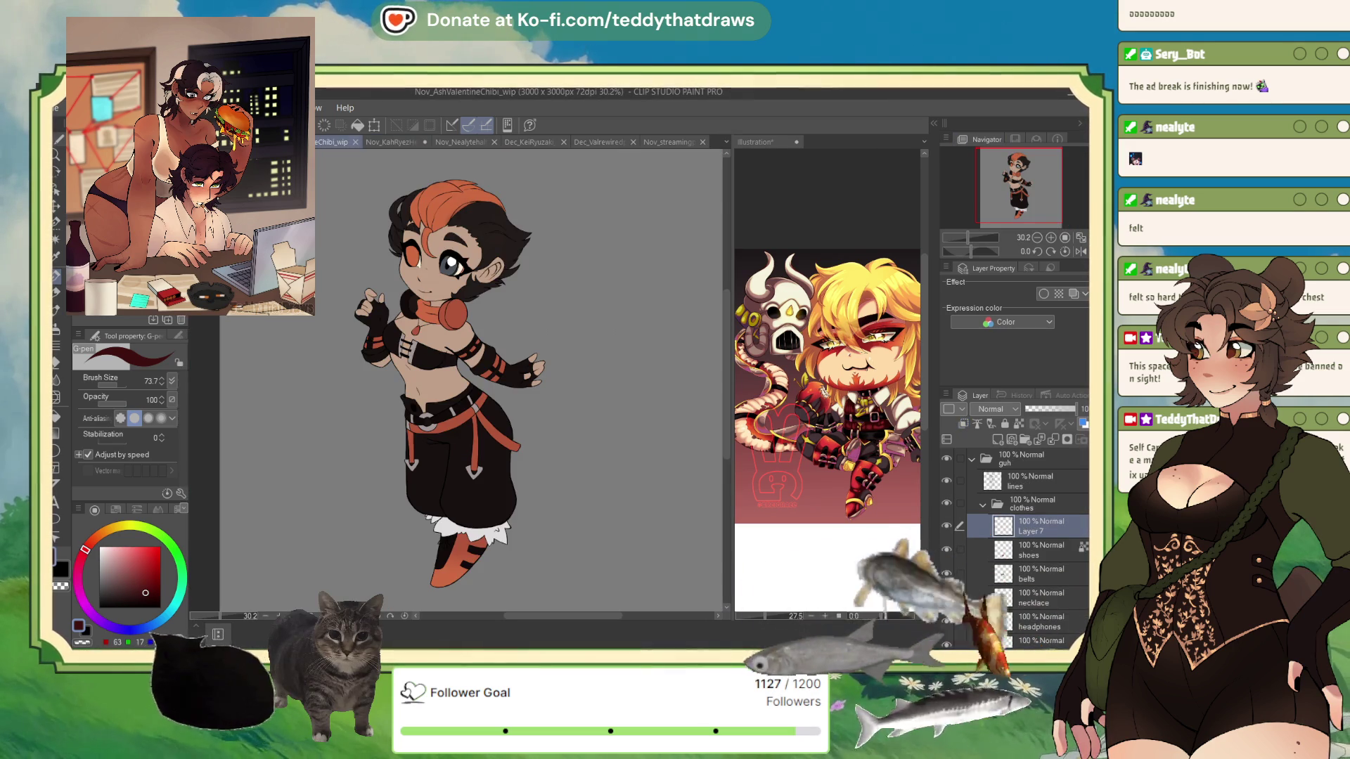
left_click(486, 475, "alt")
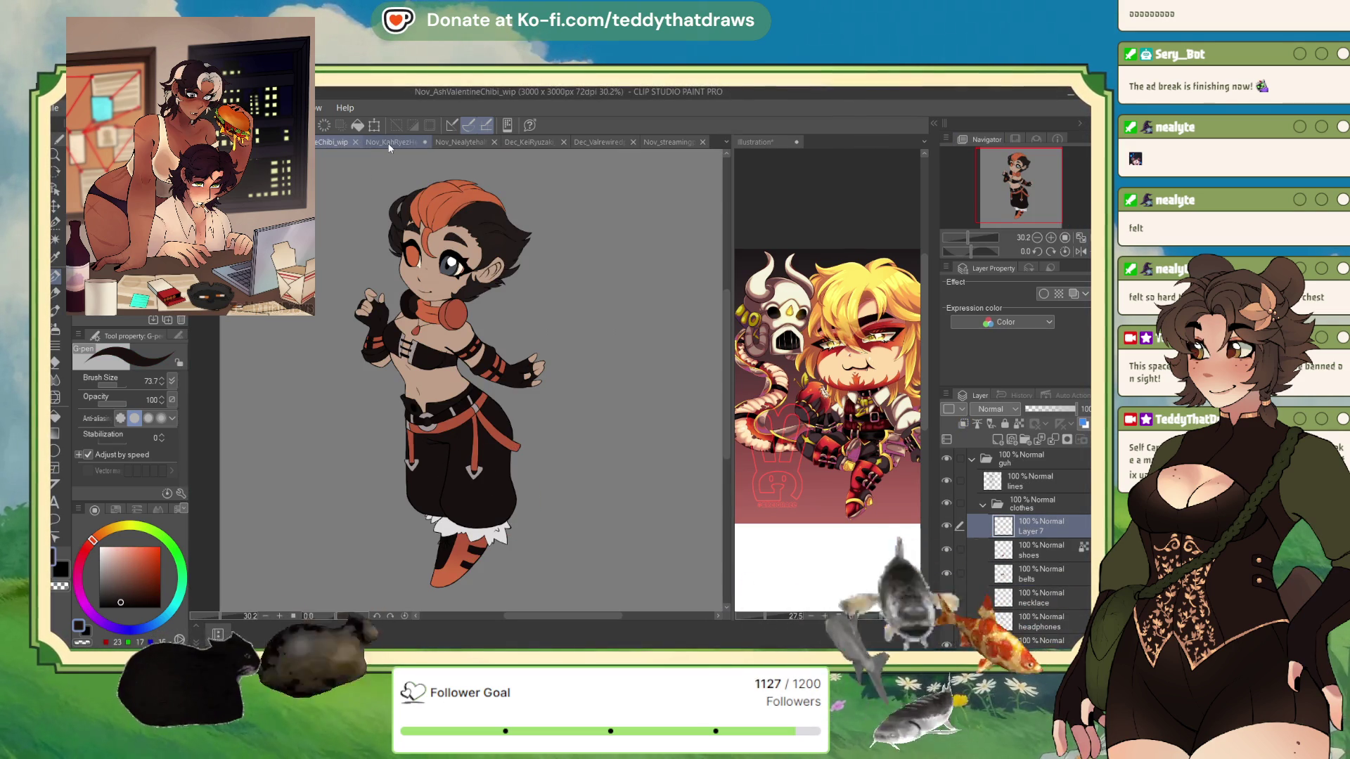
left_click(388, 143)
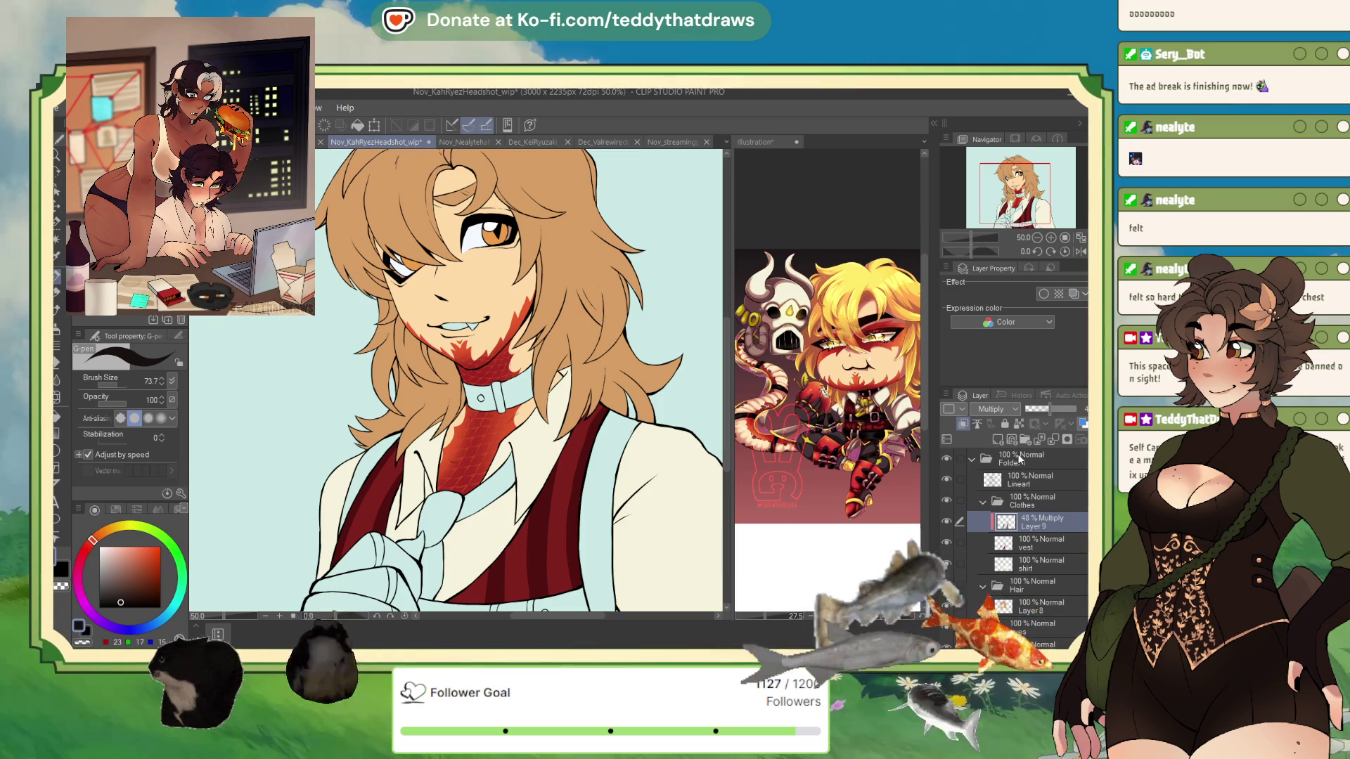
key("ctrl+shift+n")
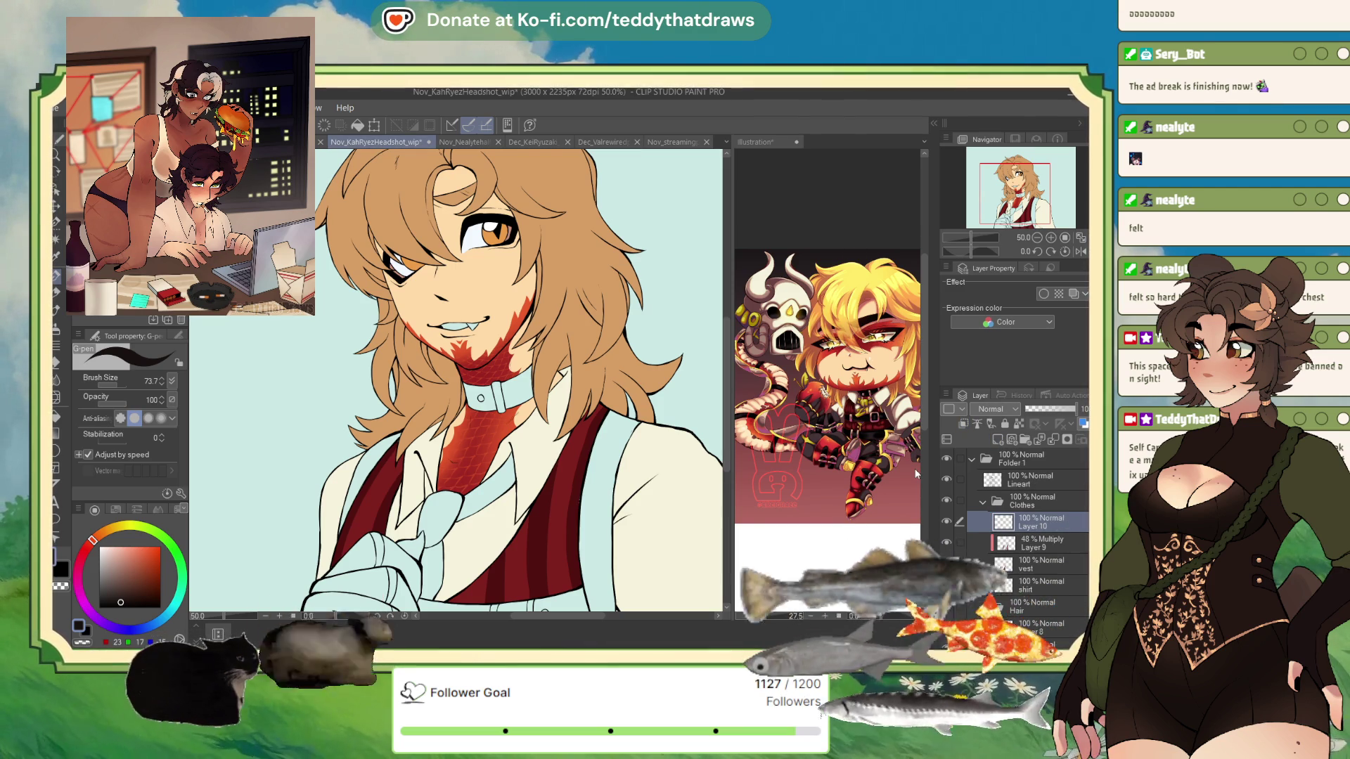
Auto-select the shoulder straps and waist belt, fill them near-black, then deselect
key("w")
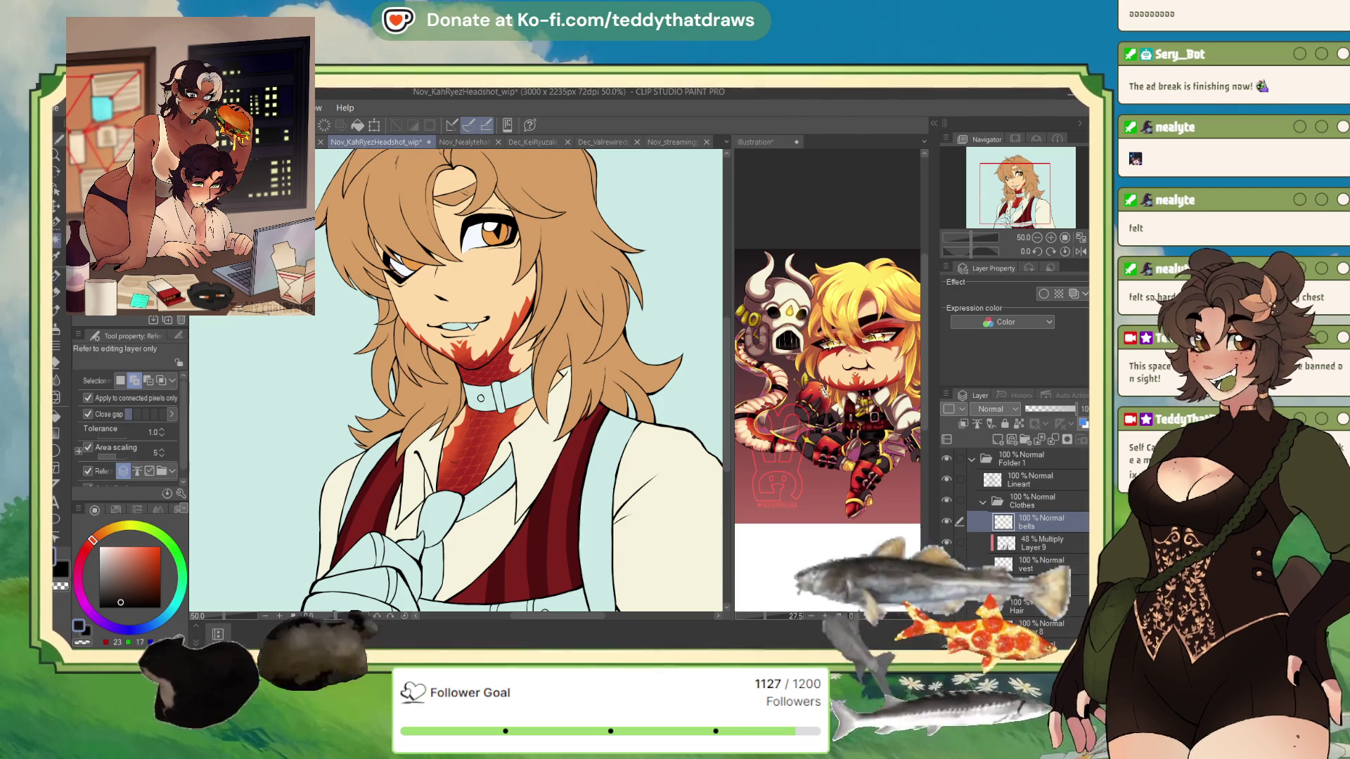
left_click(667, 506)
scroll(503, 528, "down", 2)
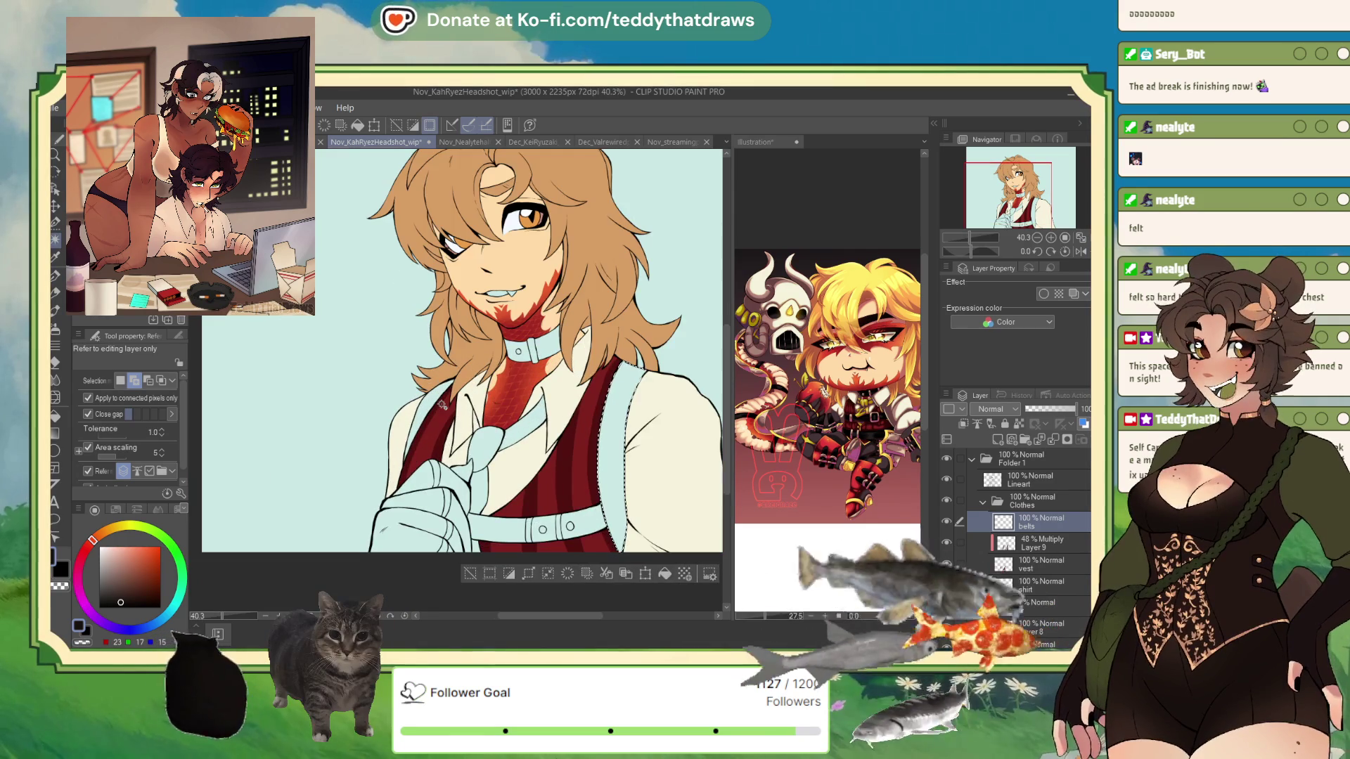
left_click(504, 529)
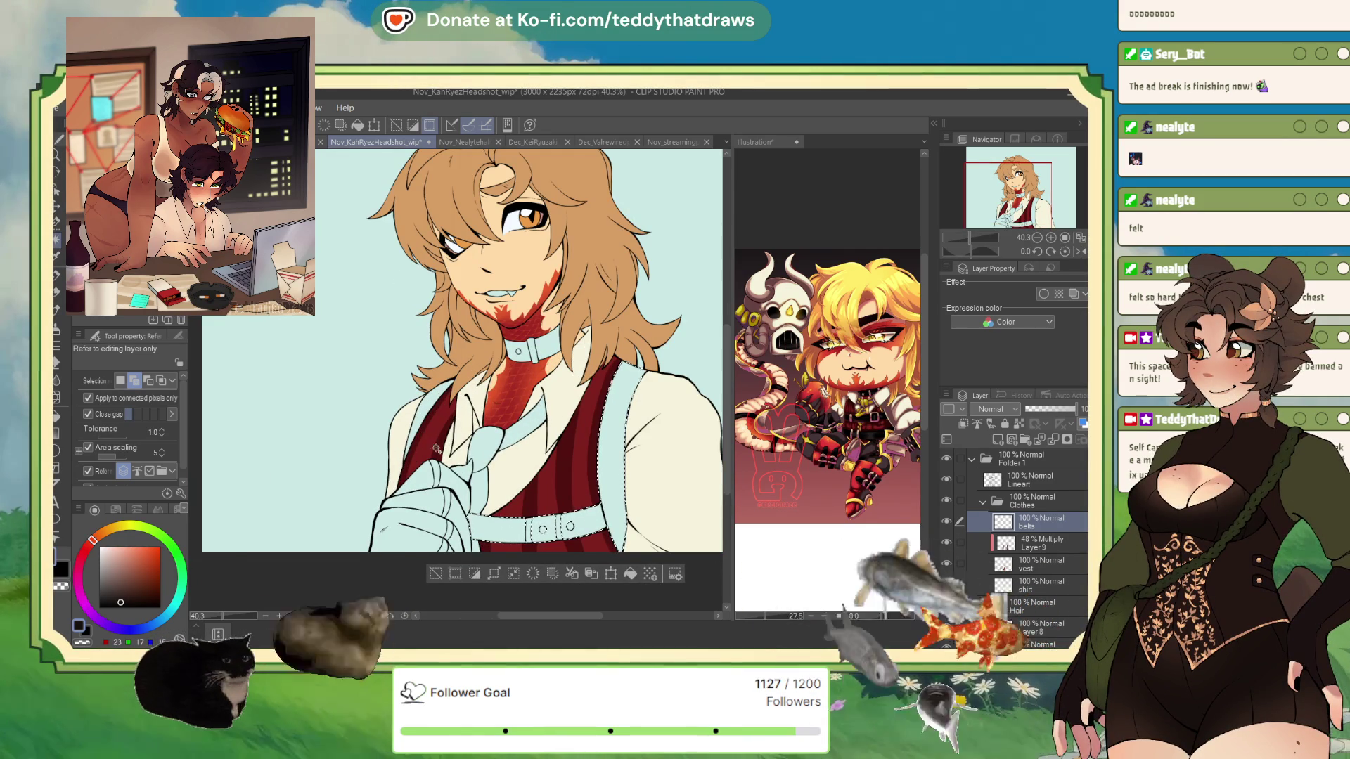
left_click(447, 398)
left_click(598, 574)
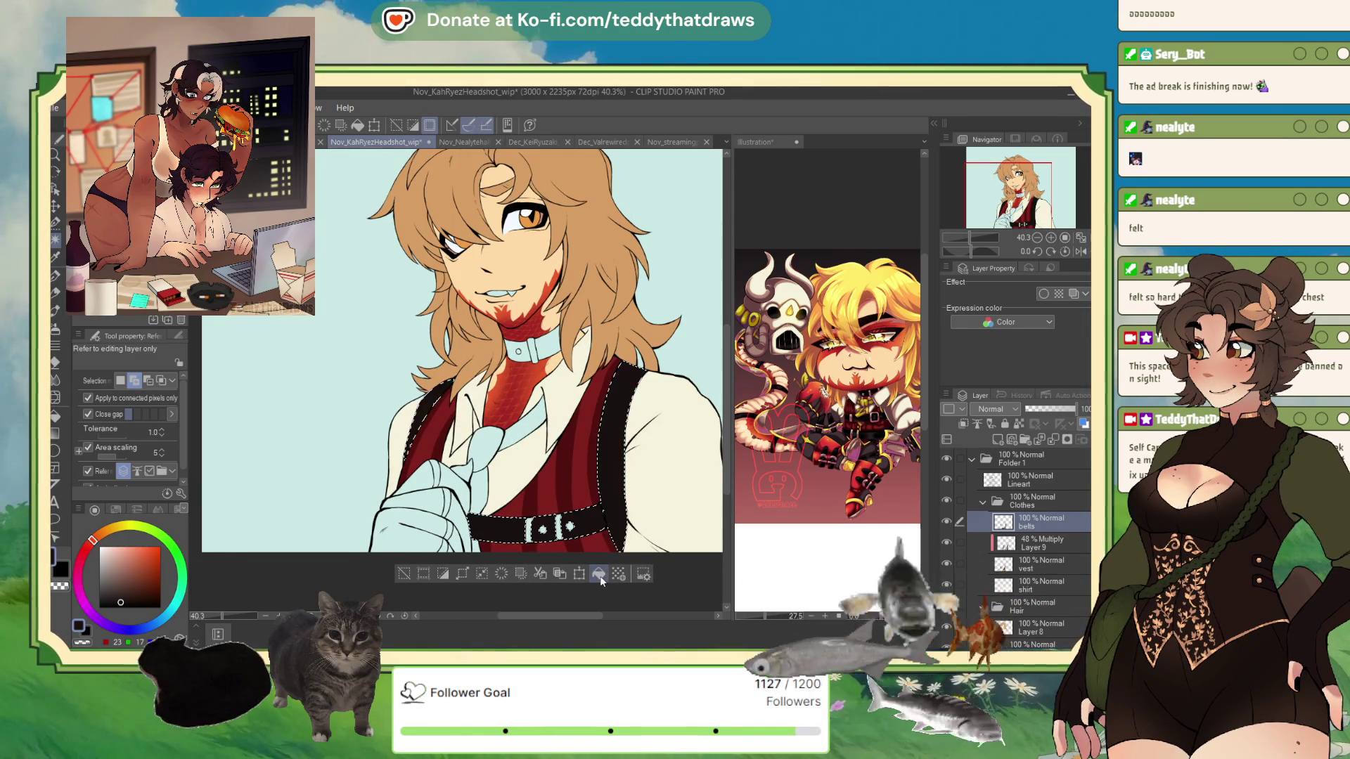
key("ctrl+d")
scroll(500, 504, "up", 2)
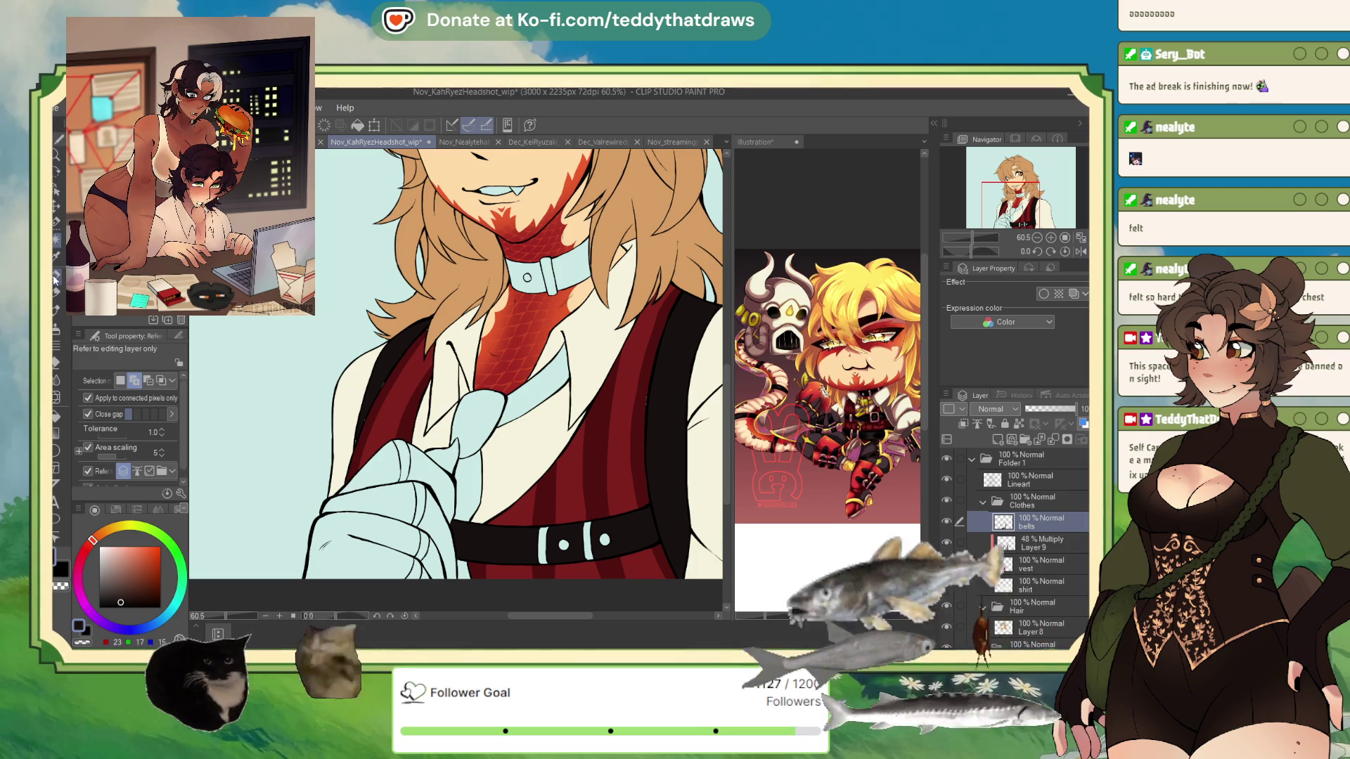
Sample the vest's dark red and near-black edge colours, then go back to editing the belts layer
key("p")
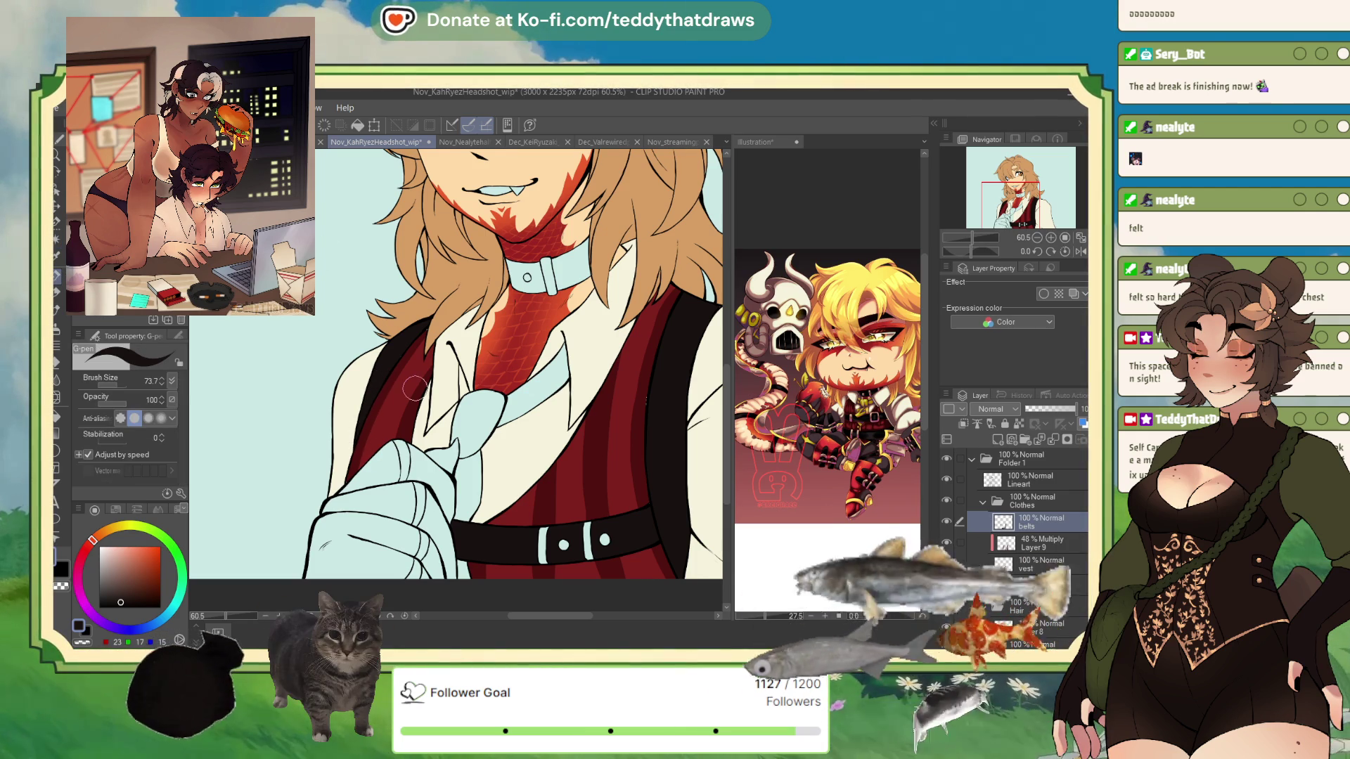
scroll(464, 397, "up", 1)
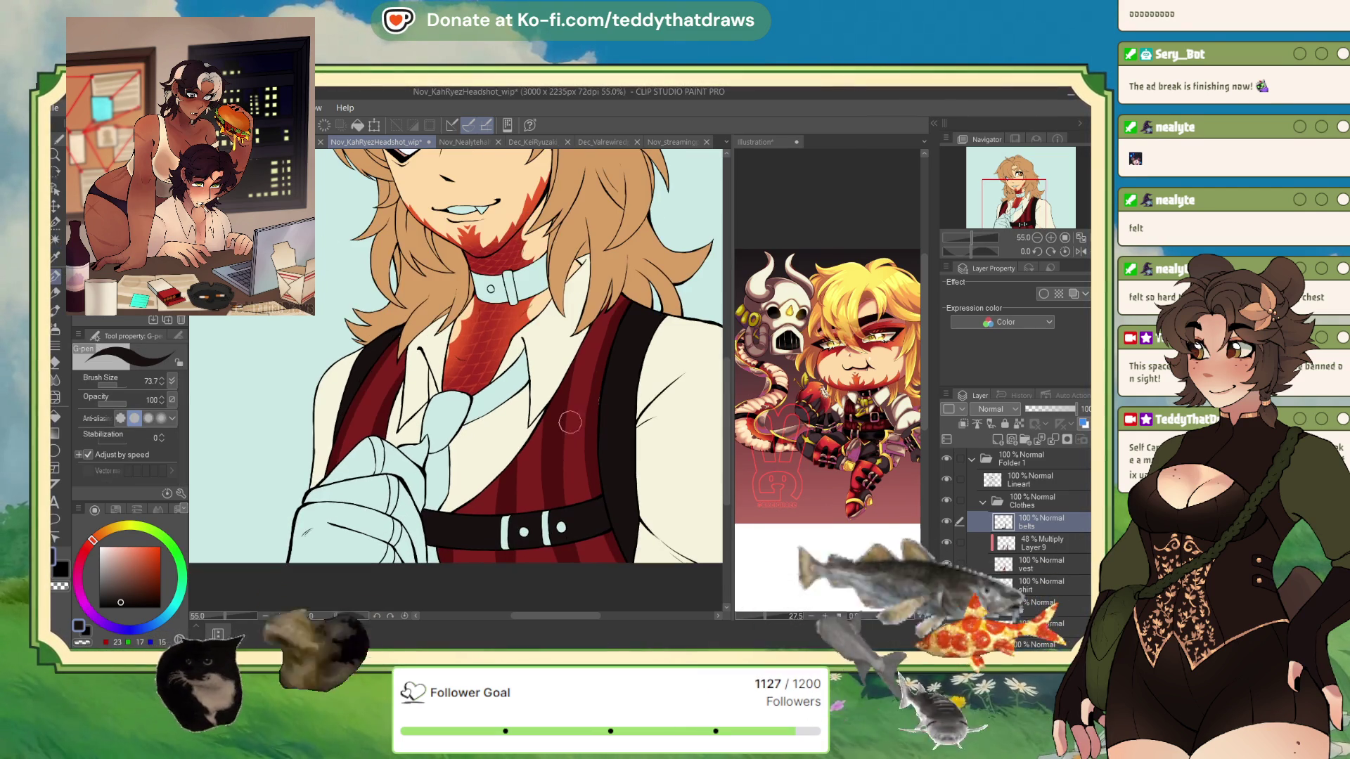
left_click(570, 439, "alt")
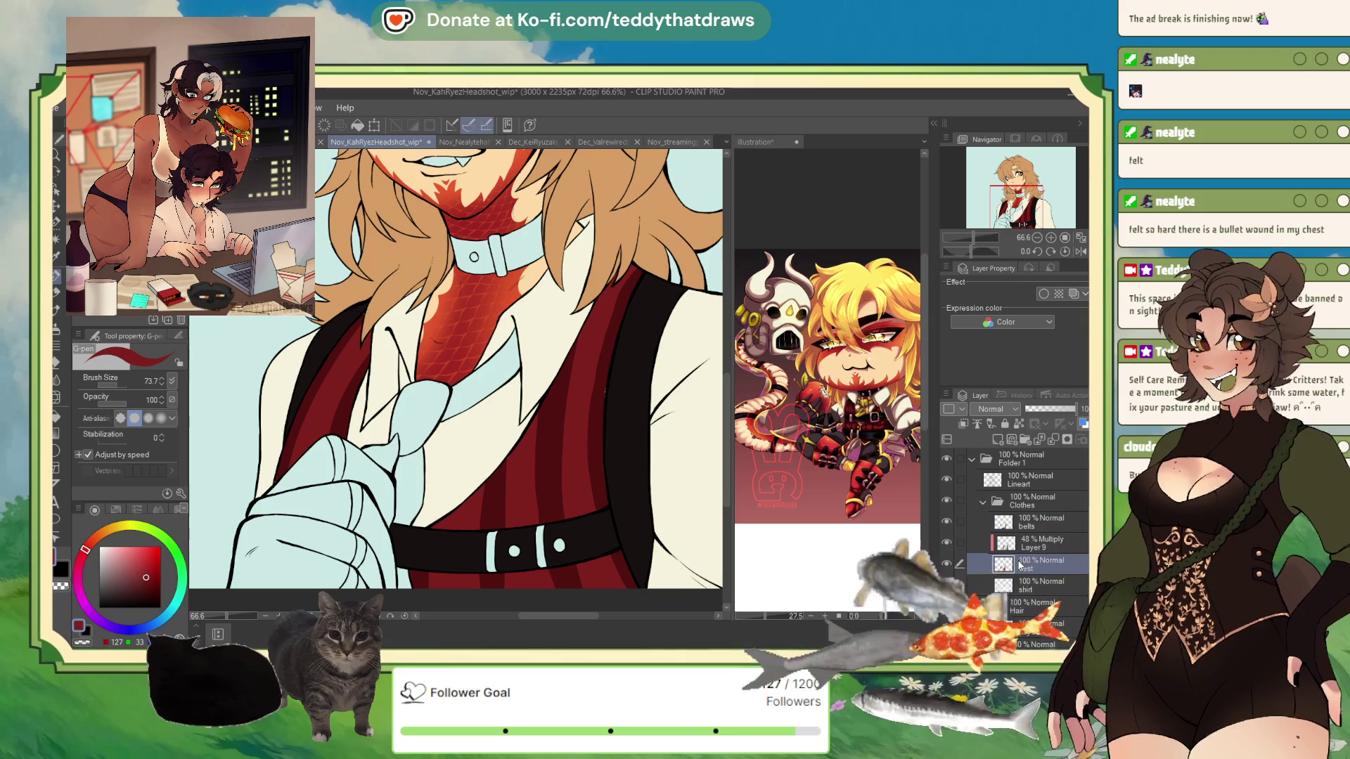
left_click(603, 388, "ctrl+shift")
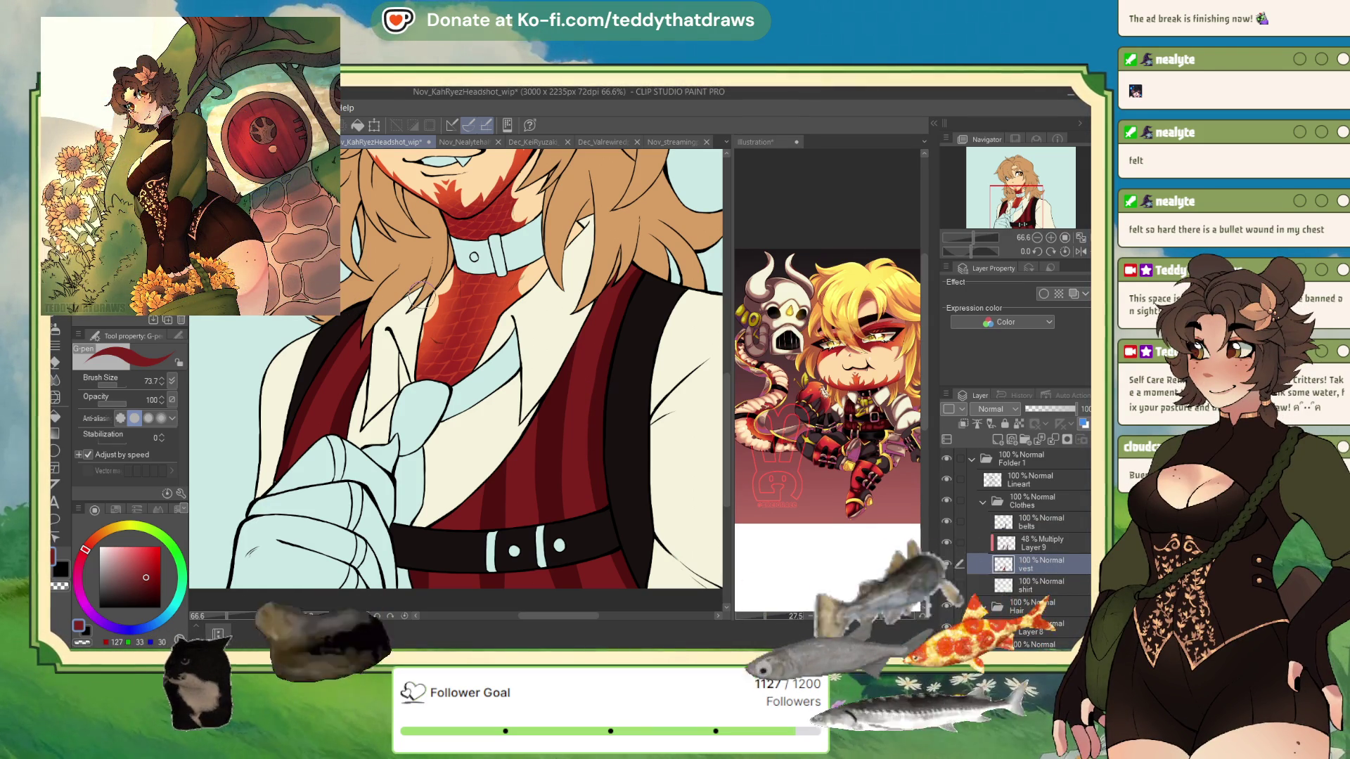
left_click(636, 474, "alt")
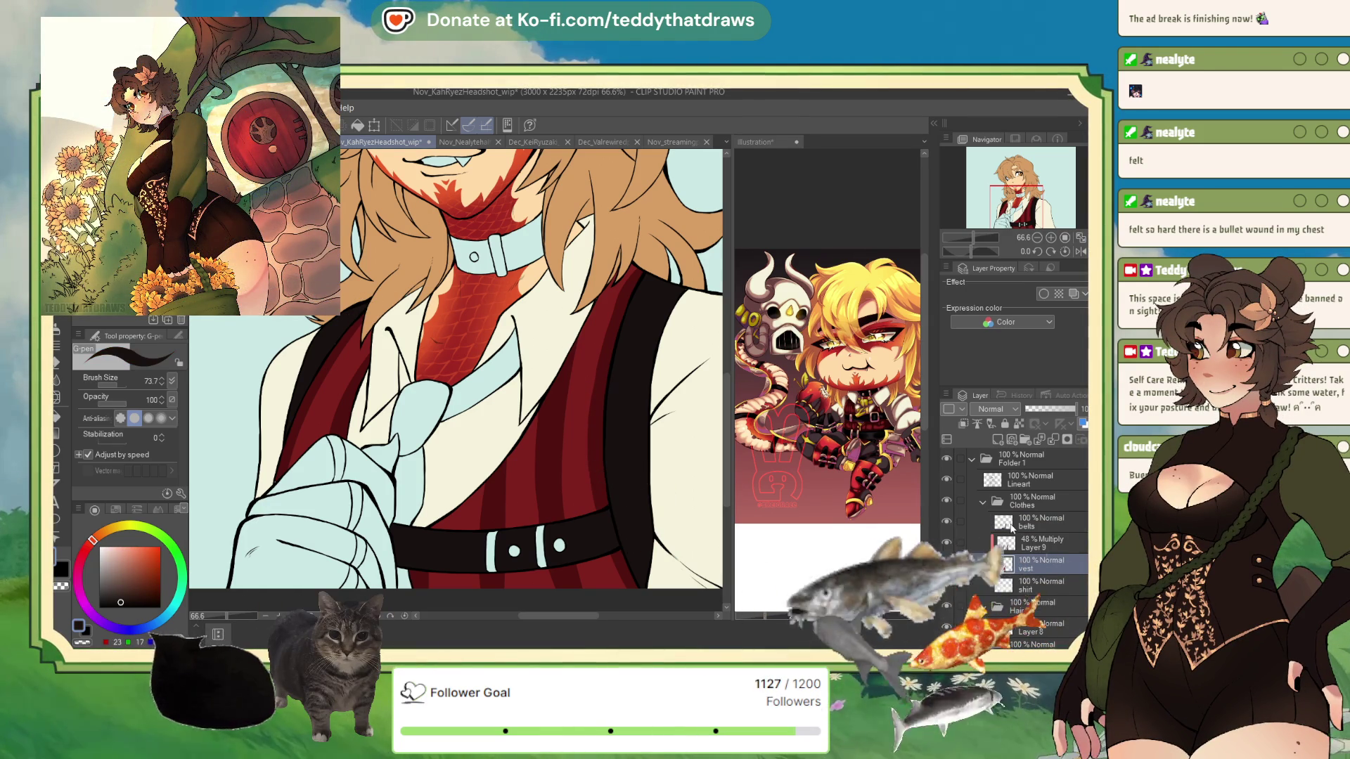
left_click(633, 475, "ctrl+shift")
scroll(606, 478, "down", 2)
scroll(604, 478, "up", 2)
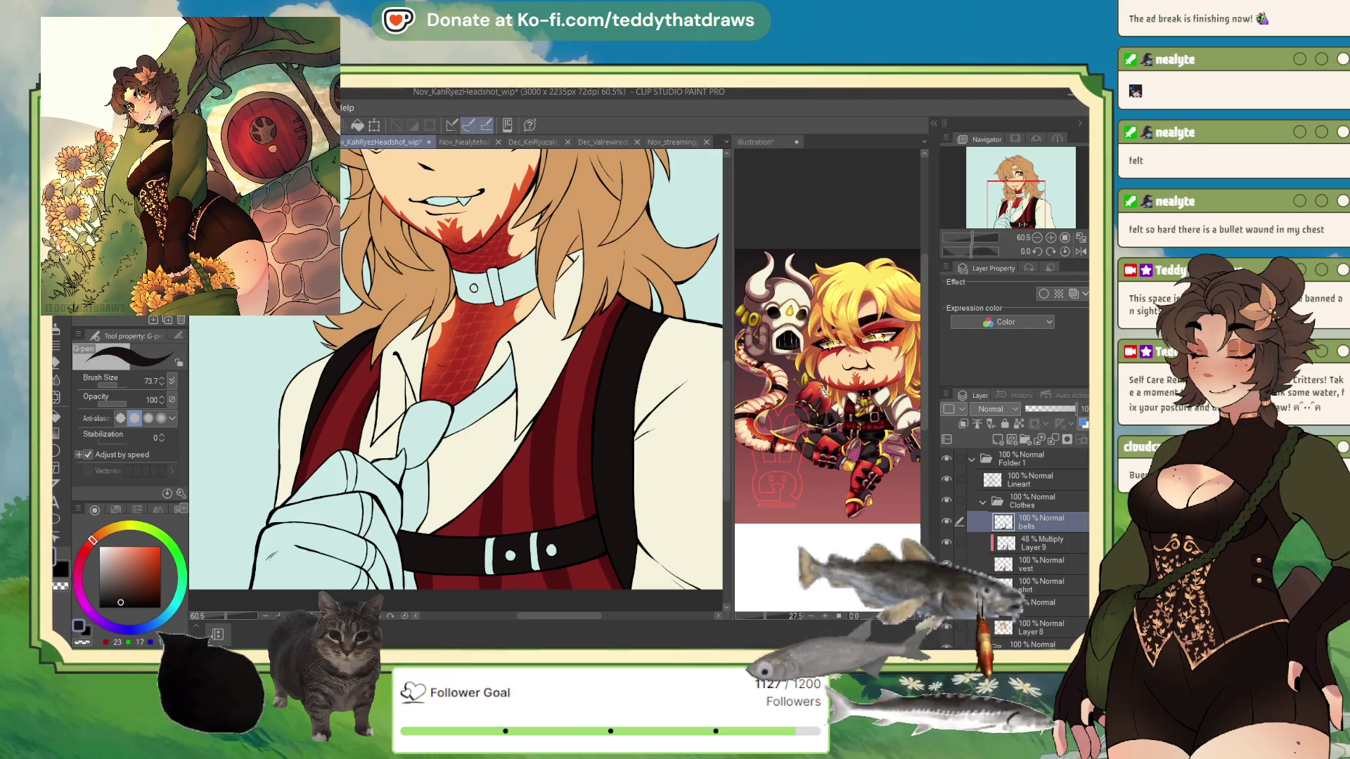
Switch to Auto Select and zoom out to the collar around the character's neck
key("g")
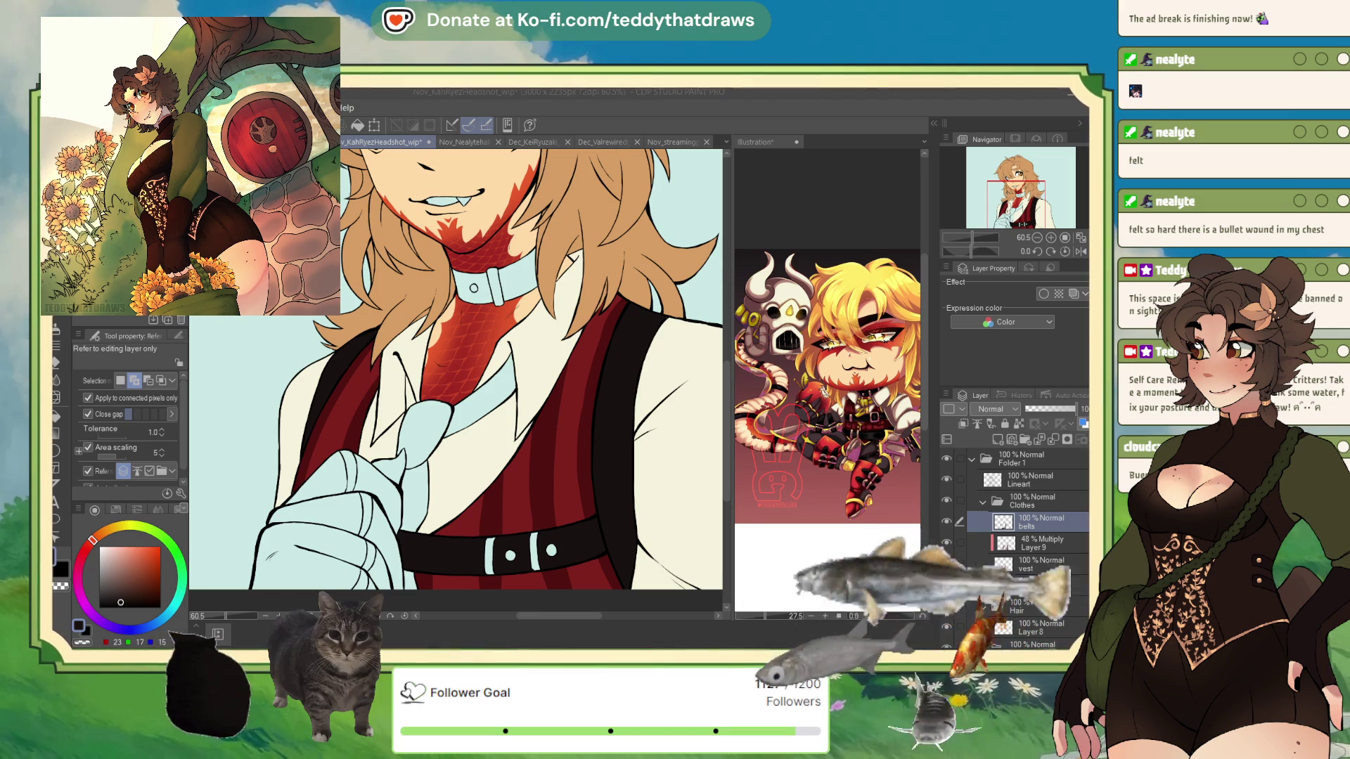
scroll(456, 379, "down", 3)
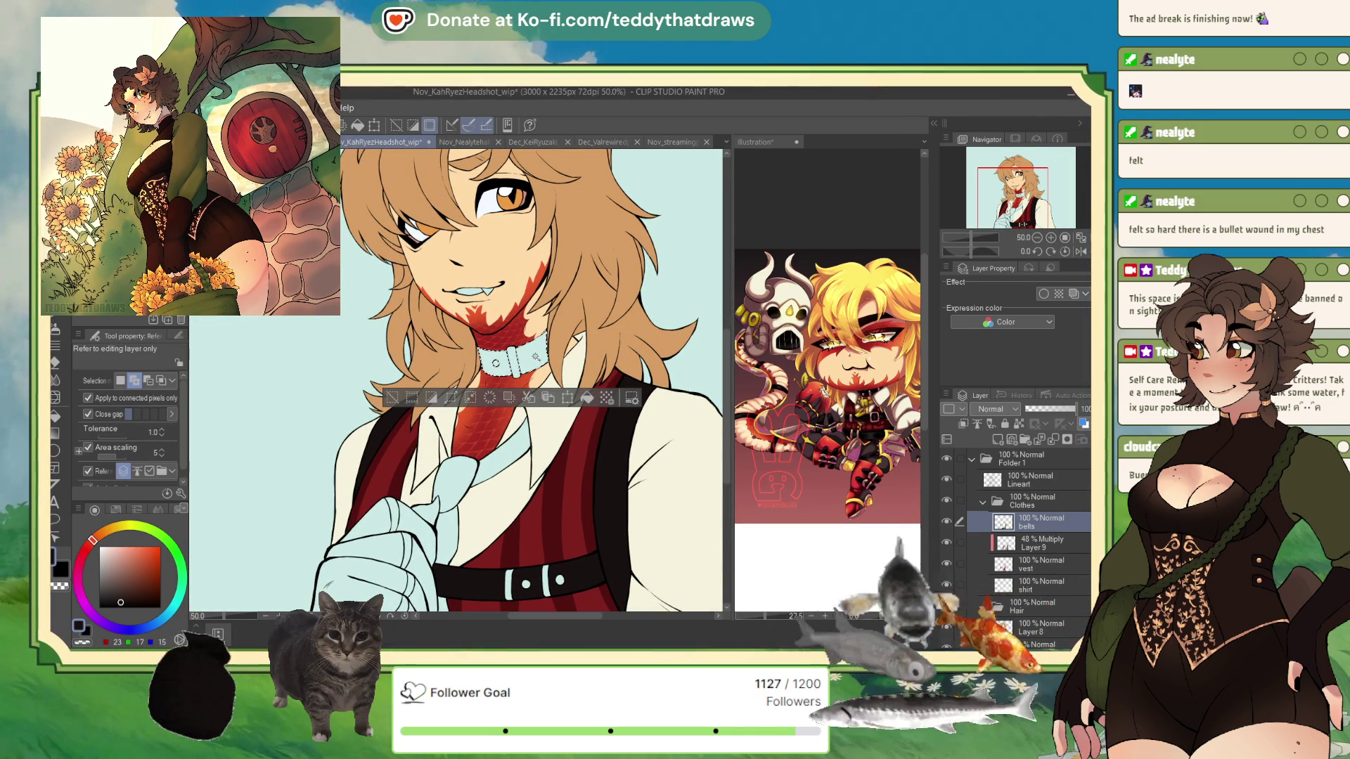
Add a new layer named 'collar' and fill the selected choker collar near-black, then deselect
left_click(997, 439)
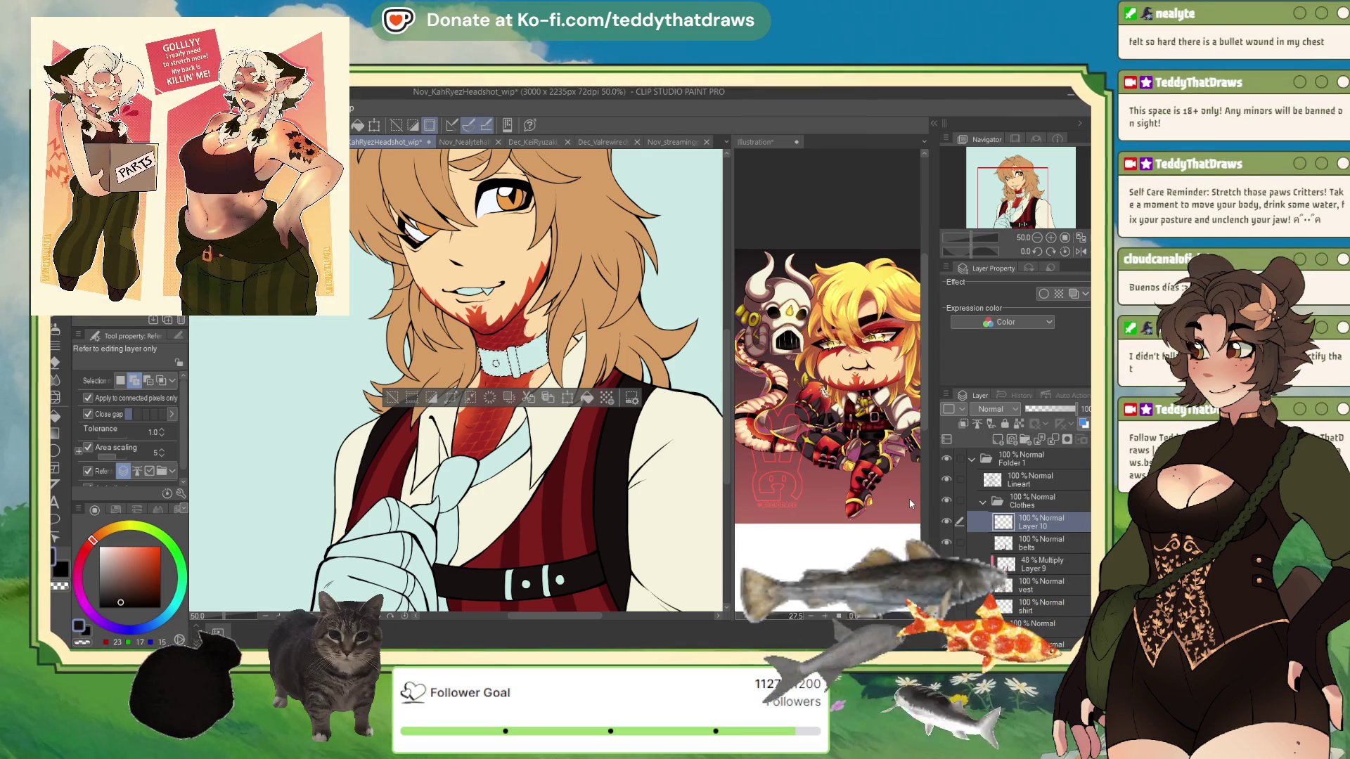
double_click(1032, 526)
type("collar")
key("Return")
left_click(587, 398)
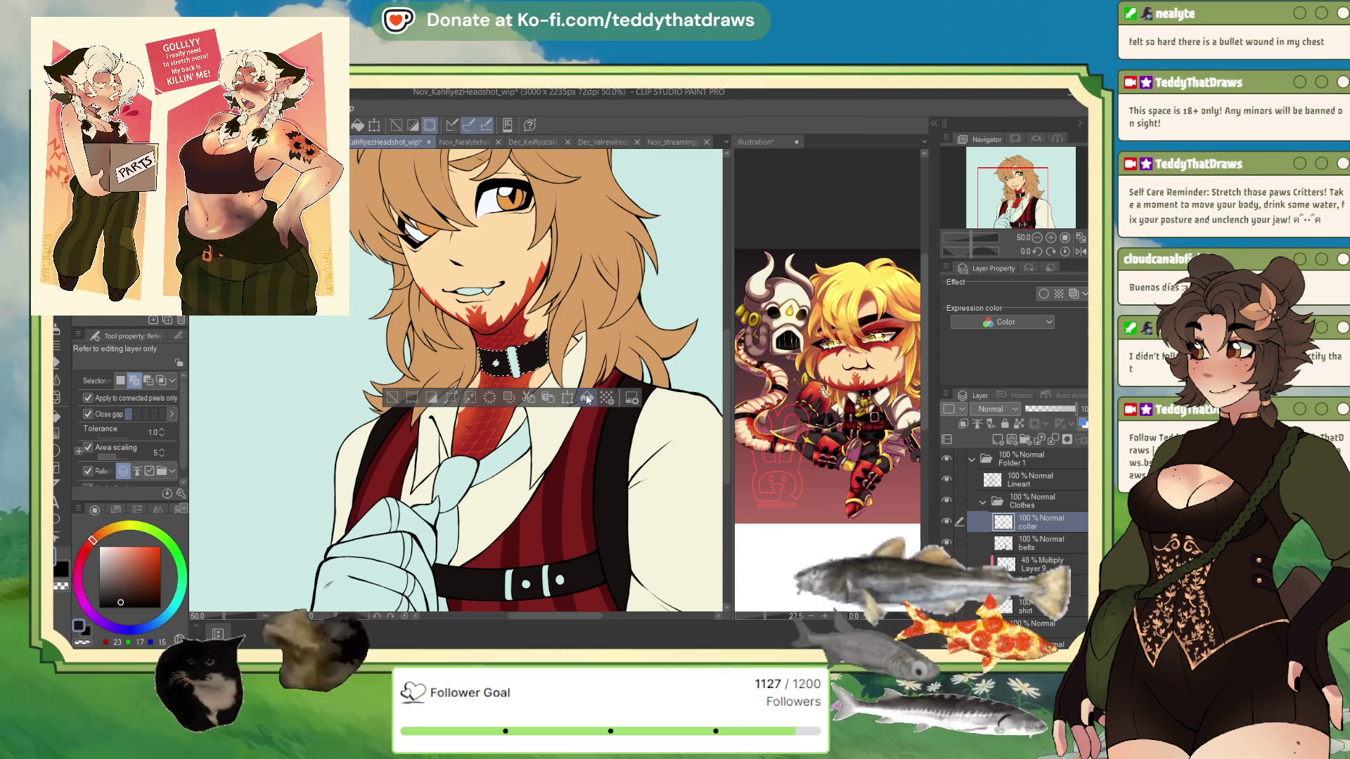
key("ctrl+d")
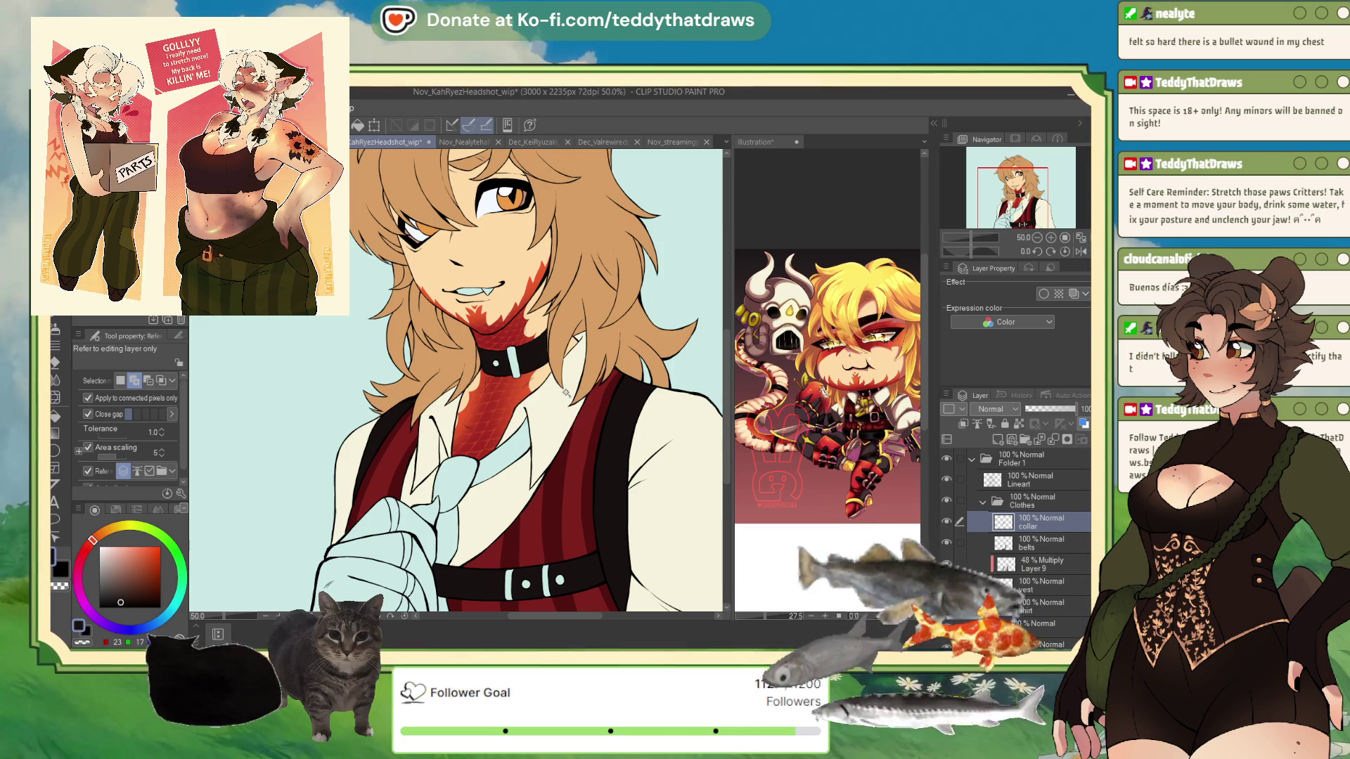
Glance at the Nov_AshValentineChibi_wip document and return to the KahRyez headshot
scroll(562, 309, "up", 1)
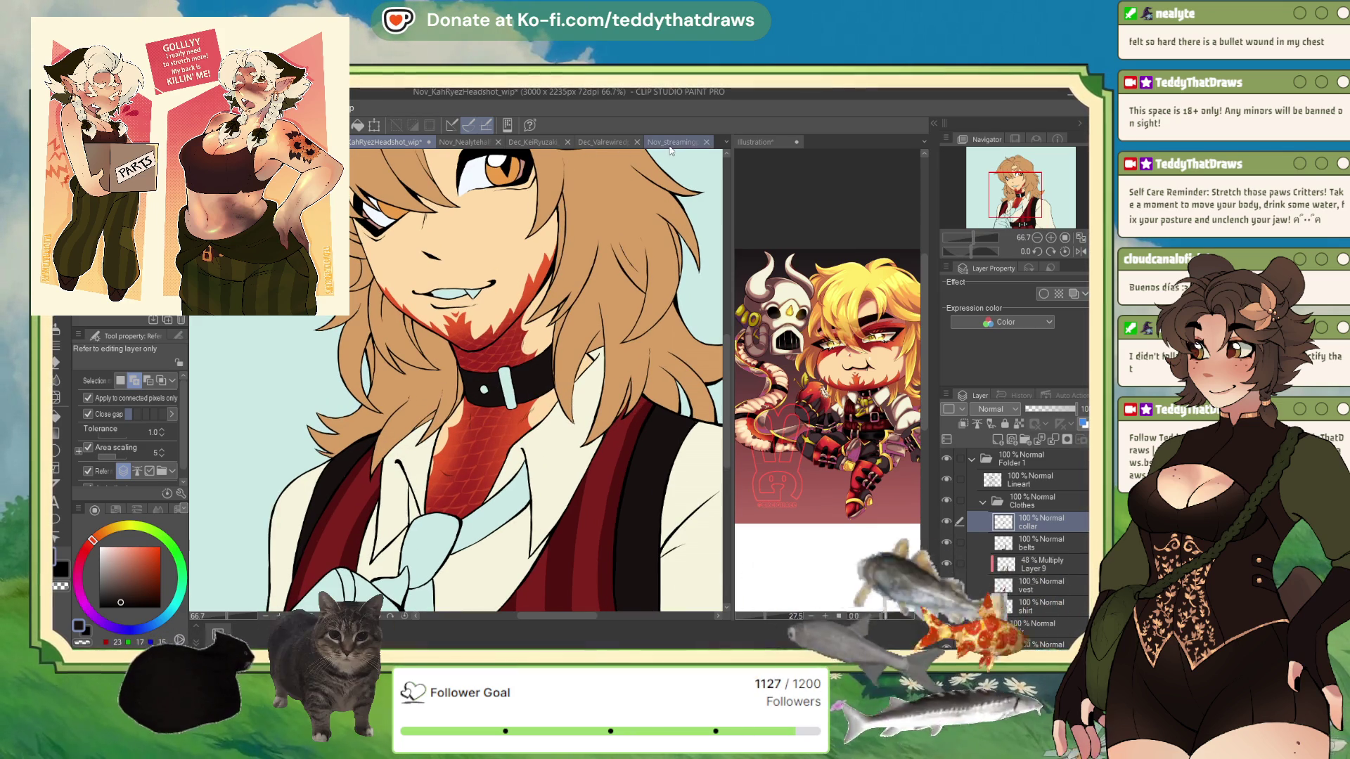
key("ctrl+shift+Tab")
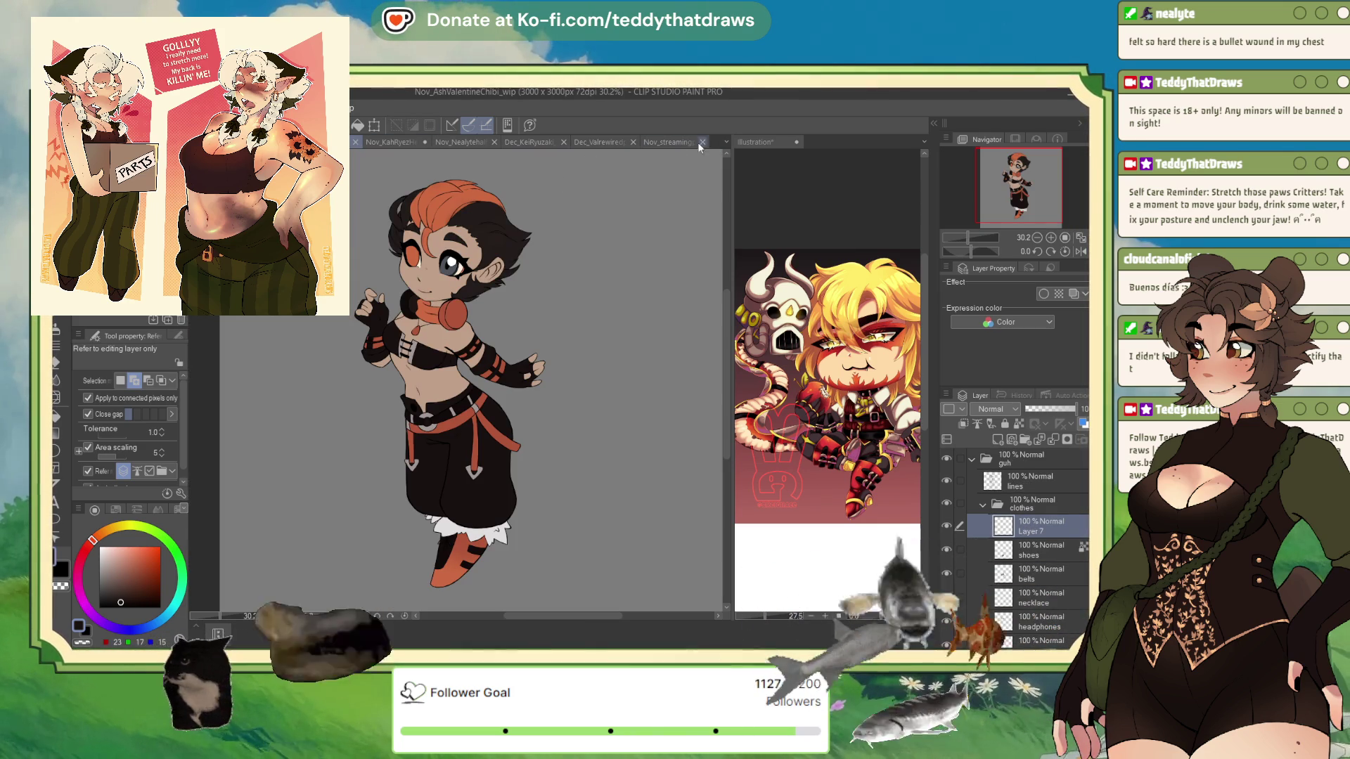
key("ctrl+Tab")
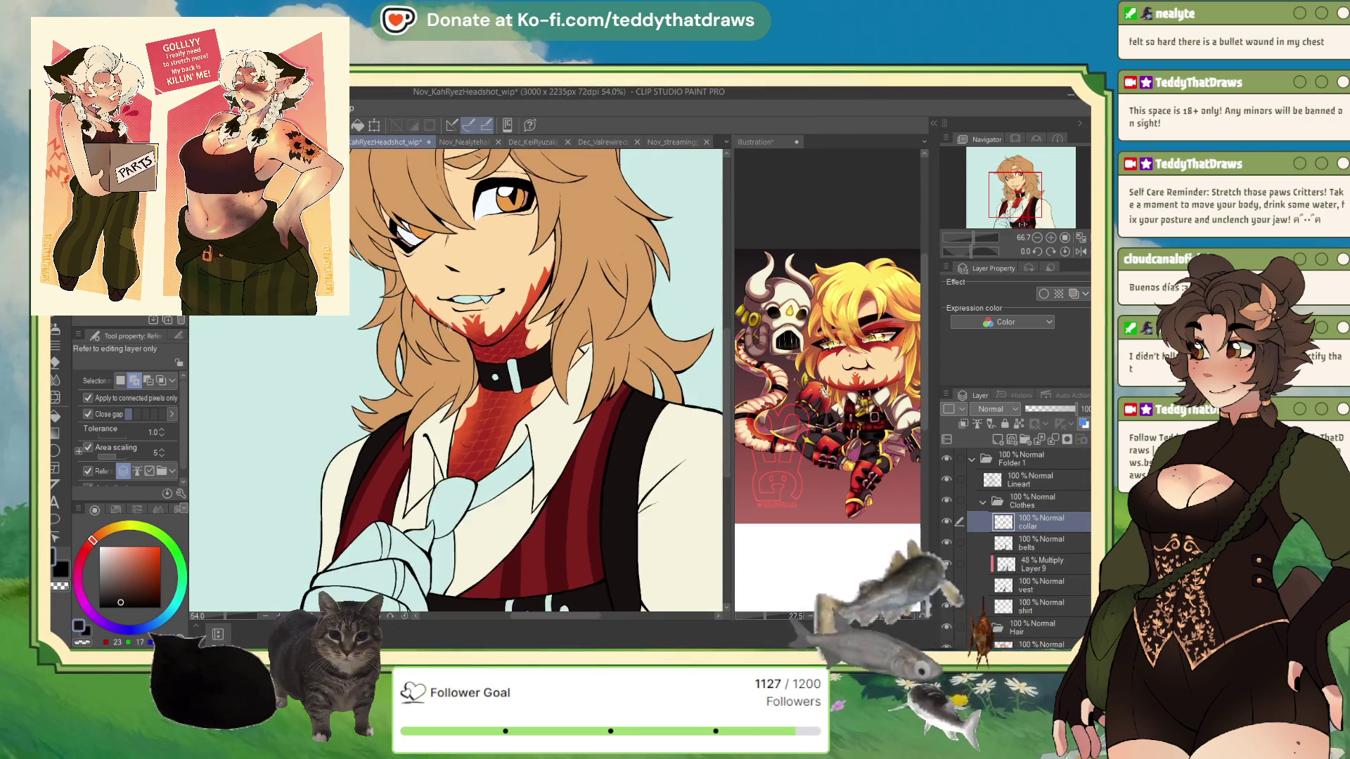
scroll(445, 369, "down", 2)
scroll(445, 368, "up", 1)
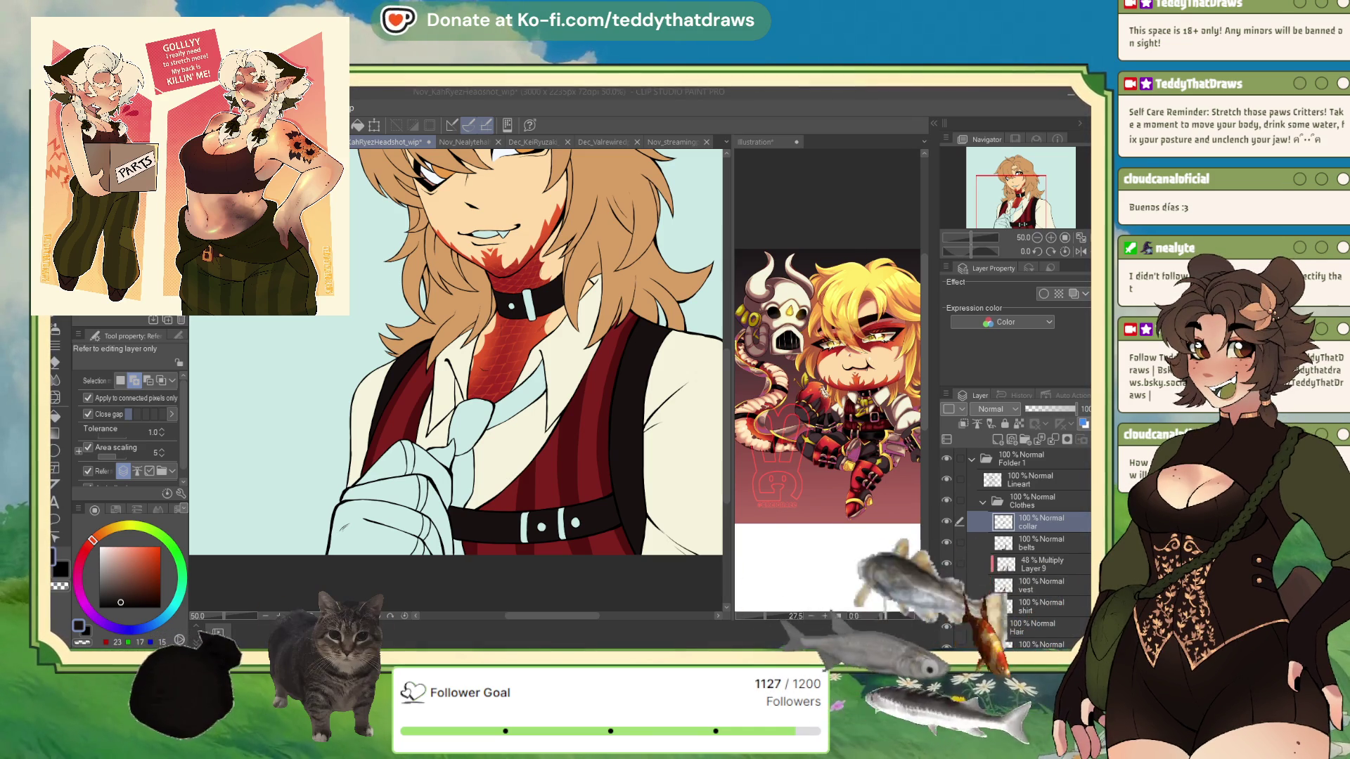
scroll(457, 351, "down", 2)
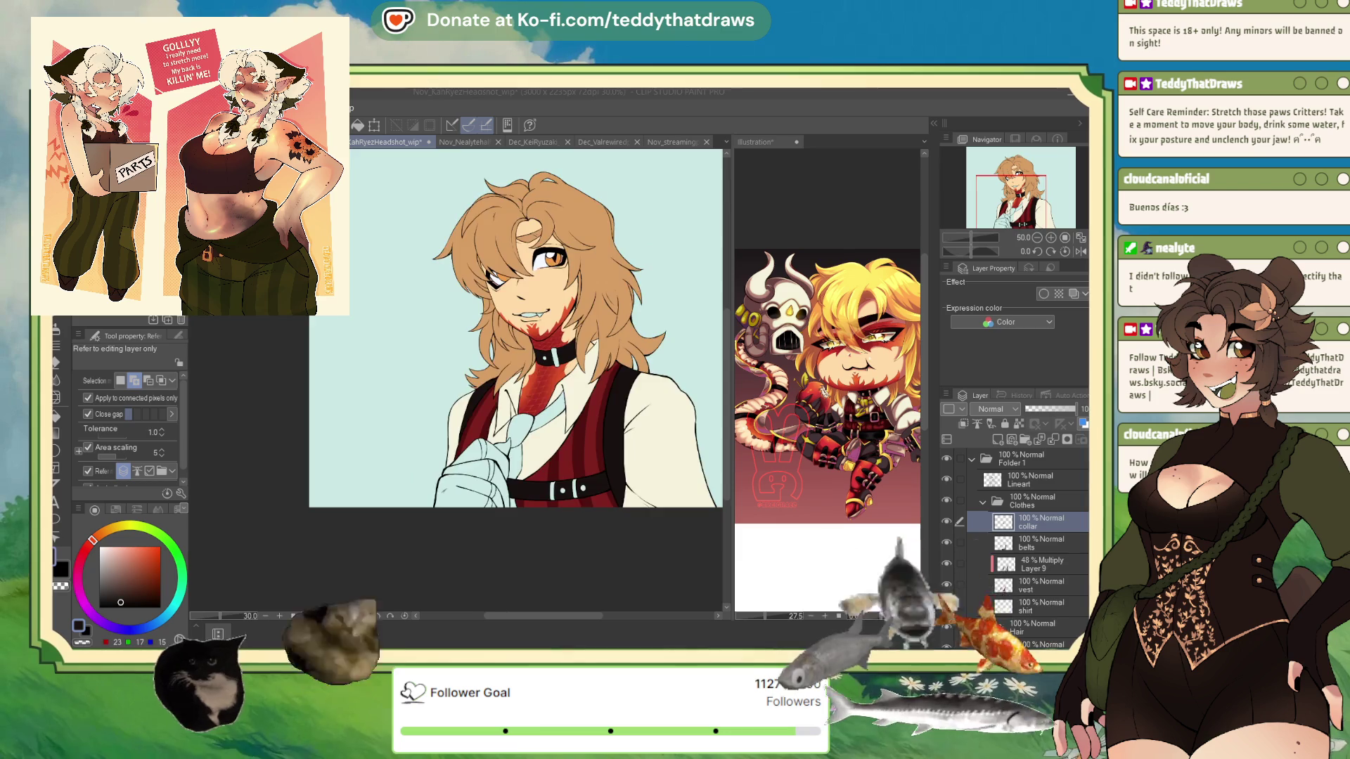
scroll(457, 379, "down", 1)
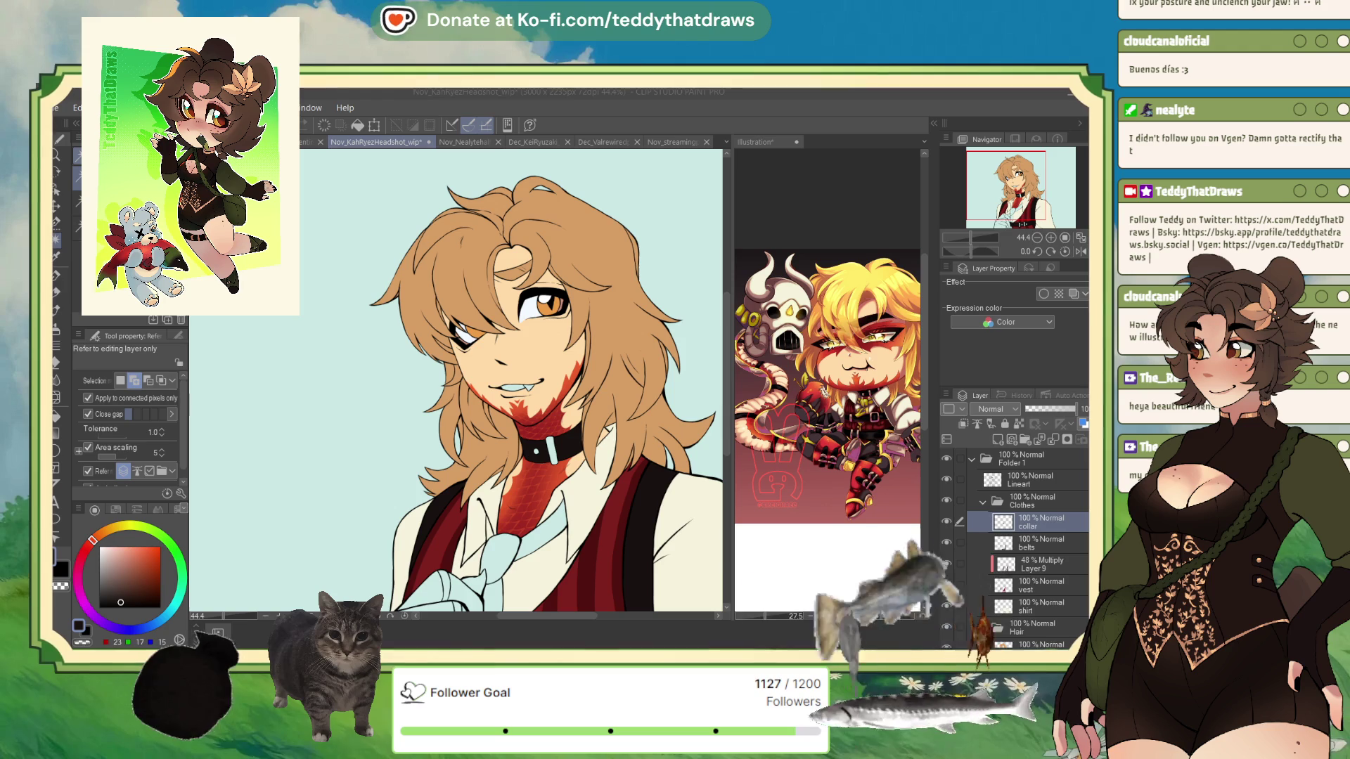
key("ctrl+minus")
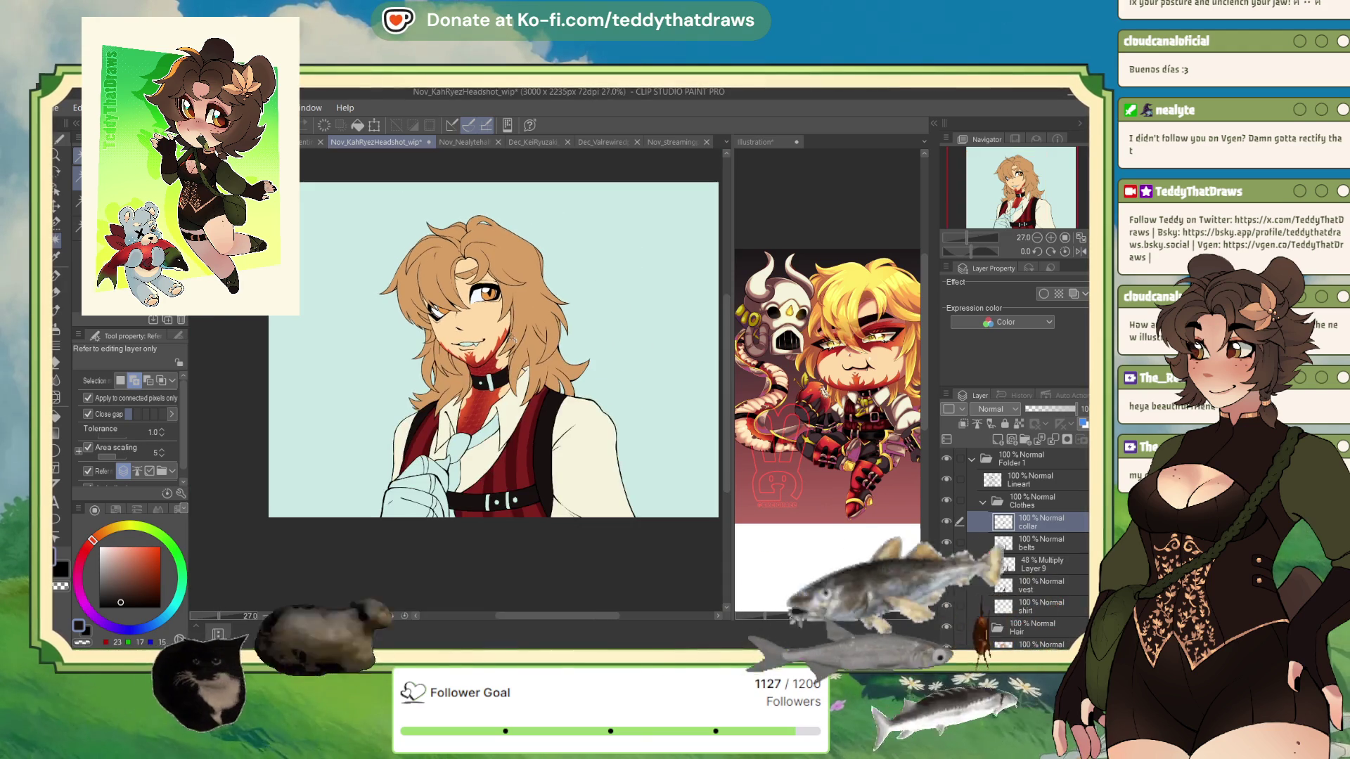
Fill the collar's buckle and ring with a muted grey-beige, then deselect
scroll(505, 389, "up", 2)
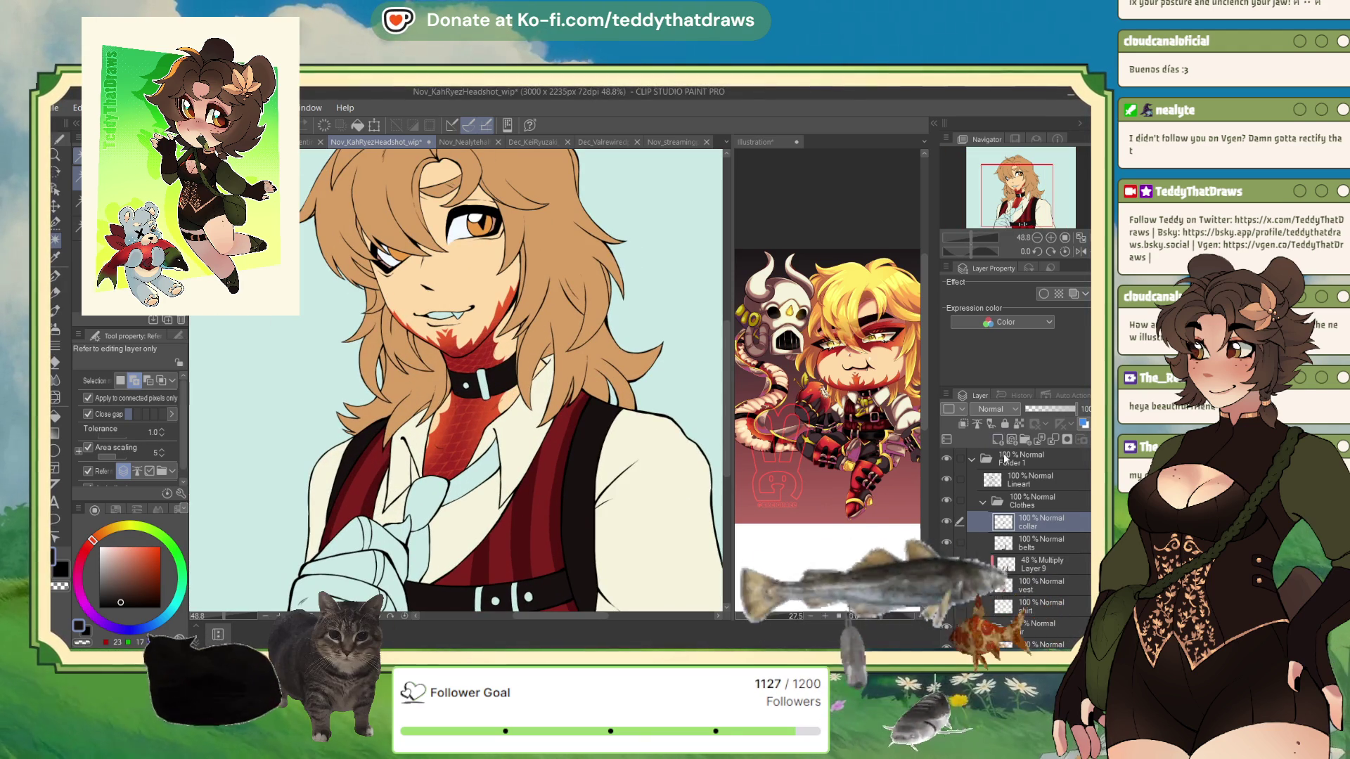
scroll(625, 457, "up", 1)
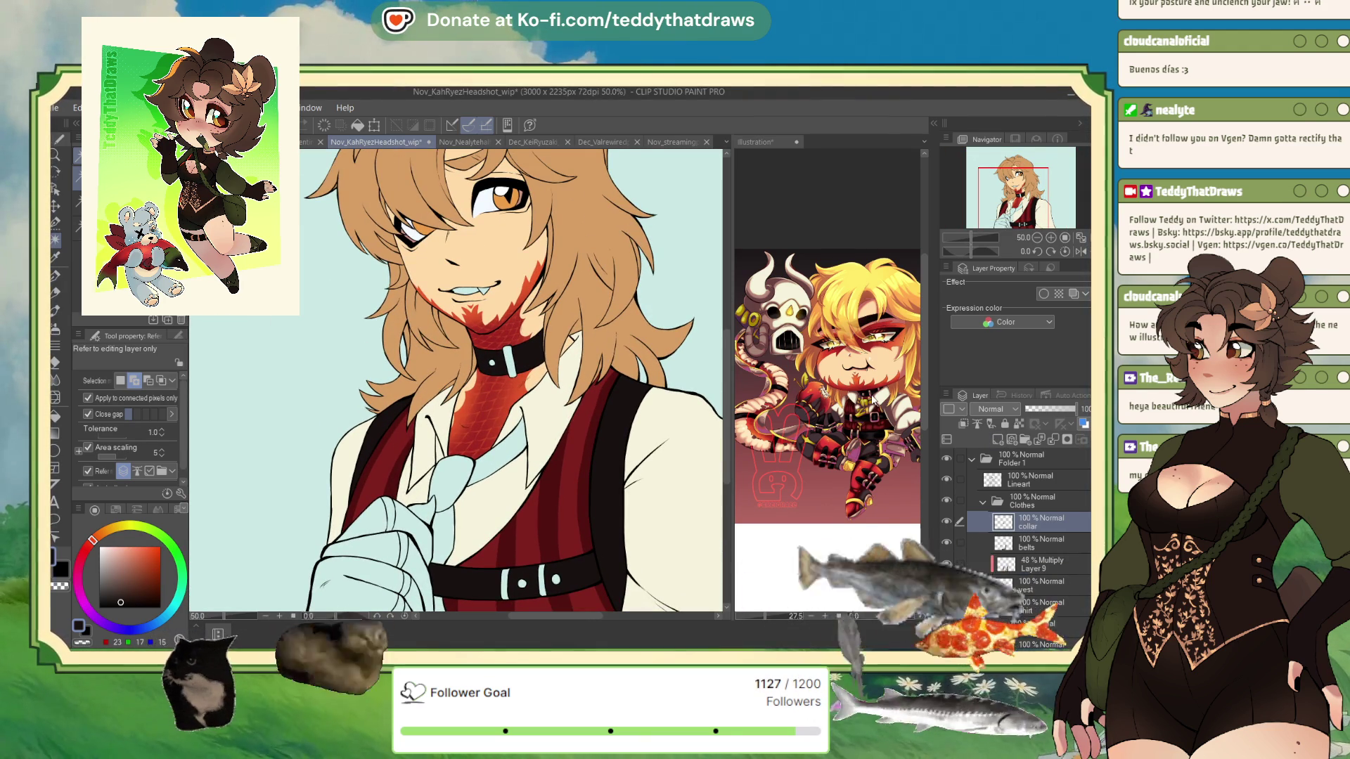
left_click(496, 362)
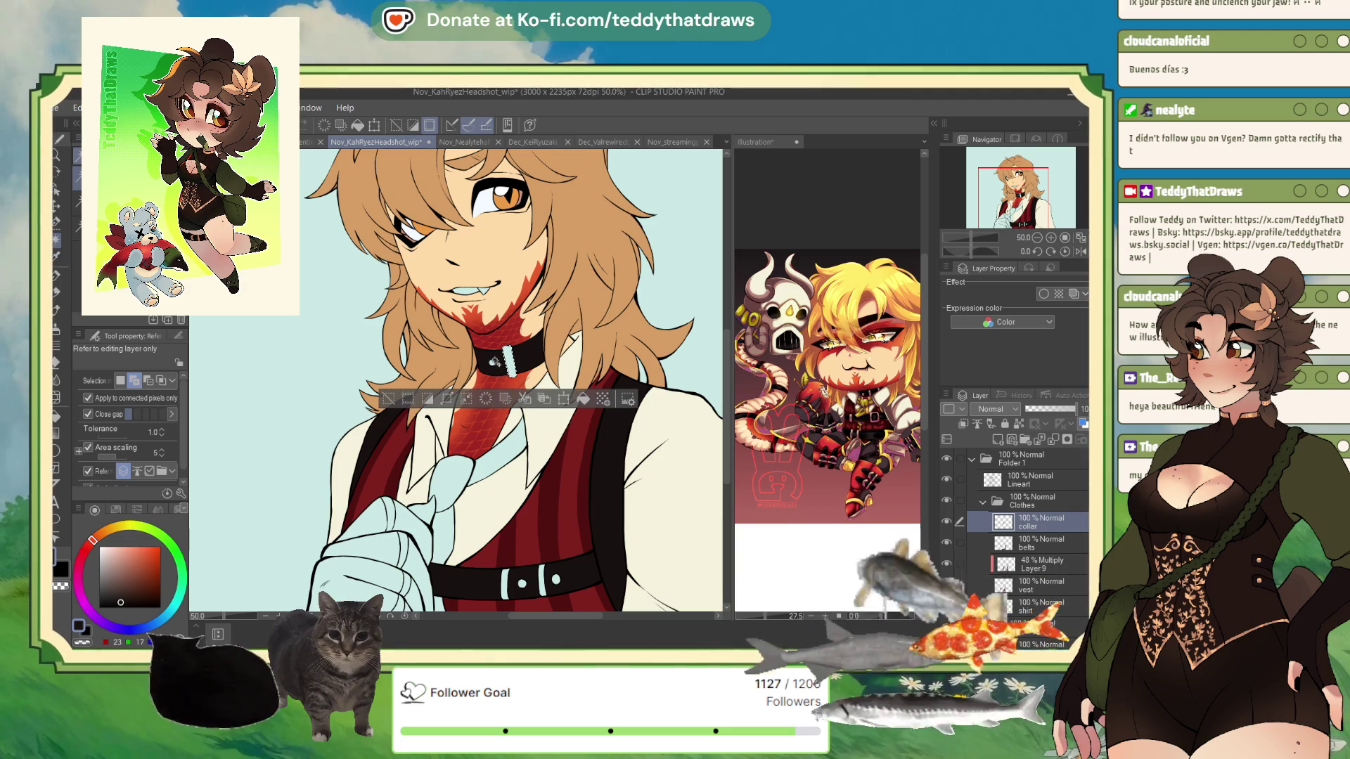
left_click(108, 559)
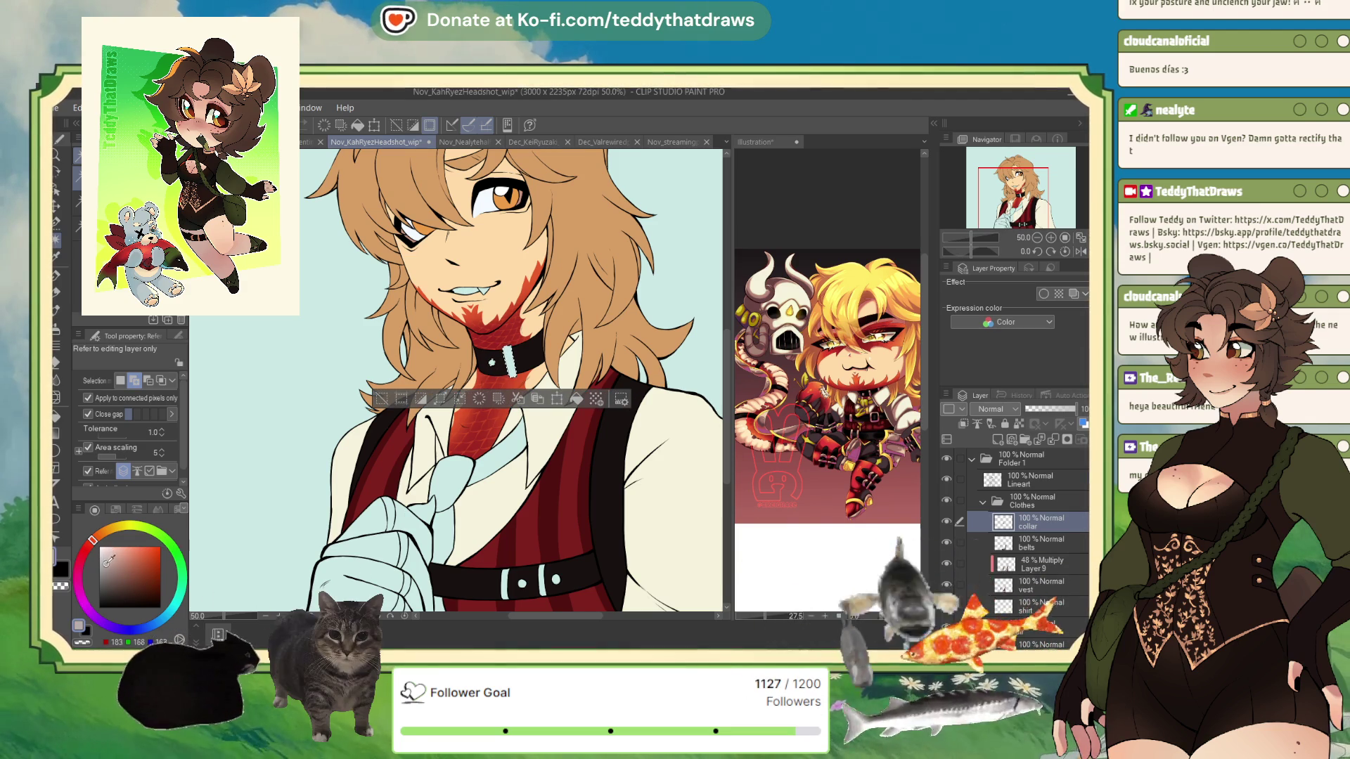
left_click(106, 570)
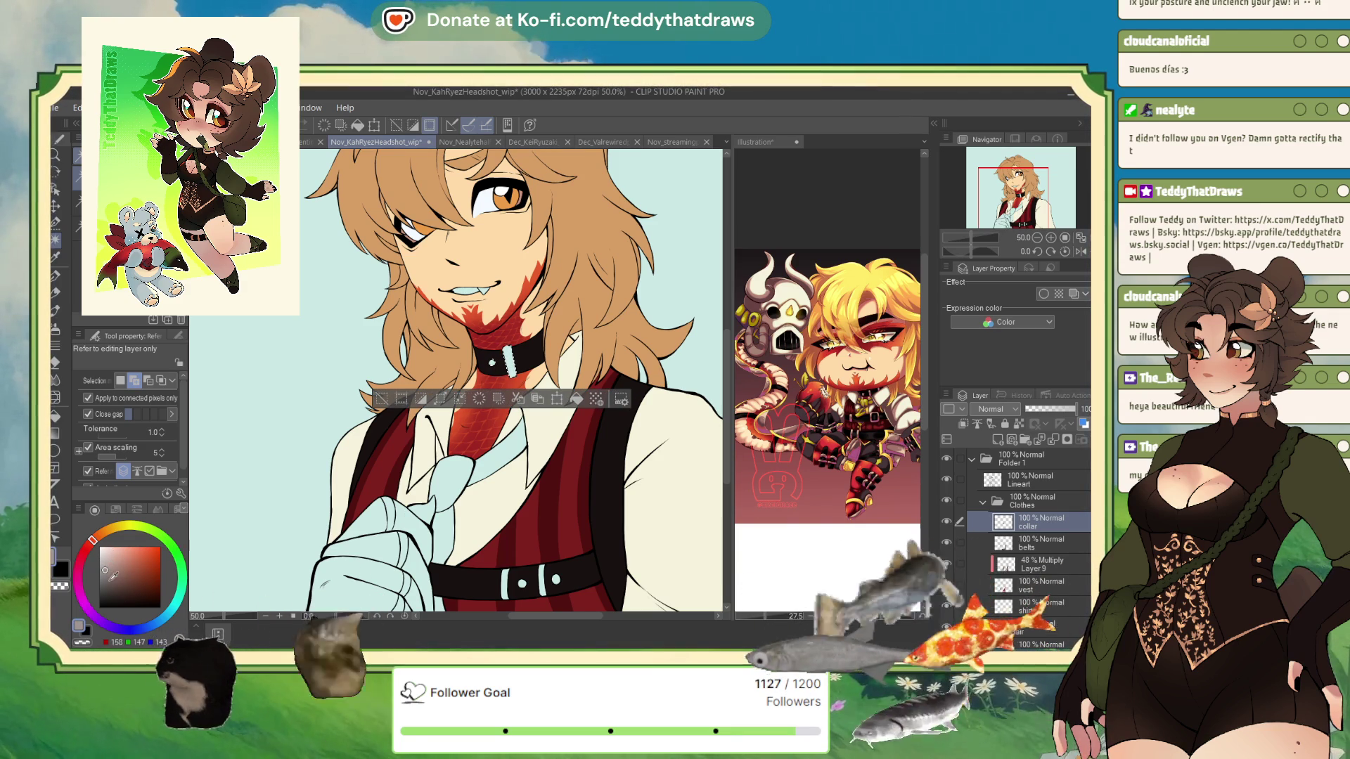
left_click(578, 401)
key("ctrl+d")
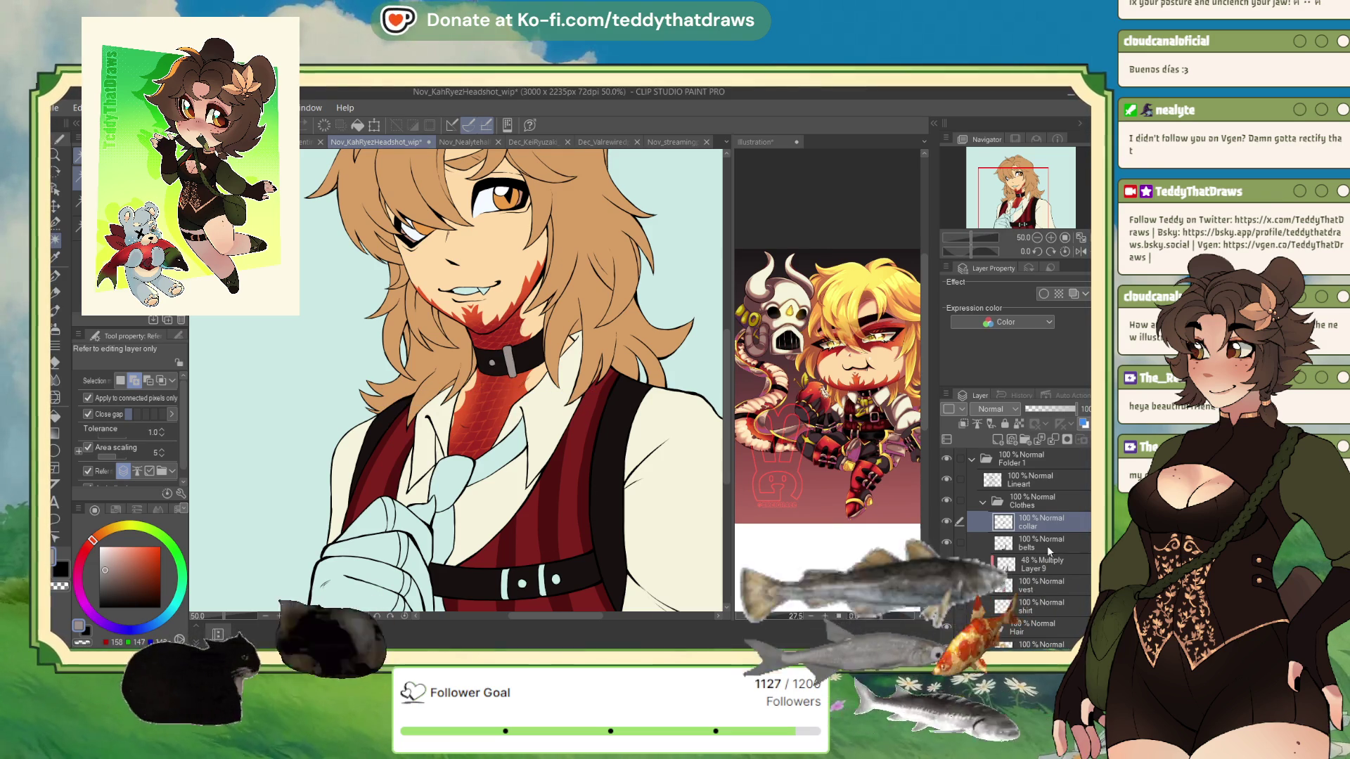
On the belts layer, fill both strap belt loops with the same grey-beige
left_click(1047, 546)
left_click(544, 580)
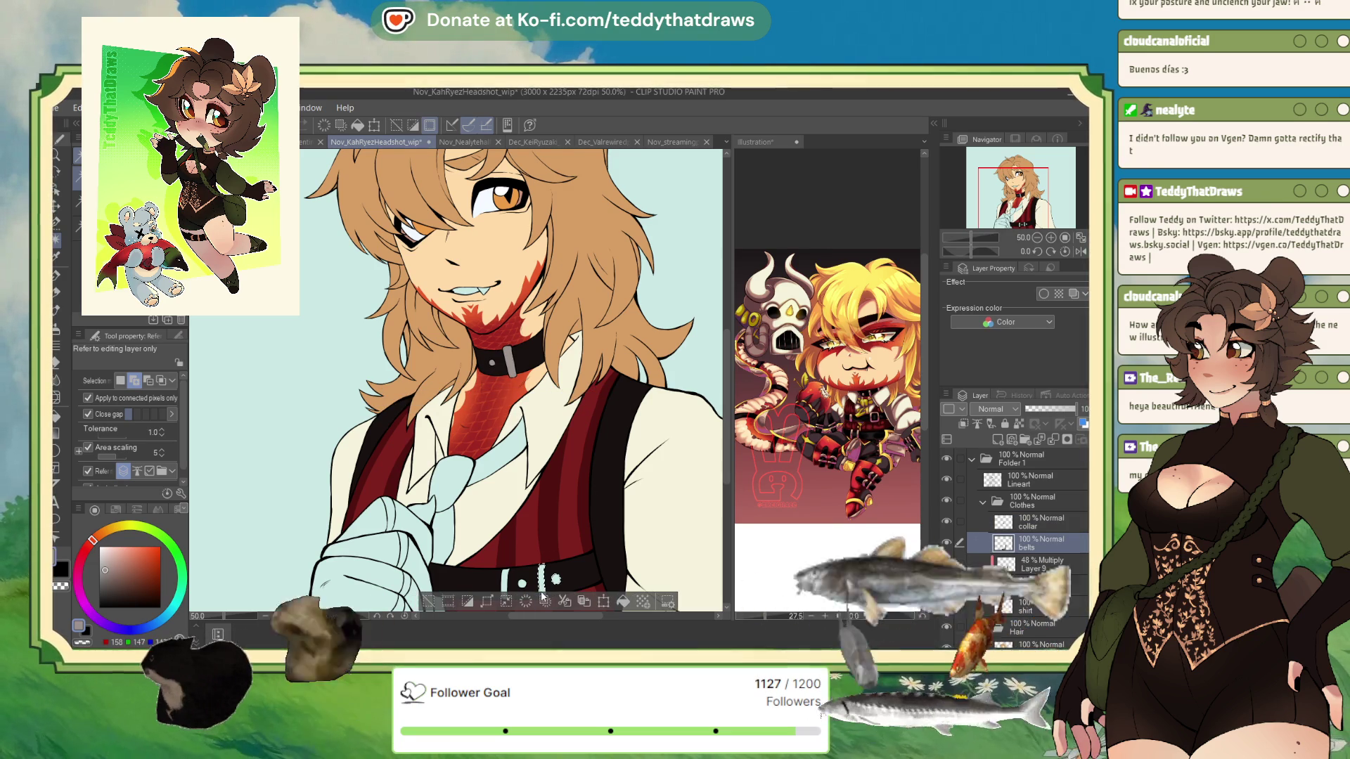
left_click(504, 580)
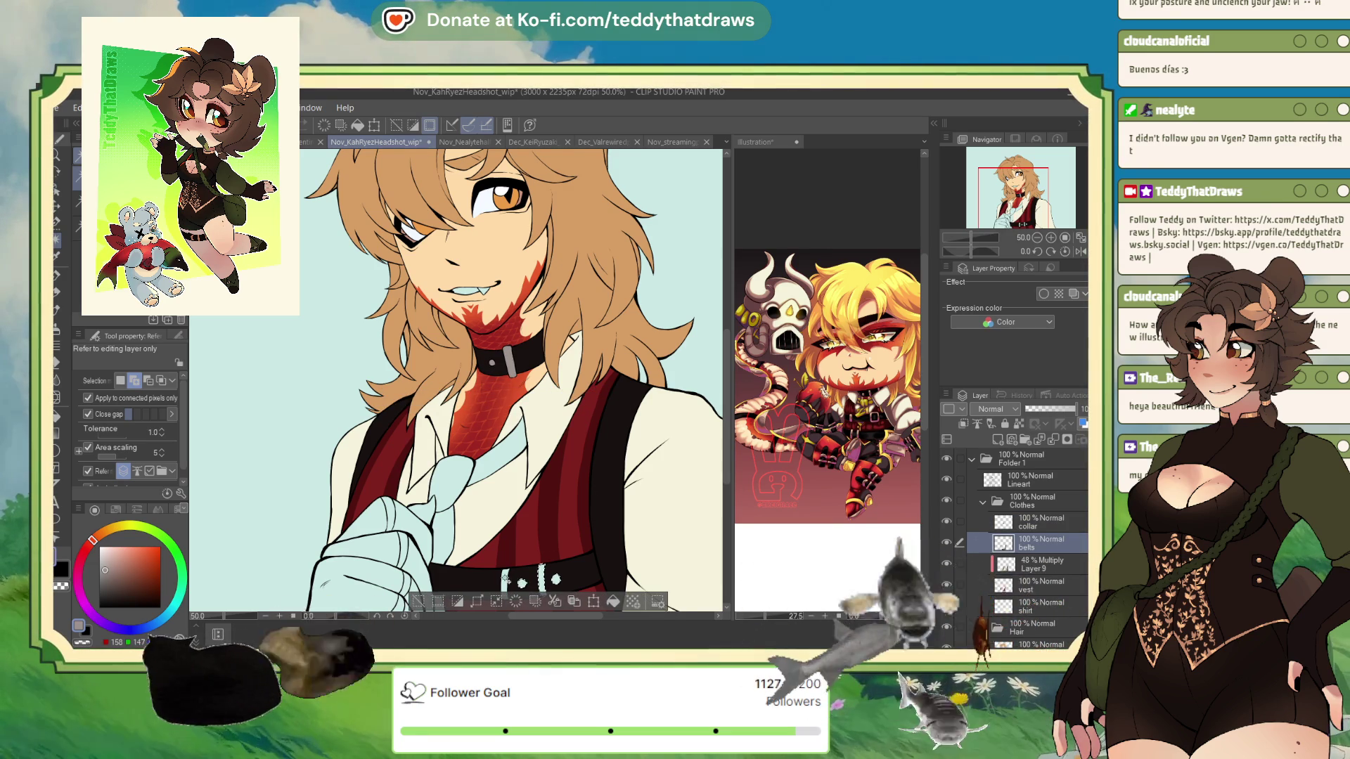
left_click(602, 606)
key("ctrl+d")
scroll(485, 386, "down", 4)
scroll(483, 385, "up", 2)
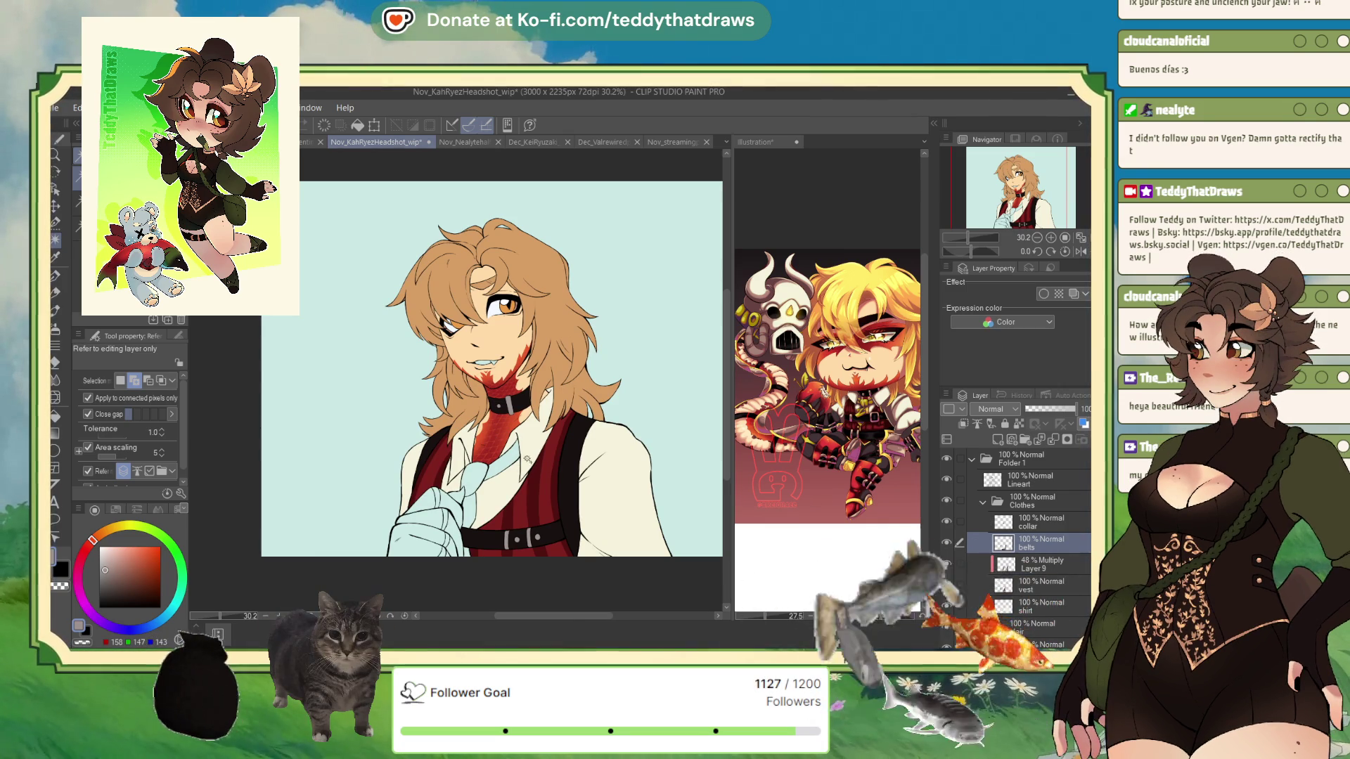
scroll(526, 459, "up", 1)
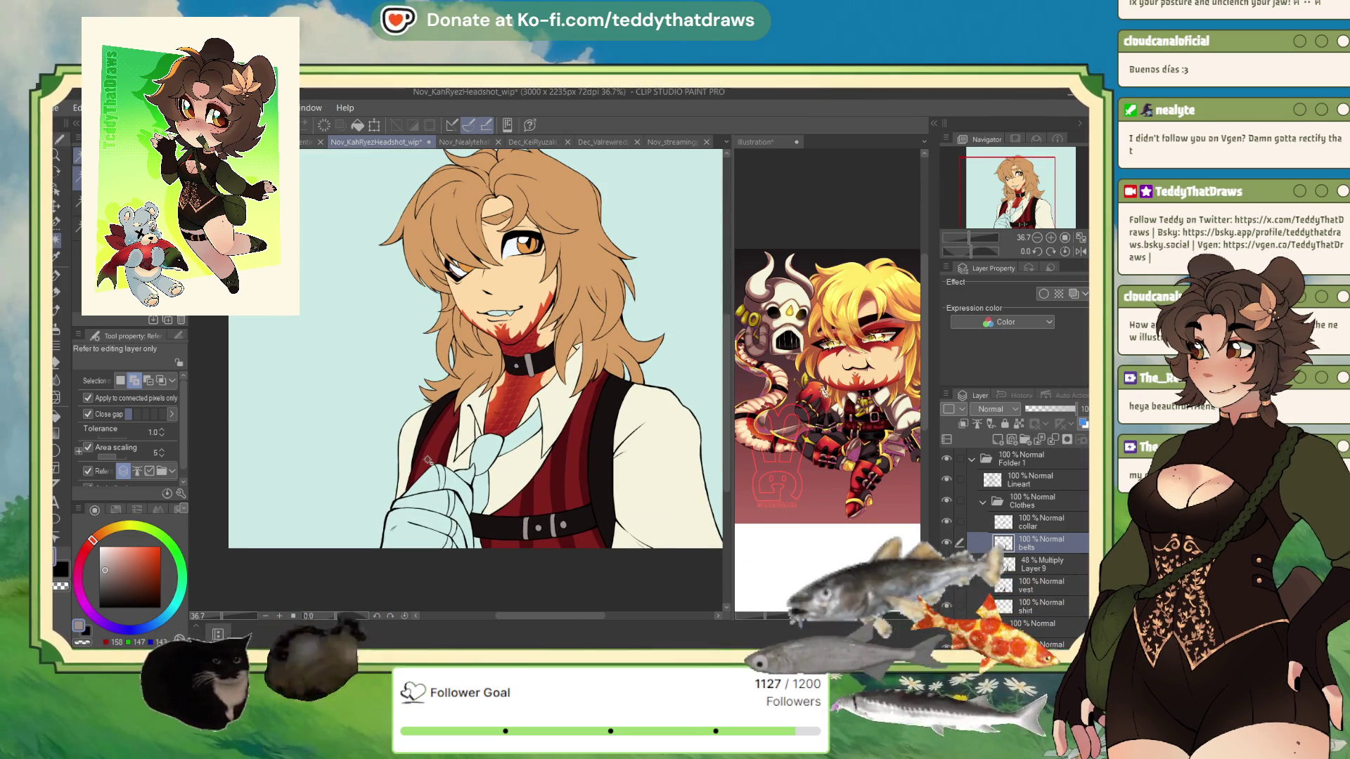